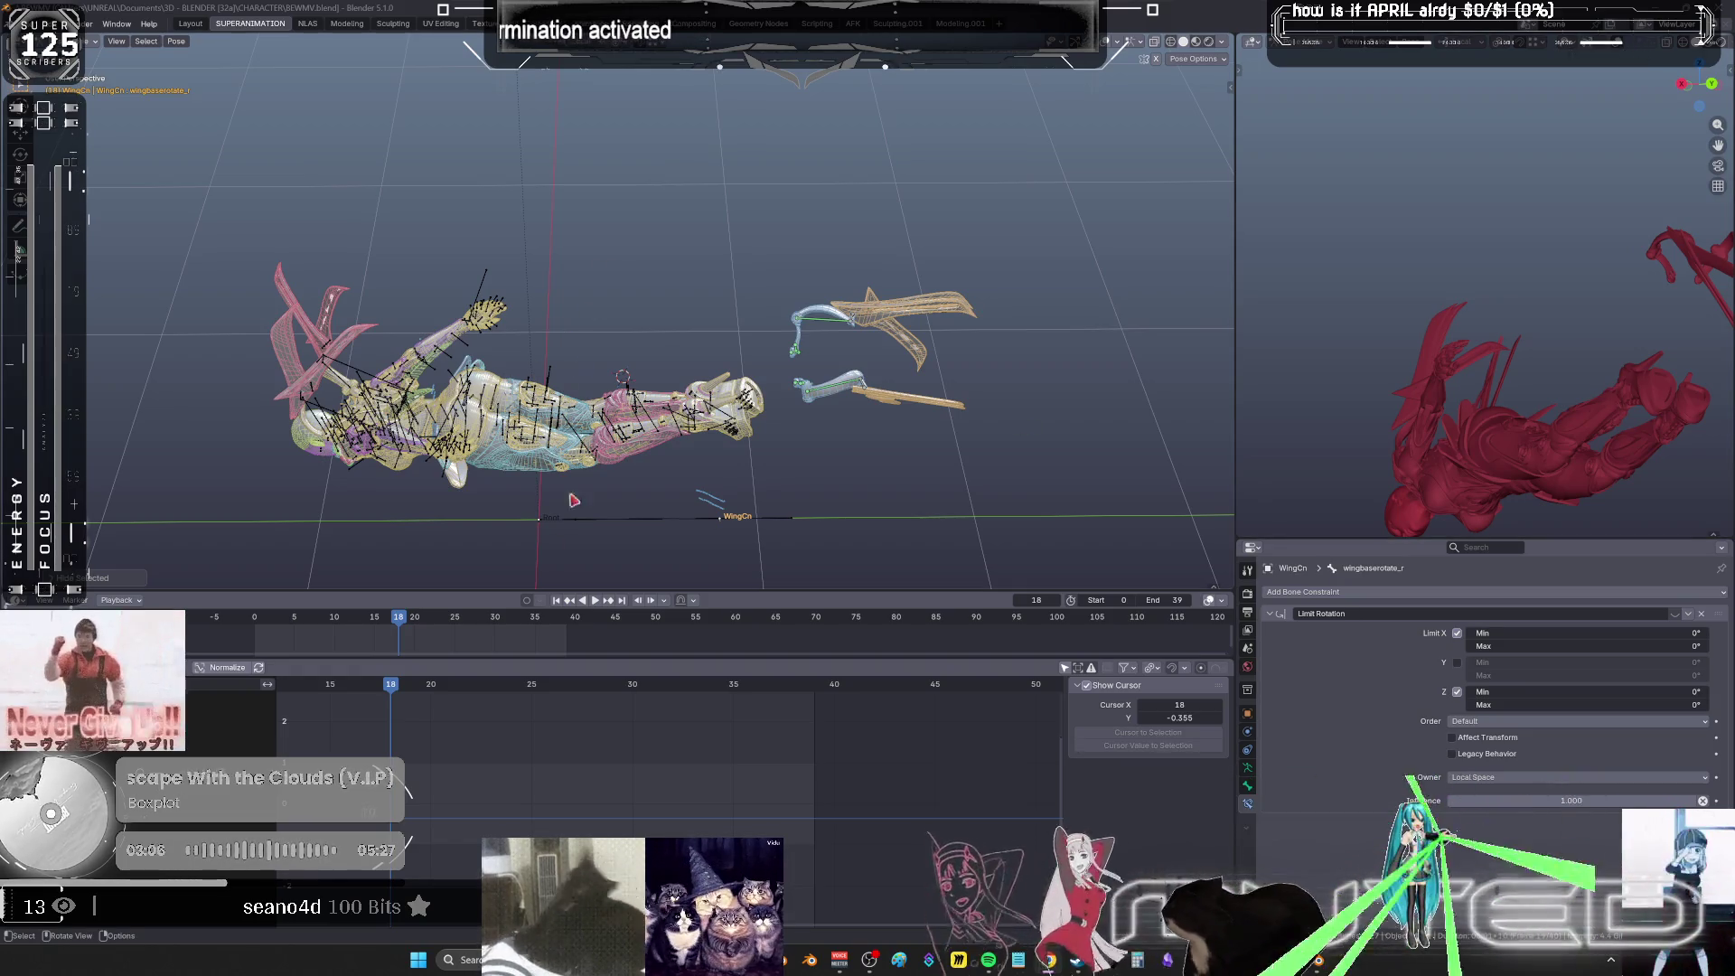
# - Shade the winged character with the dark grey MatCap in the viewport's solid shading
pyautogui.moveTo(635, 474)
pyautogui.mouseDown(button='middle')
pyautogui.moveTo(779, 316)
pyautogui.moveTo(764, 358)
pyautogui.moveTo(1048, 81)
pyautogui.moveTo(1219, 103)
pyautogui.mouseUp(button='middle')
pyautogui.click(1221, 41)
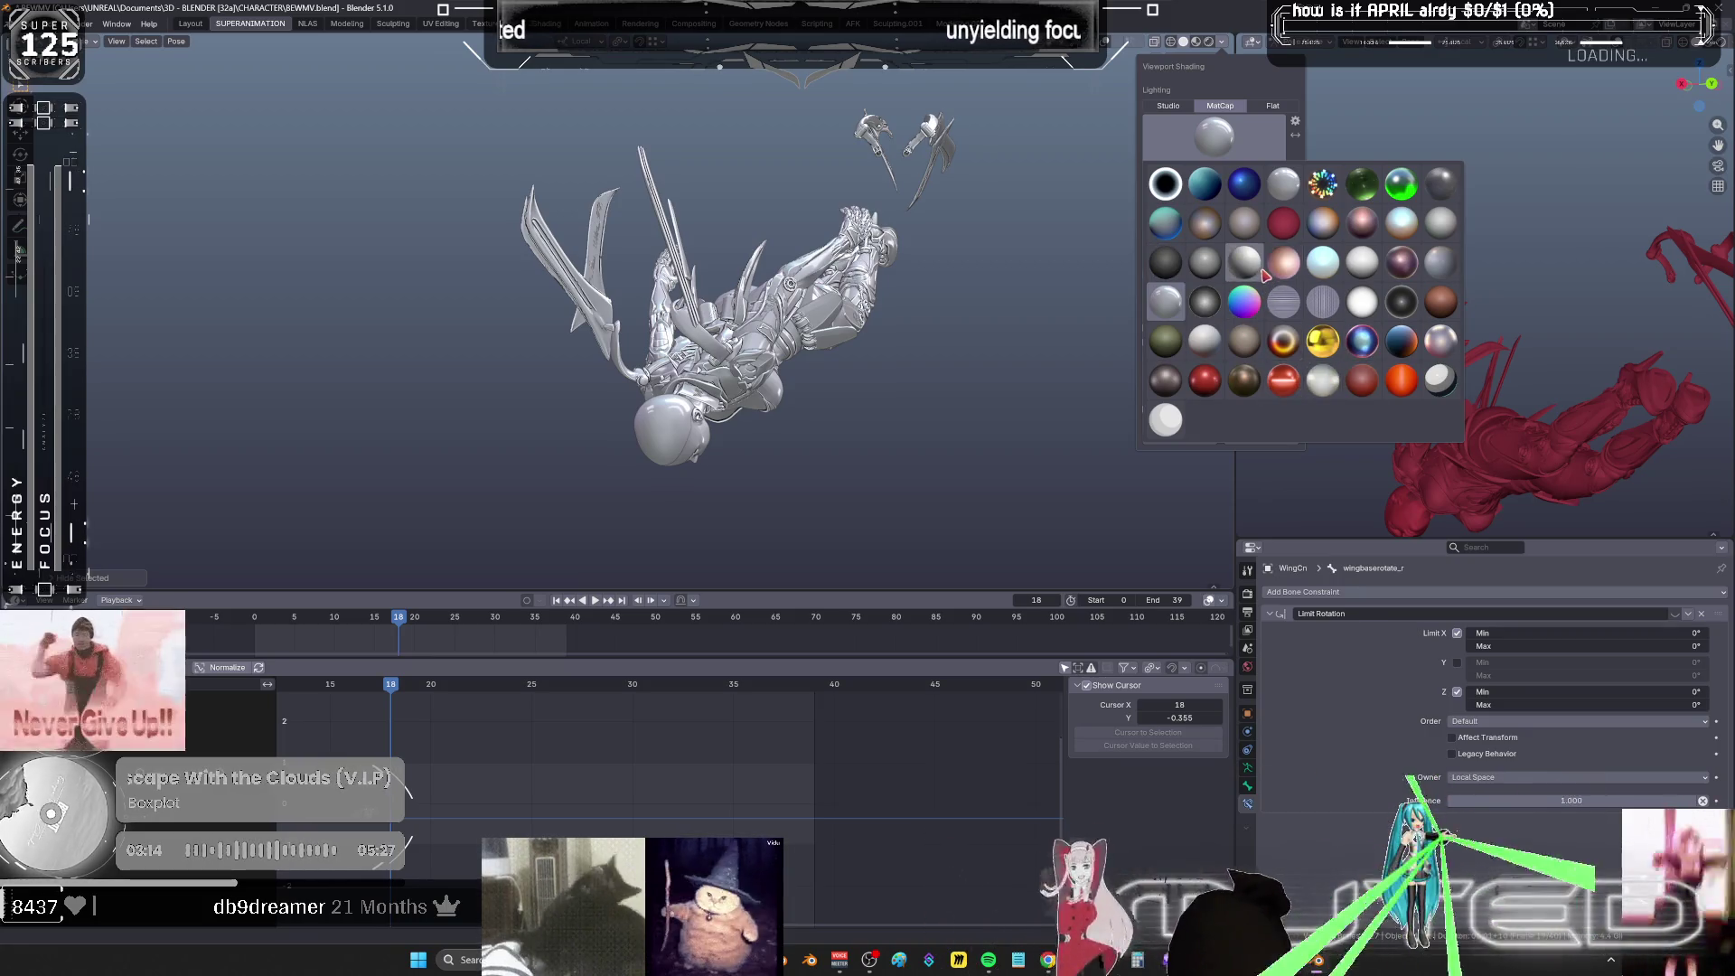
pyautogui.click(1170, 269)
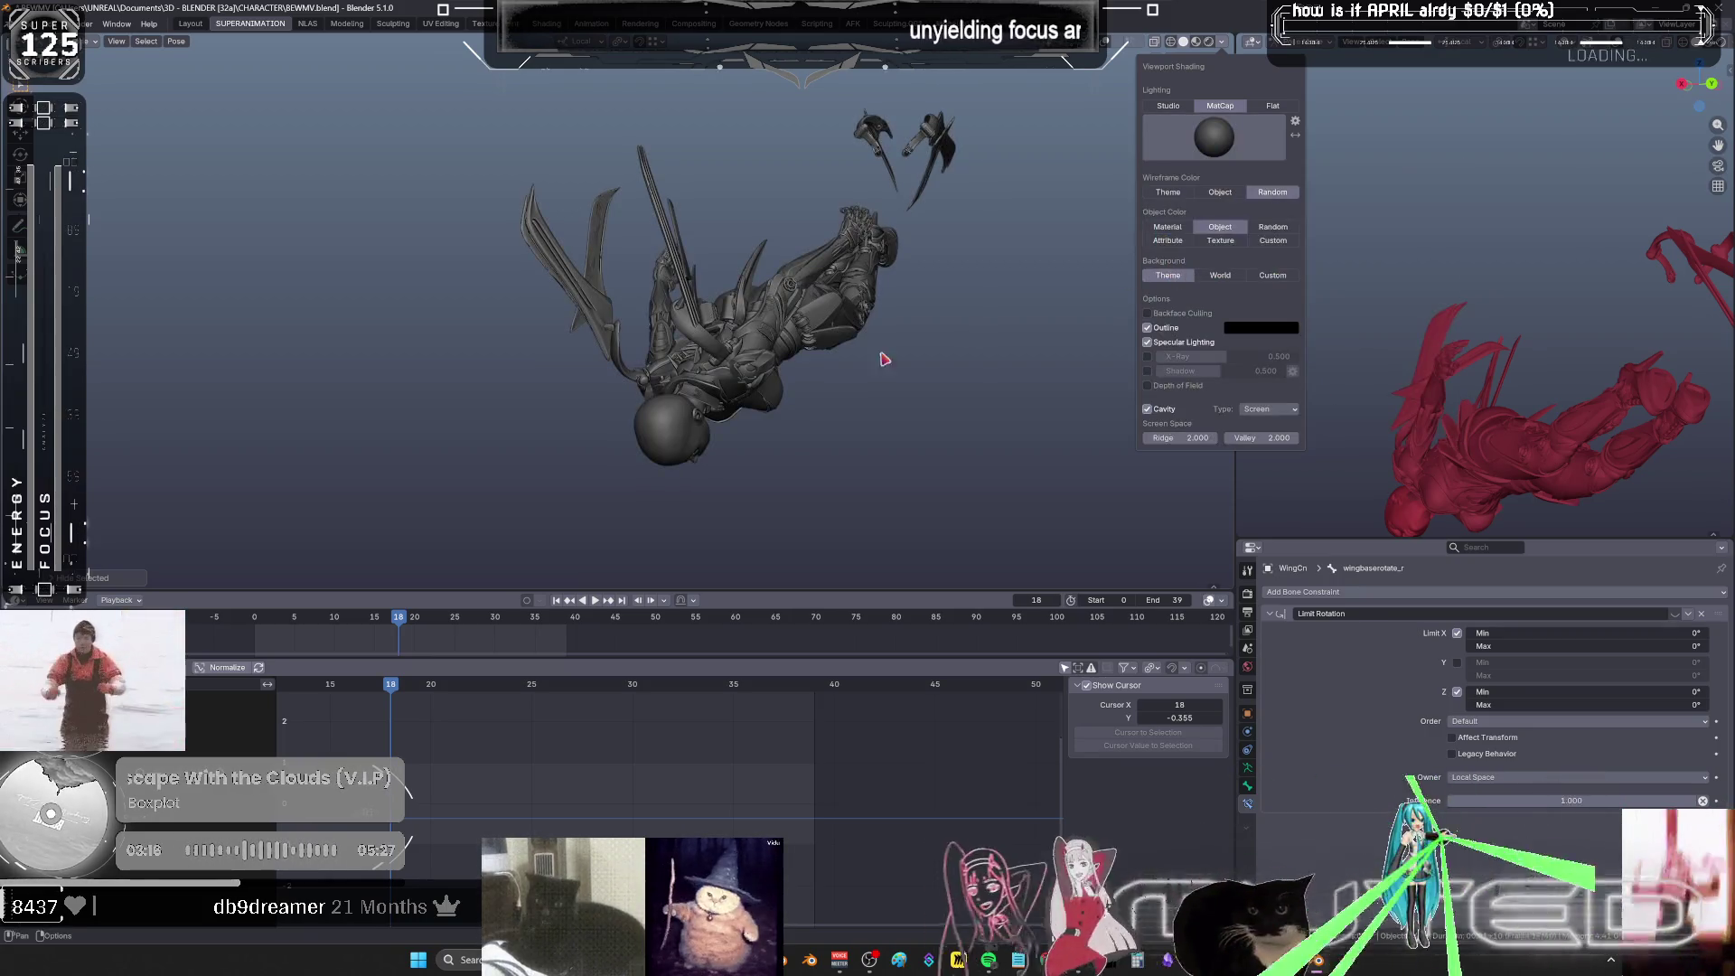
pyautogui.moveTo(844, 383)
pyautogui.mouseDown(button='middle')
pyautogui.moveTo(890, 368)
pyautogui.moveTo(794, 380)
pyautogui.moveTo(813, 389)
pyautogui.moveTo(741, 364)
pyautogui.mouseUp(button='middle')
pyautogui.keyDown('alt'); pyautogui.scroll(8, 762, 315); pyautogui.keyUp('alt')
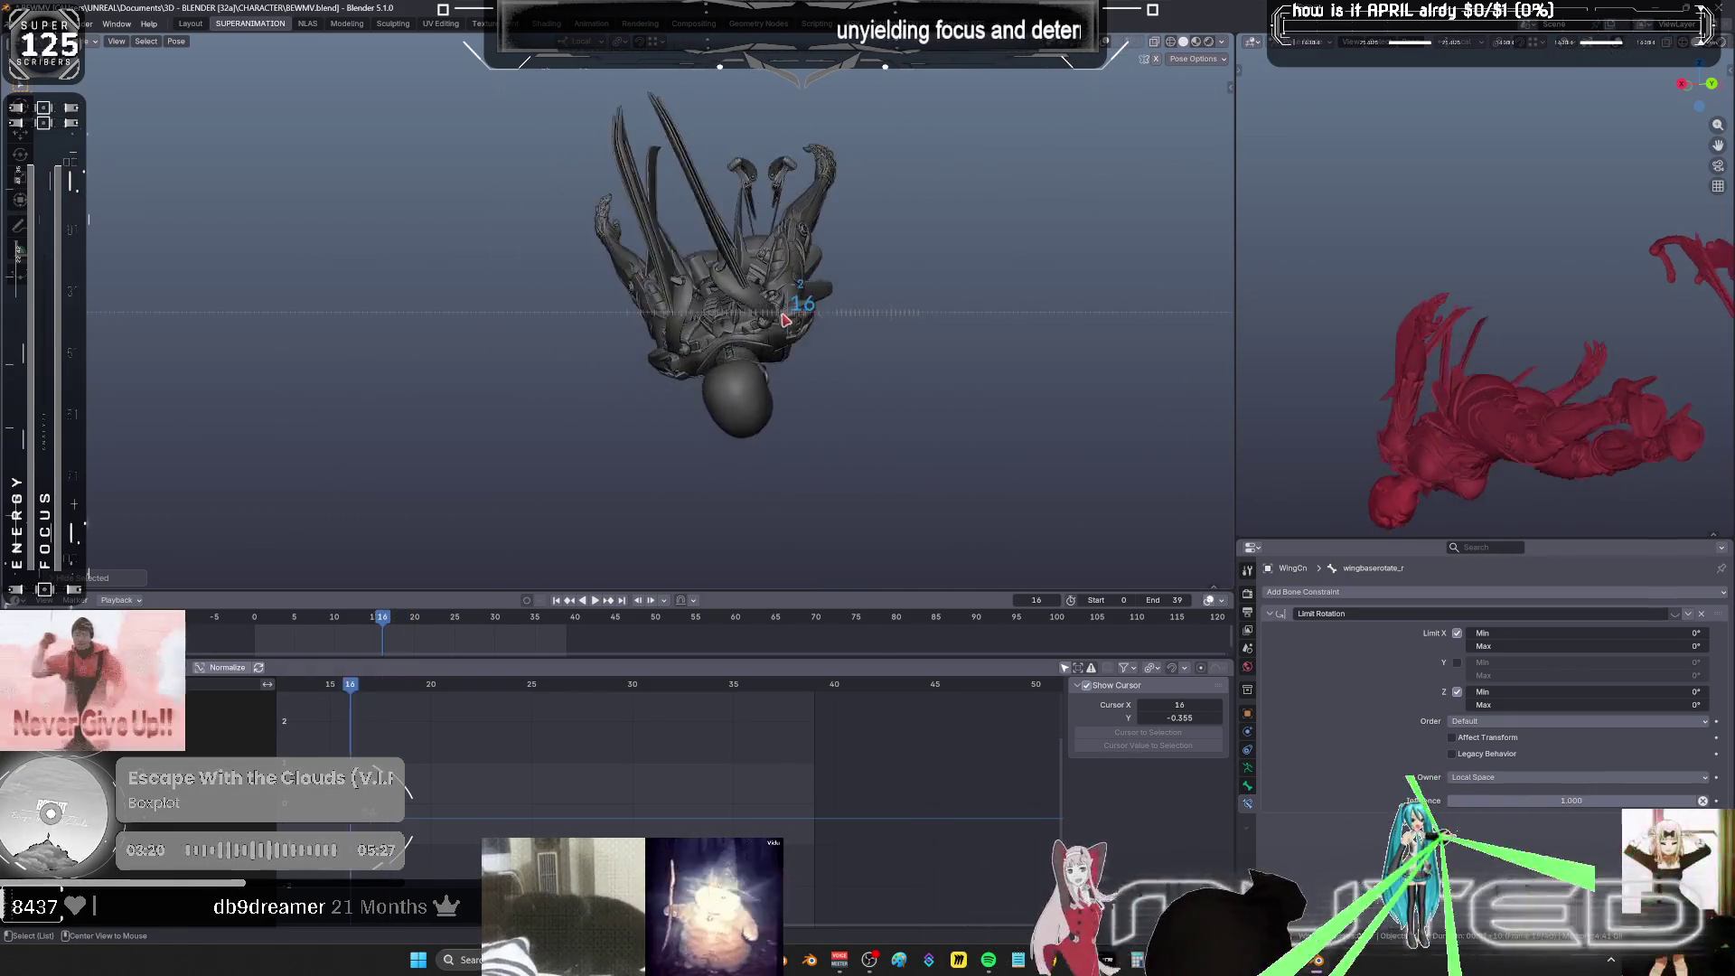
pyautogui.keyDown('alt'); pyautogui.scroll(-5, 762, 316); pyautogui.keyUp('alt')
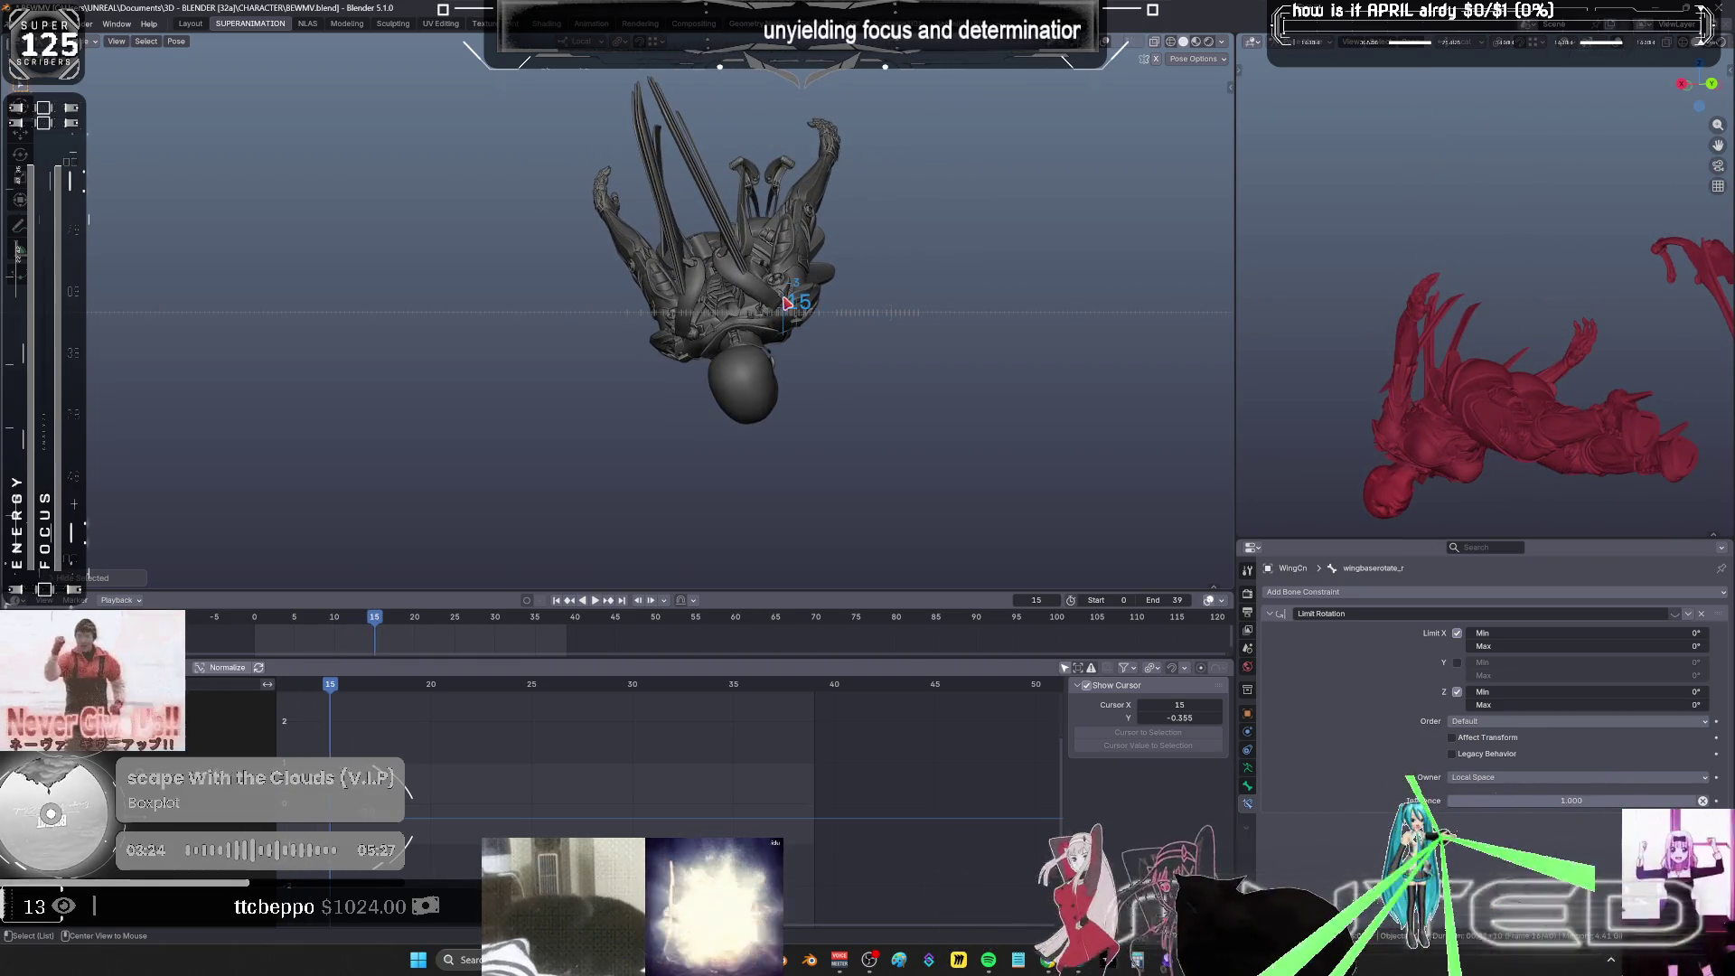
pyautogui.moveTo(786, 303)
pyautogui.mouseDown(button='middle')
pyautogui.moveTo(883, 301)
pyautogui.moveTo(824, 366)
pyautogui.mouseUp(button='middle')
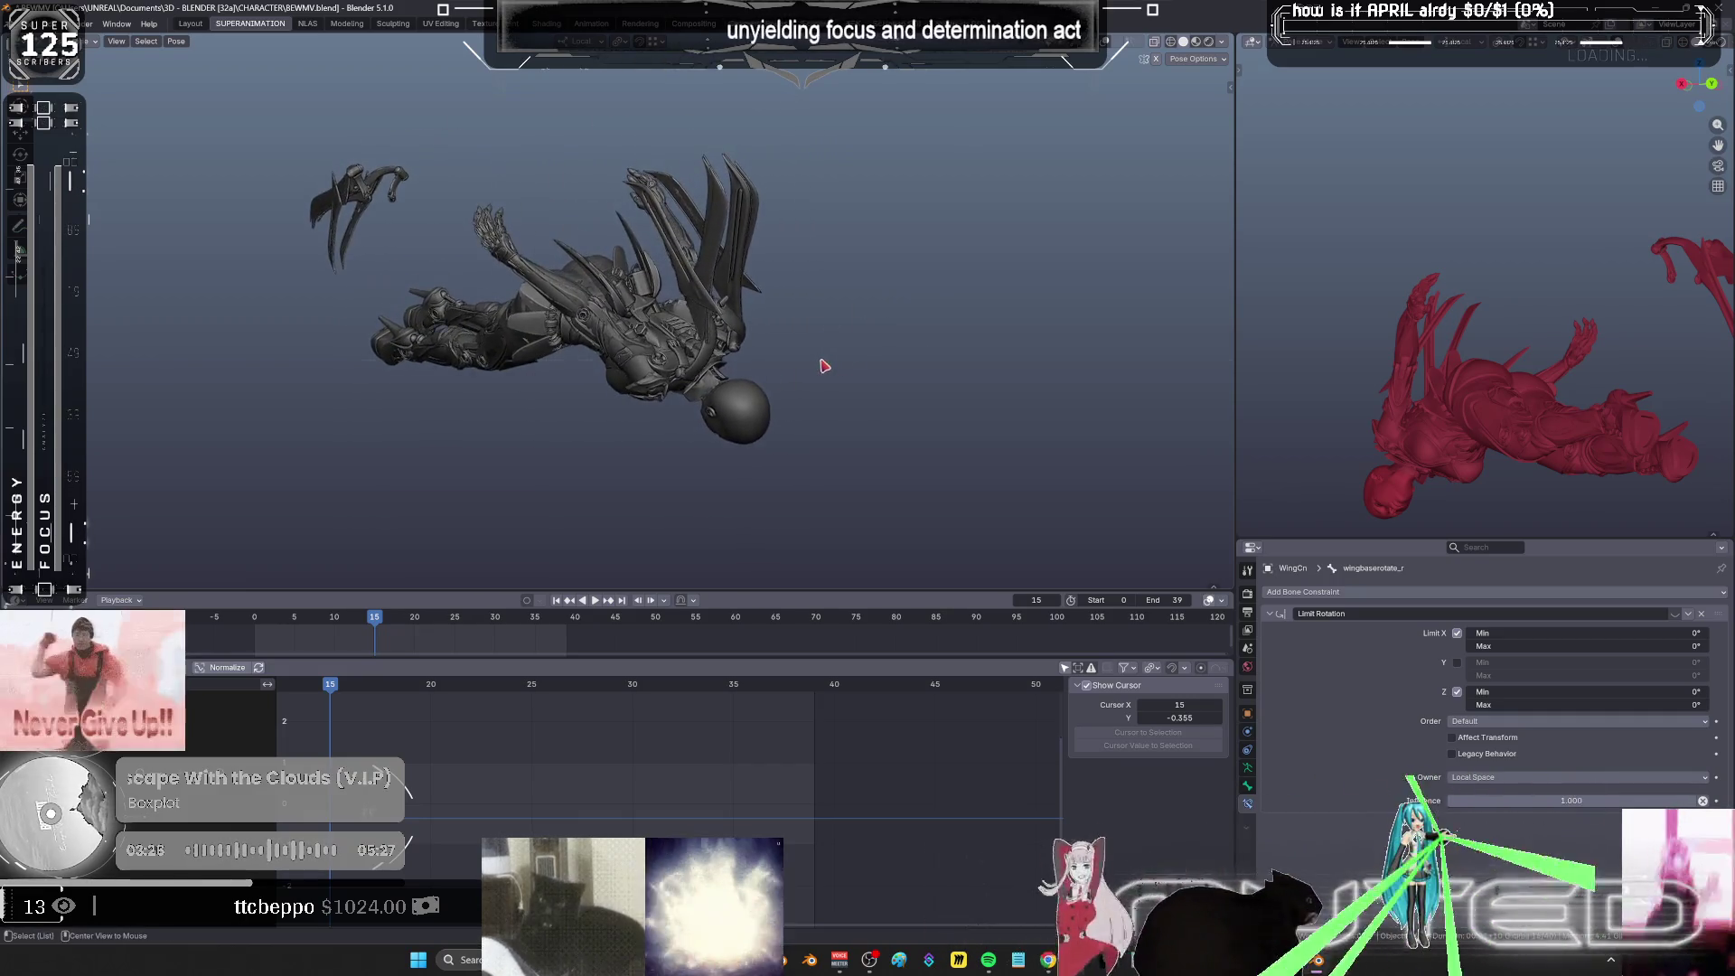
pyautogui.keyDown('alt'); pyautogui.scroll(-2, 824, 366); pyautogui.keyUp('alt')
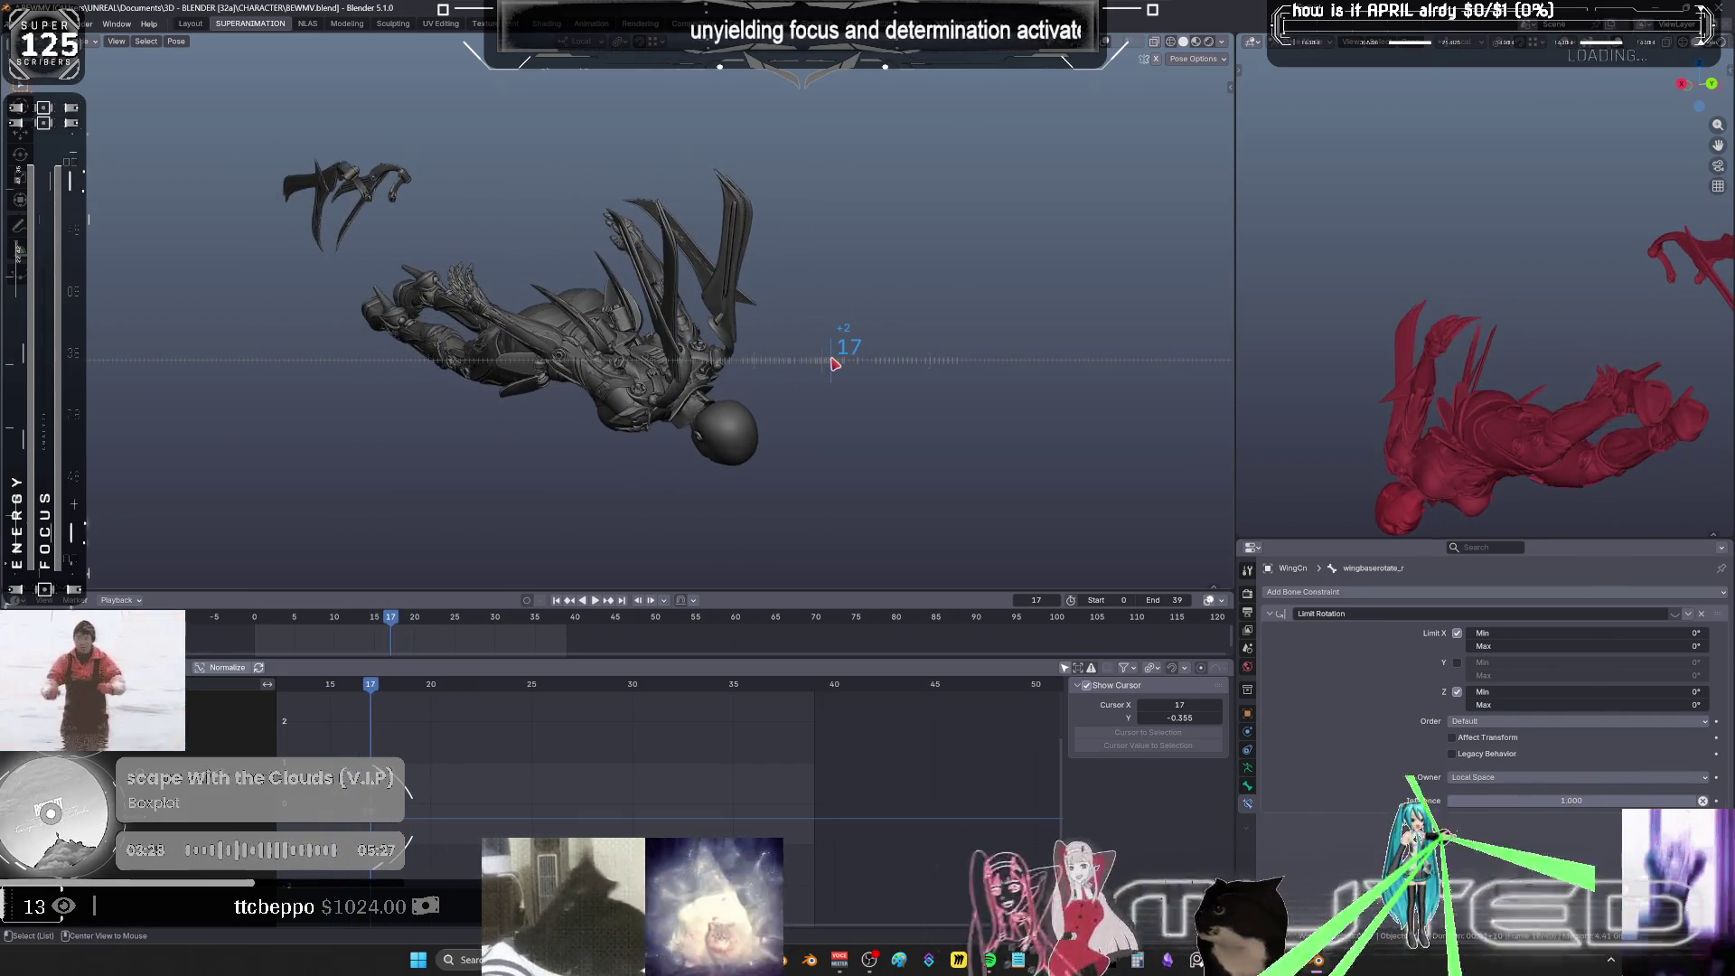
pyautogui.keyDown('alt'); pyautogui.scroll(-1, 835, 363); pyautogui.keyUp('alt')
pyautogui.keyDown('alt'); pyautogui.scroll(-1, 845, 362); pyautogui.keyUp('alt')
pyautogui.moveTo(852, 361)
pyautogui.mouseDown(button='middle')
pyautogui.moveTo(777, 366)
pyautogui.moveTo(763, 346)
pyautogui.mouseUp(button='middle')
pyautogui.keyDown('alt'); pyautogui.scroll(-1, 763, 346); pyautogui.keyUp('alt')
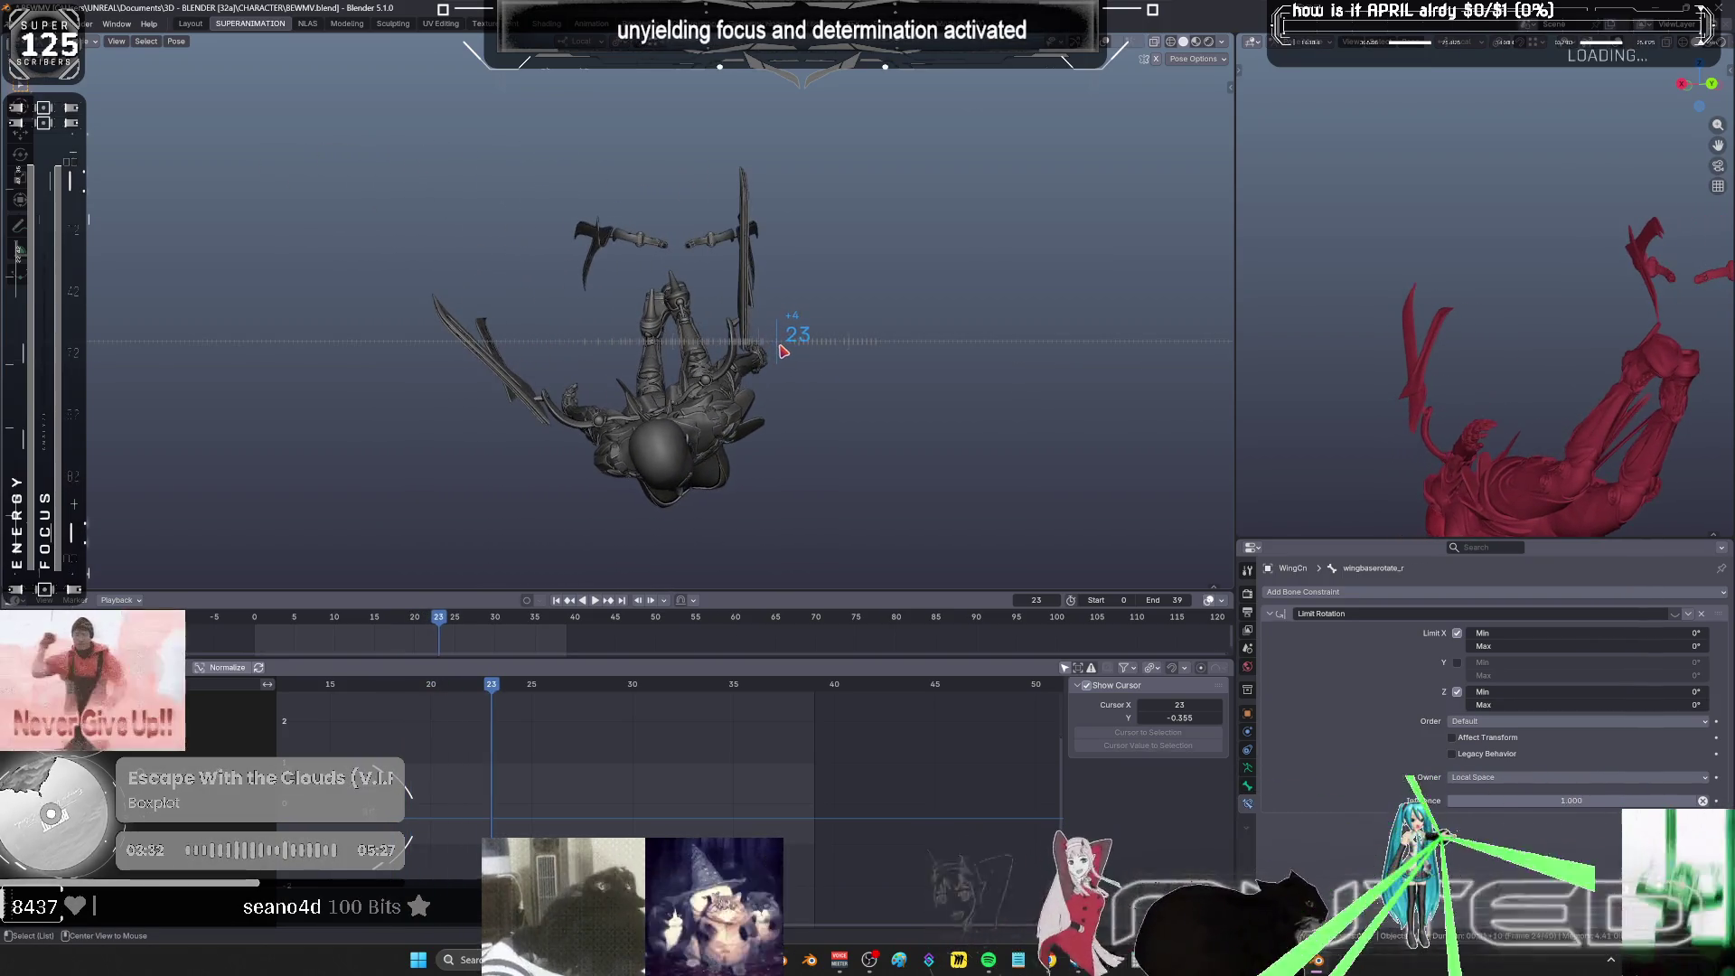
pyautogui.keyDown('alt'); pyautogui.scroll(-5, 777, 350); pyautogui.keyUp('alt')
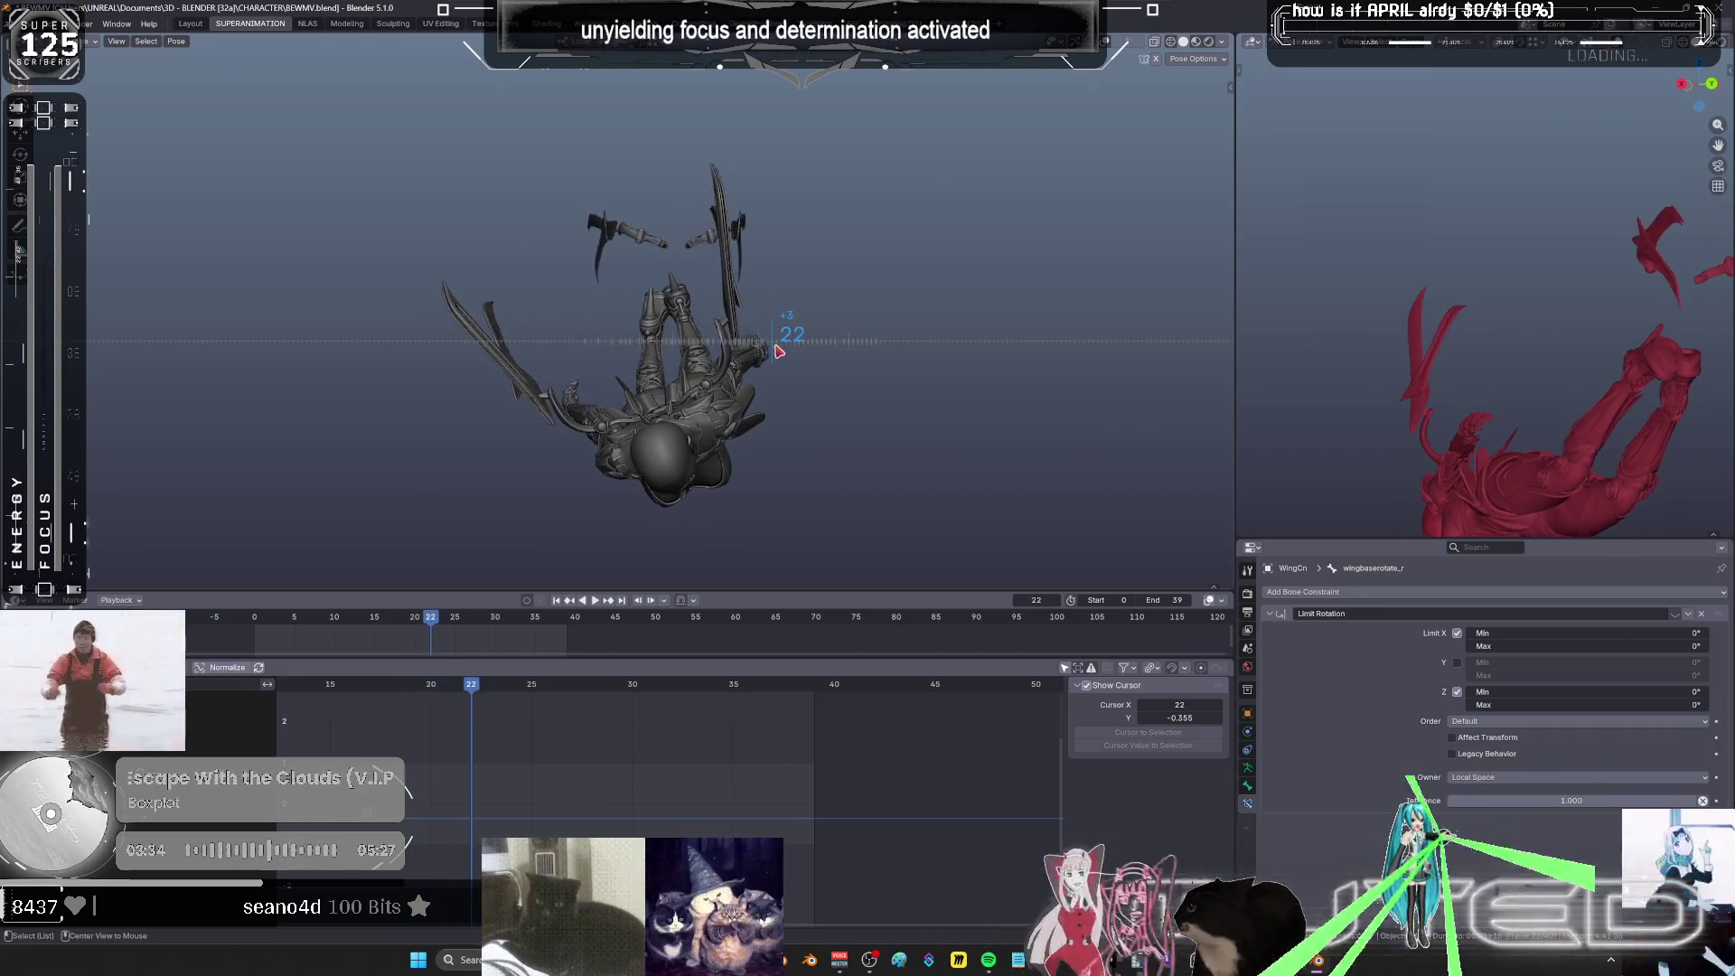
pyautogui.keyDown('alt'); pyautogui.scroll(-2, 794, 358); pyautogui.keyUp('alt')
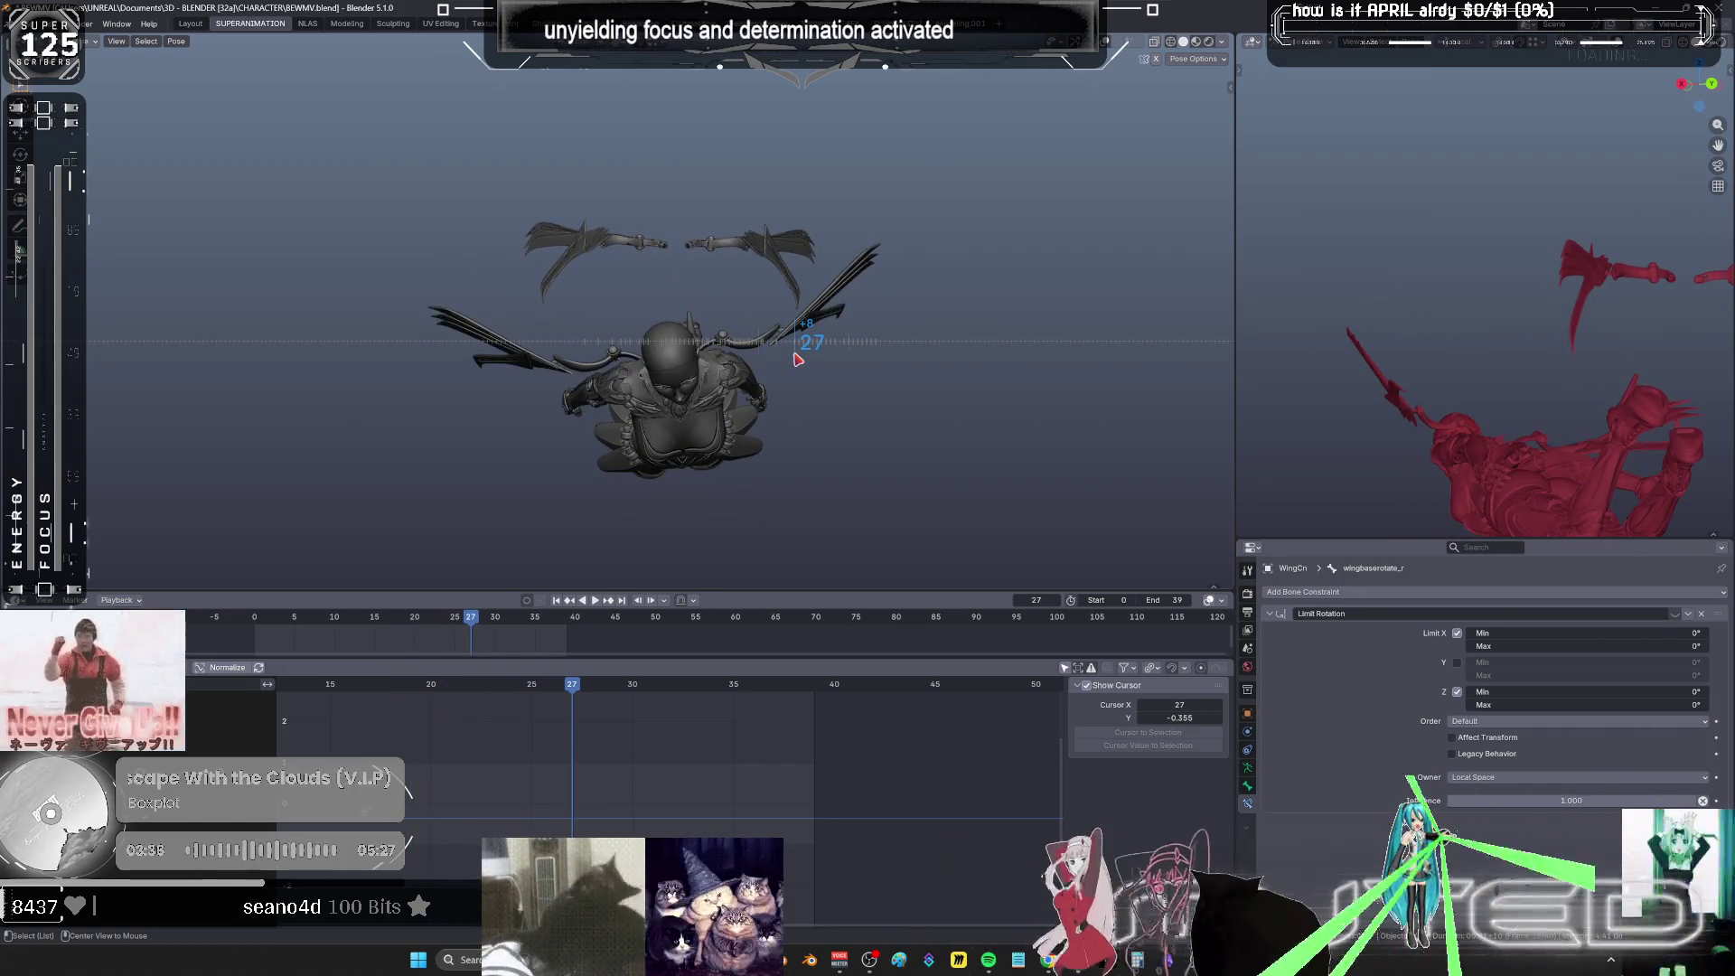
pyautogui.keyDown('alt'); pyautogui.scroll(2, 793, 359); pyautogui.keyUp('alt')
pyautogui.keyDown('alt'); pyautogui.scroll(5, 783, 359); pyautogui.keyUp('alt')
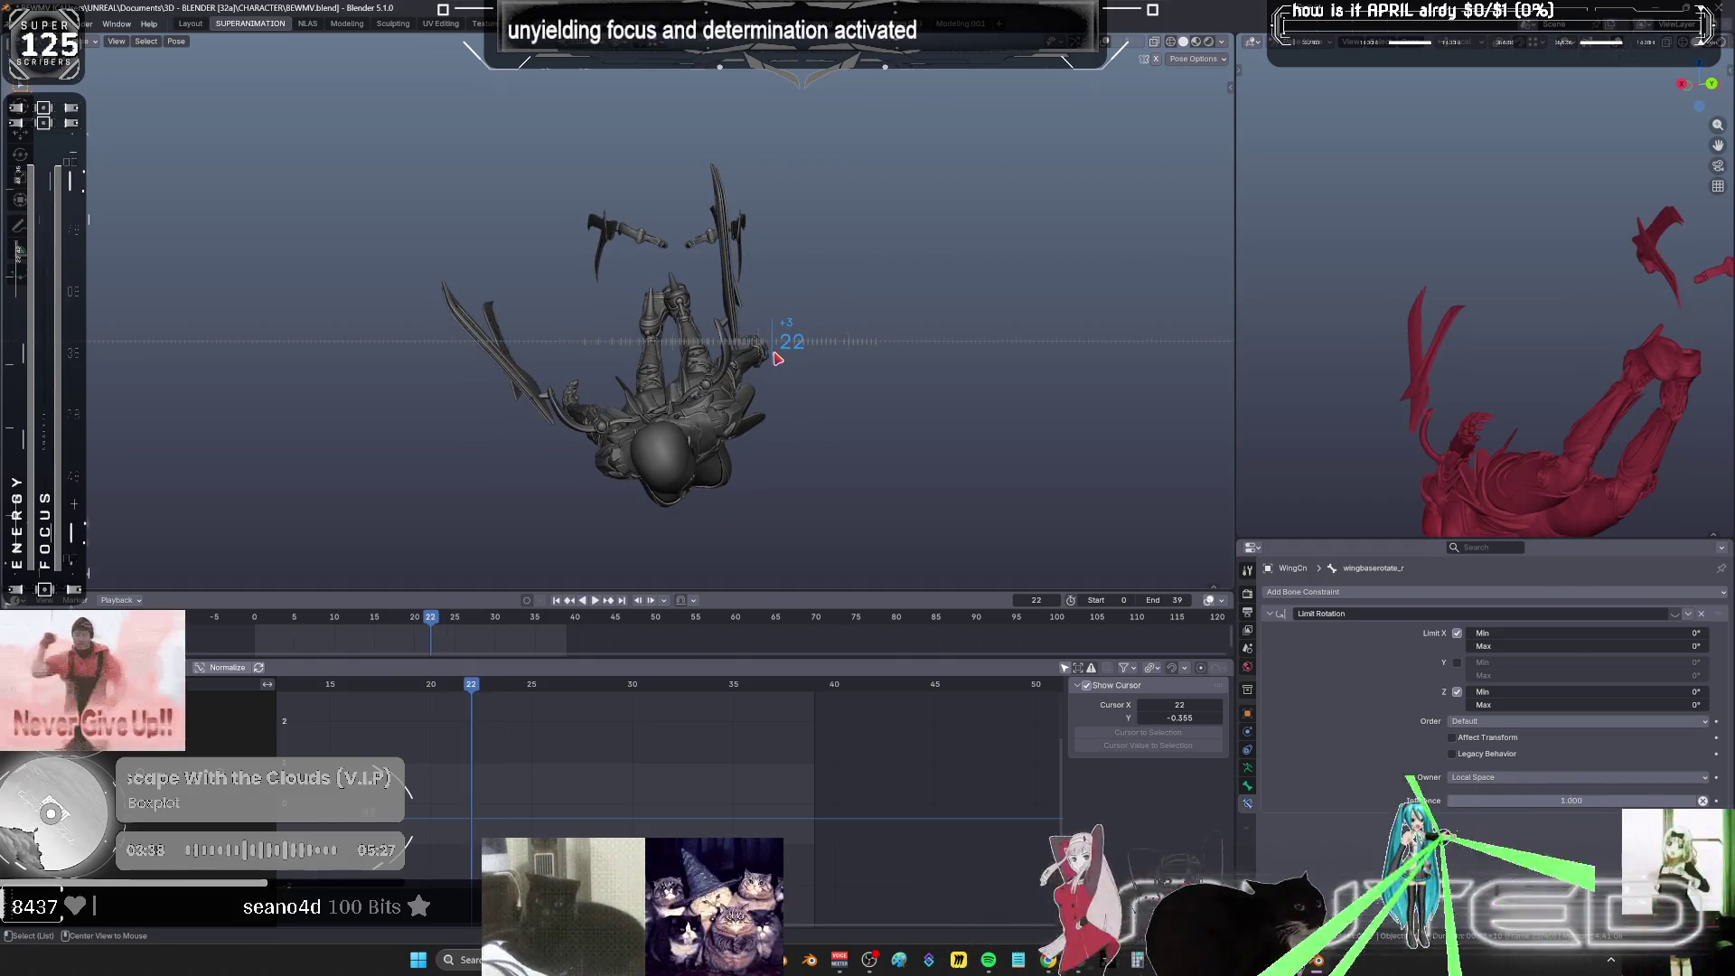
pyautogui.keyDown('alt'); pyautogui.scroll(1, 767, 359); pyautogui.keyUp('alt')
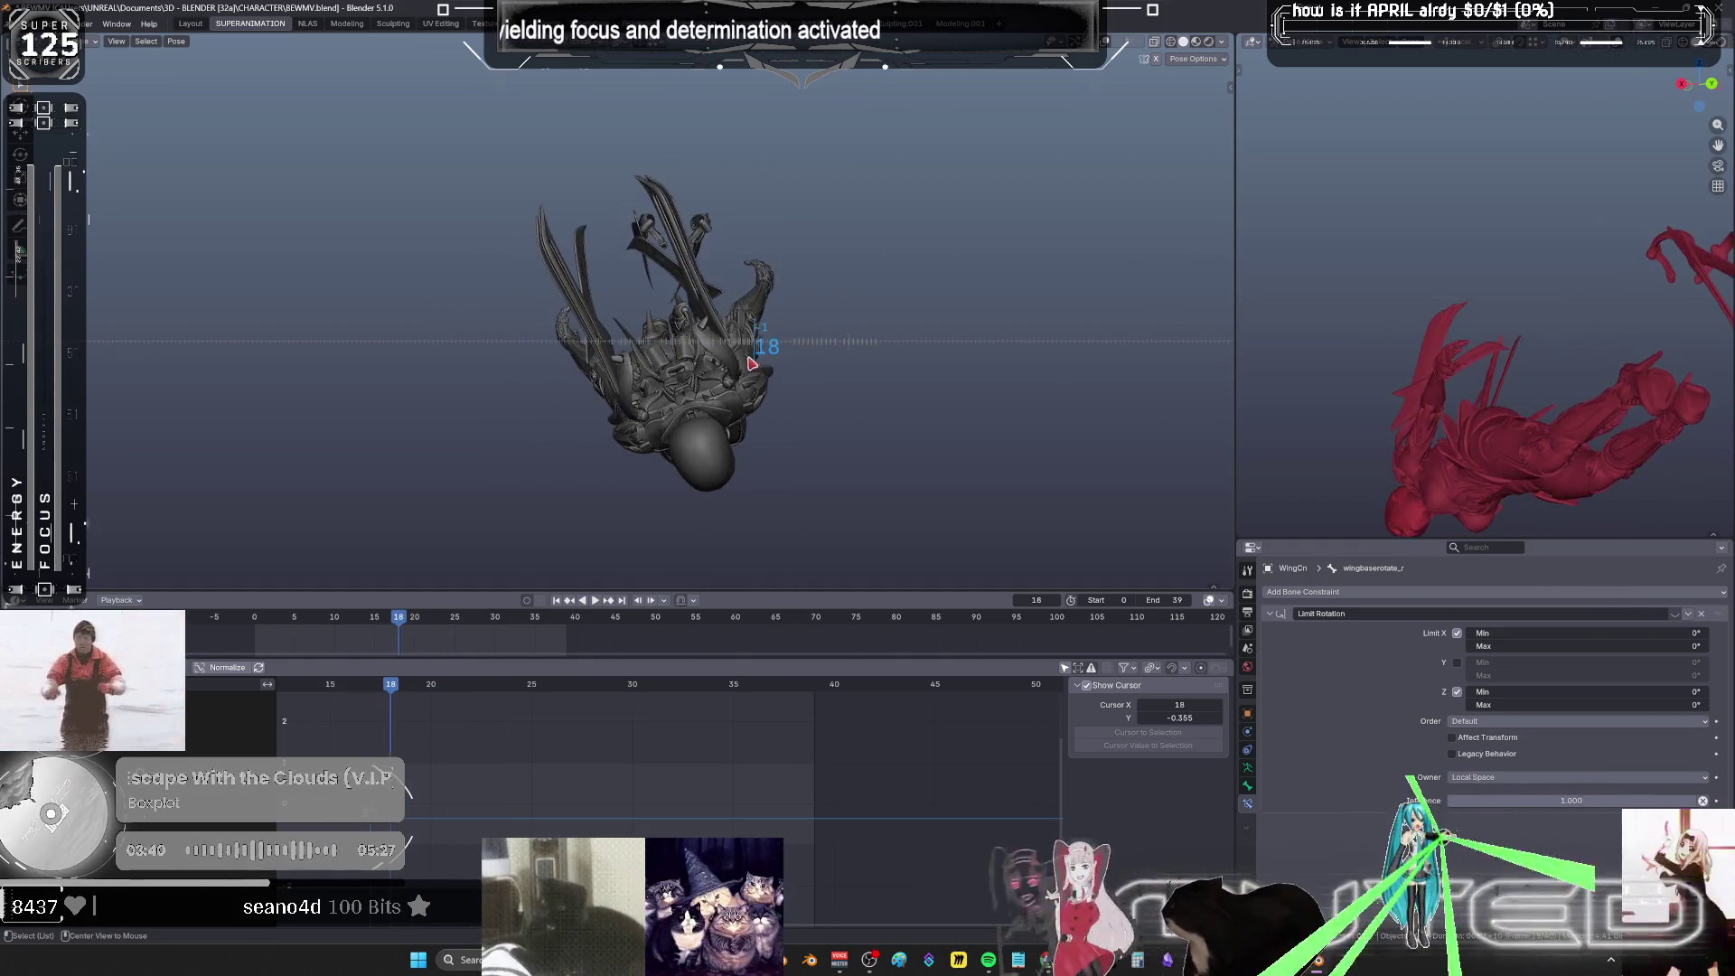
pyautogui.keyDown('alt'); pyautogui.scroll(-1, 763, 368); pyautogui.keyUp('alt')
pyautogui.scroll(6, 756, 419)
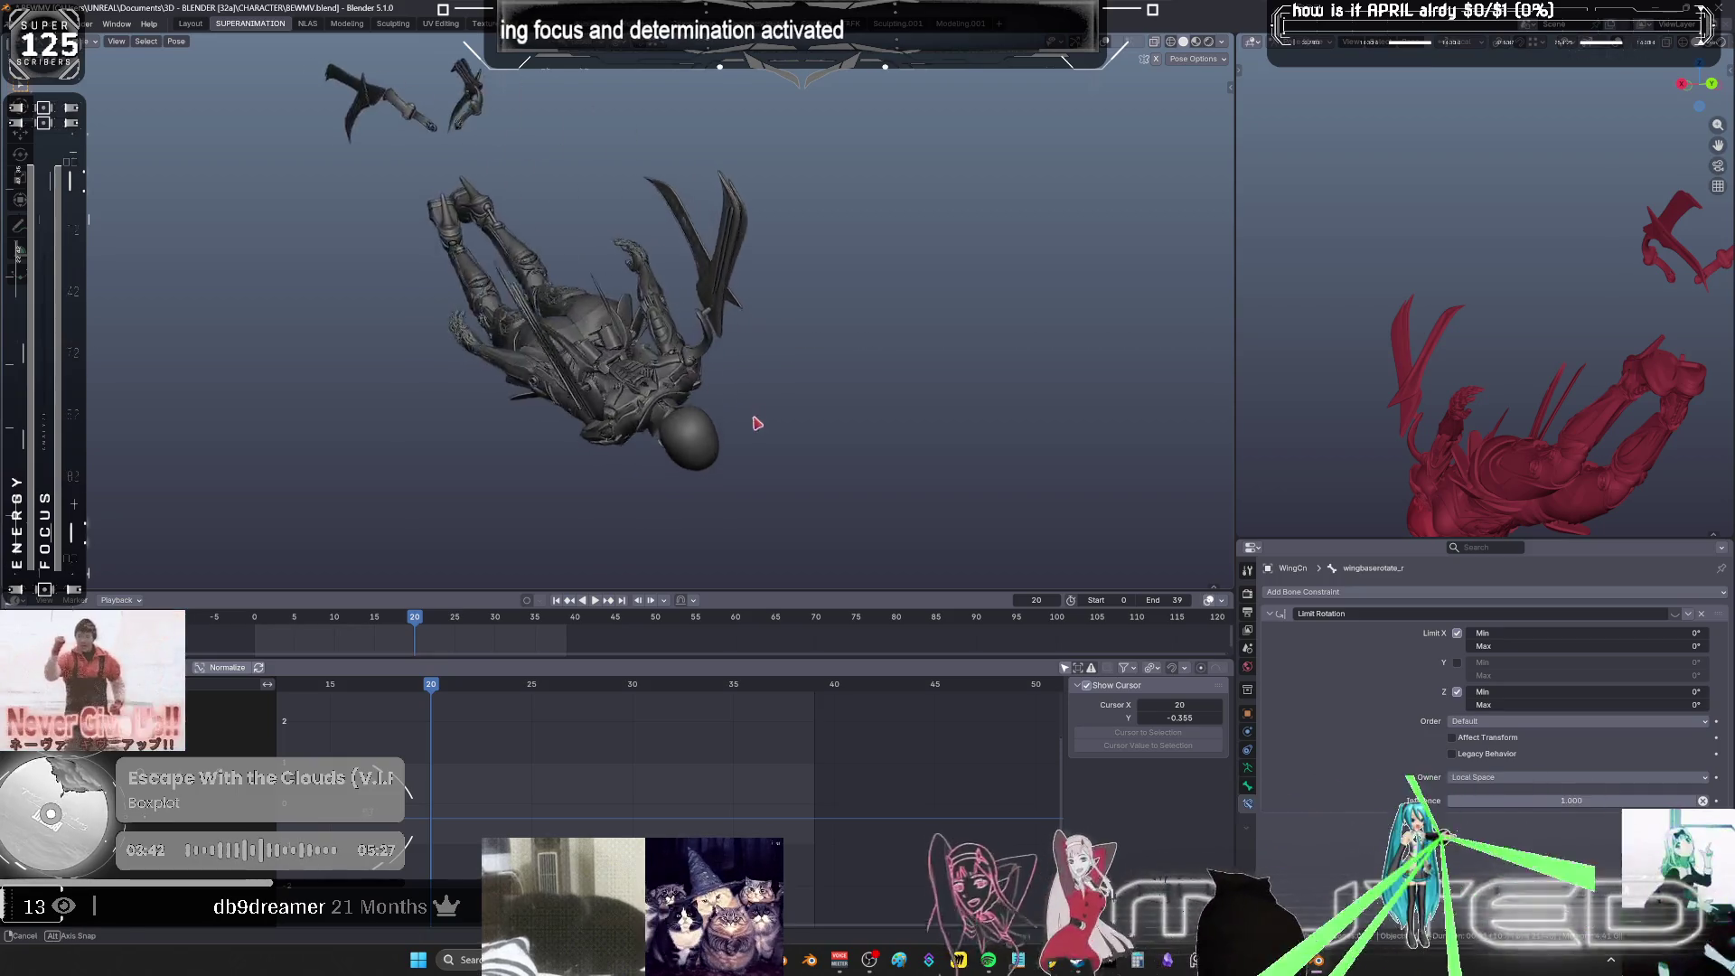
pyautogui.keyDown('alt'); pyautogui.scroll(-2, 734, 452); pyautogui.keyUp('alt')
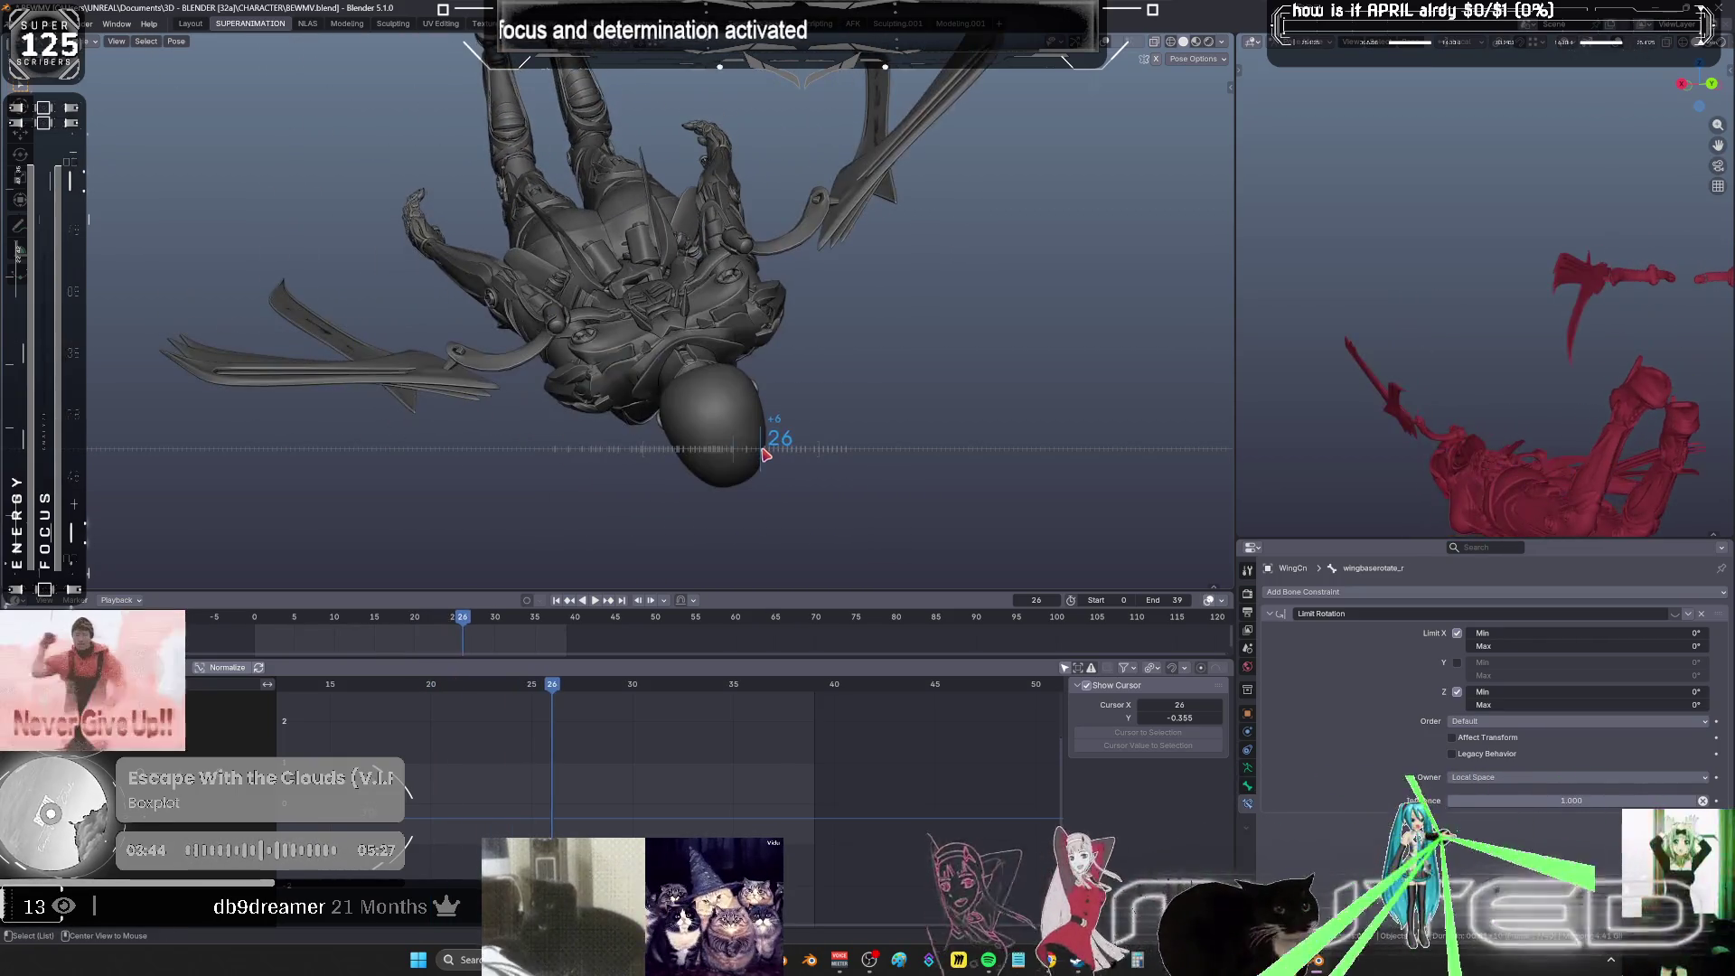
pyautogui.keyDown('alt'); pyautogui.scroll(2, 737, 457); pyautogui.keyUp('alt')
pyautogui.keyDown('alt'); pyautogui.scroll(2, 732, 456); pyautogui.keyUp('alt')
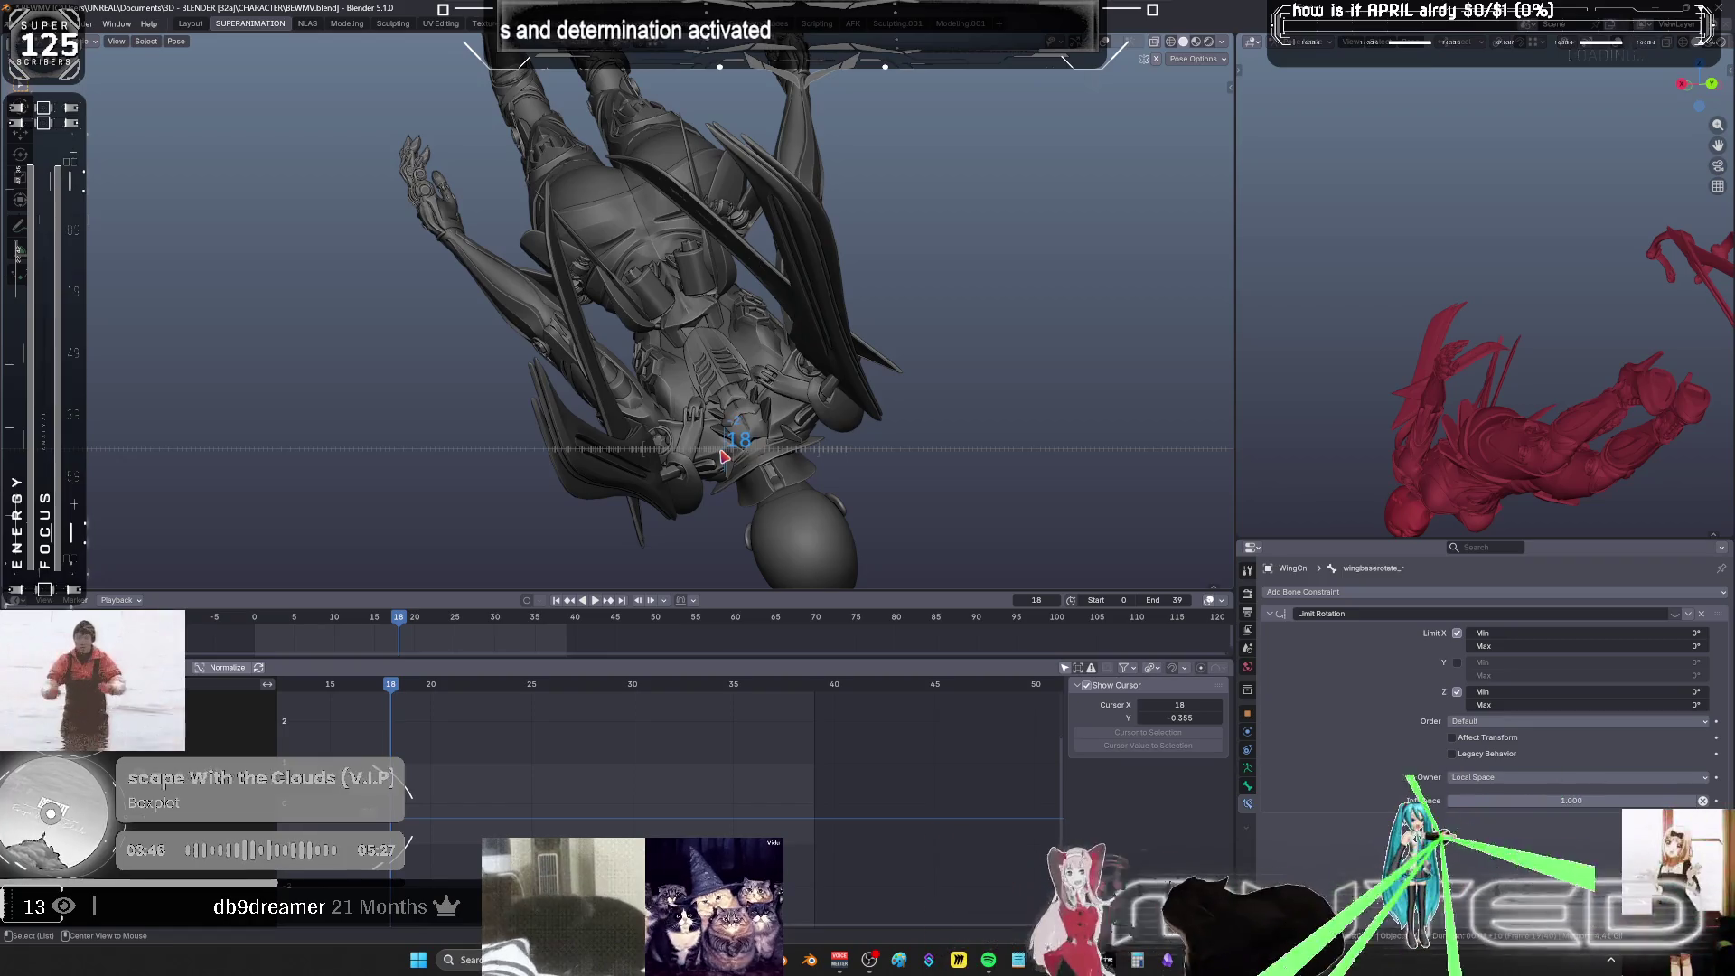
pyautogui.keyDown('alt'); pyautogui.scroll(-2, 727, 456); pyautogui.keyUp('alt')
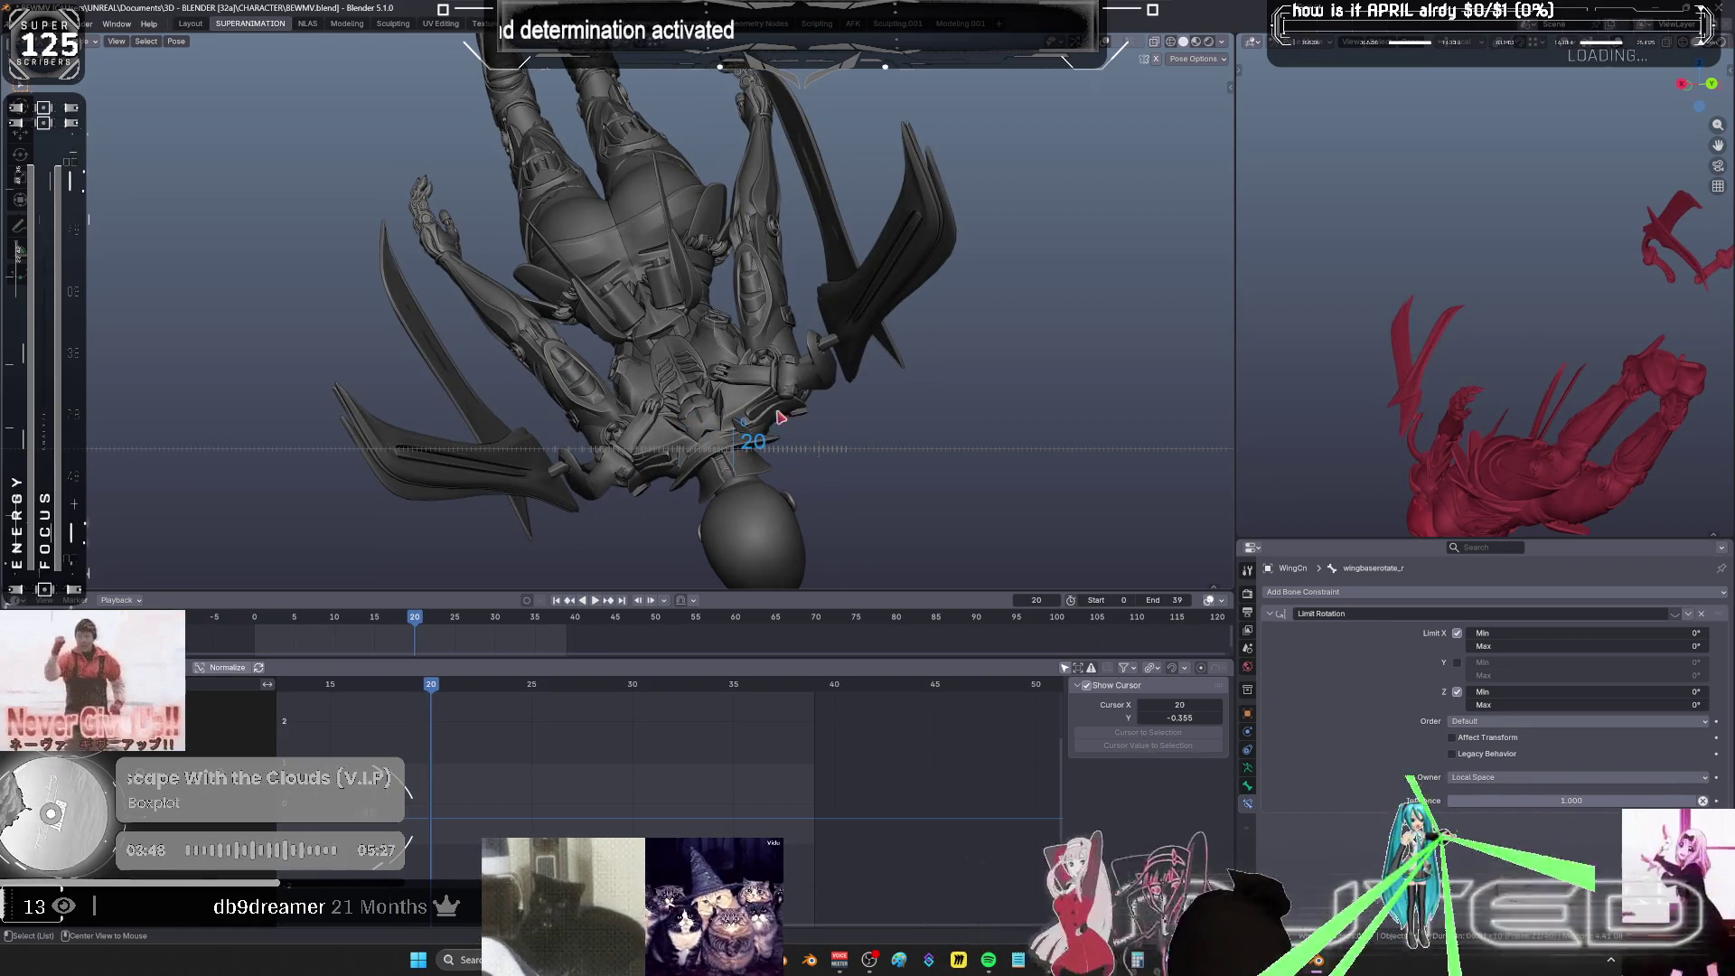
pyautogui.moveTo(780, 418)
pyautogui.mouseDown(button='middle')
pyautogui.moveTo(886, 322)
pyautogui.moveTo(792, 264)
pyautogui.moveTo(795, 298)
pyautogui.mouseUp(button='middle')
# - Switch to coloured wireframe in front orthographic view and select both wing bones
pyautogui.hotkey('shift', 'z')
pyautogui.press('KP_1')
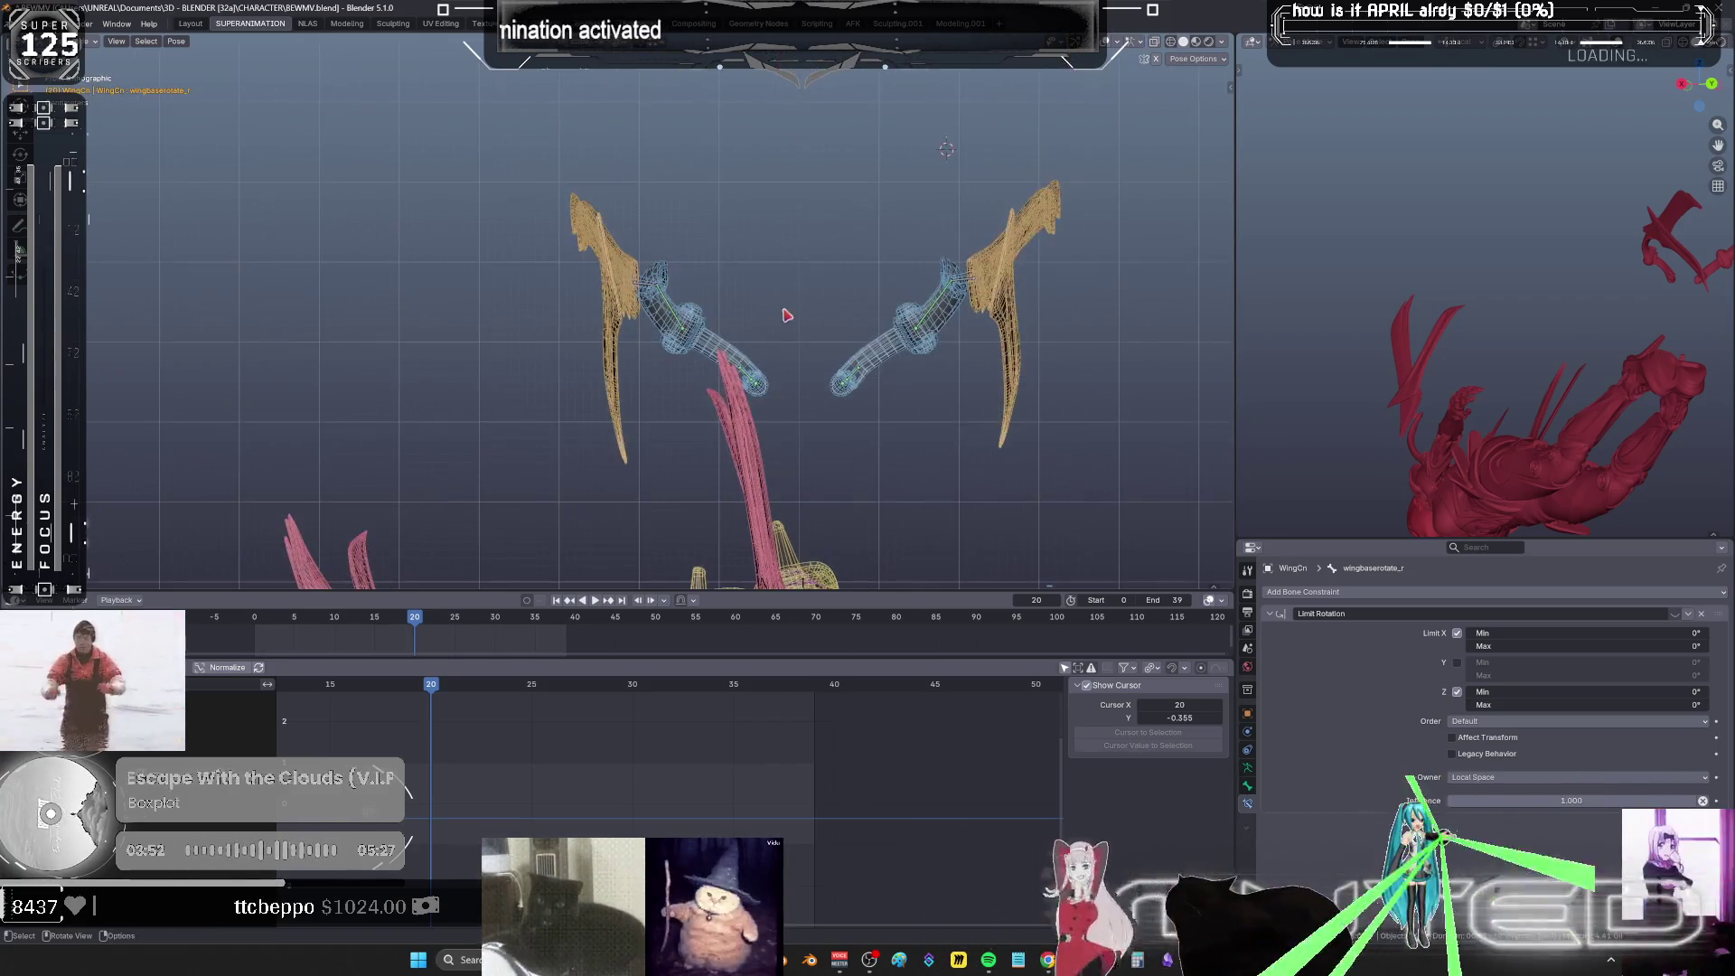
pyautogui.click(674, 336)
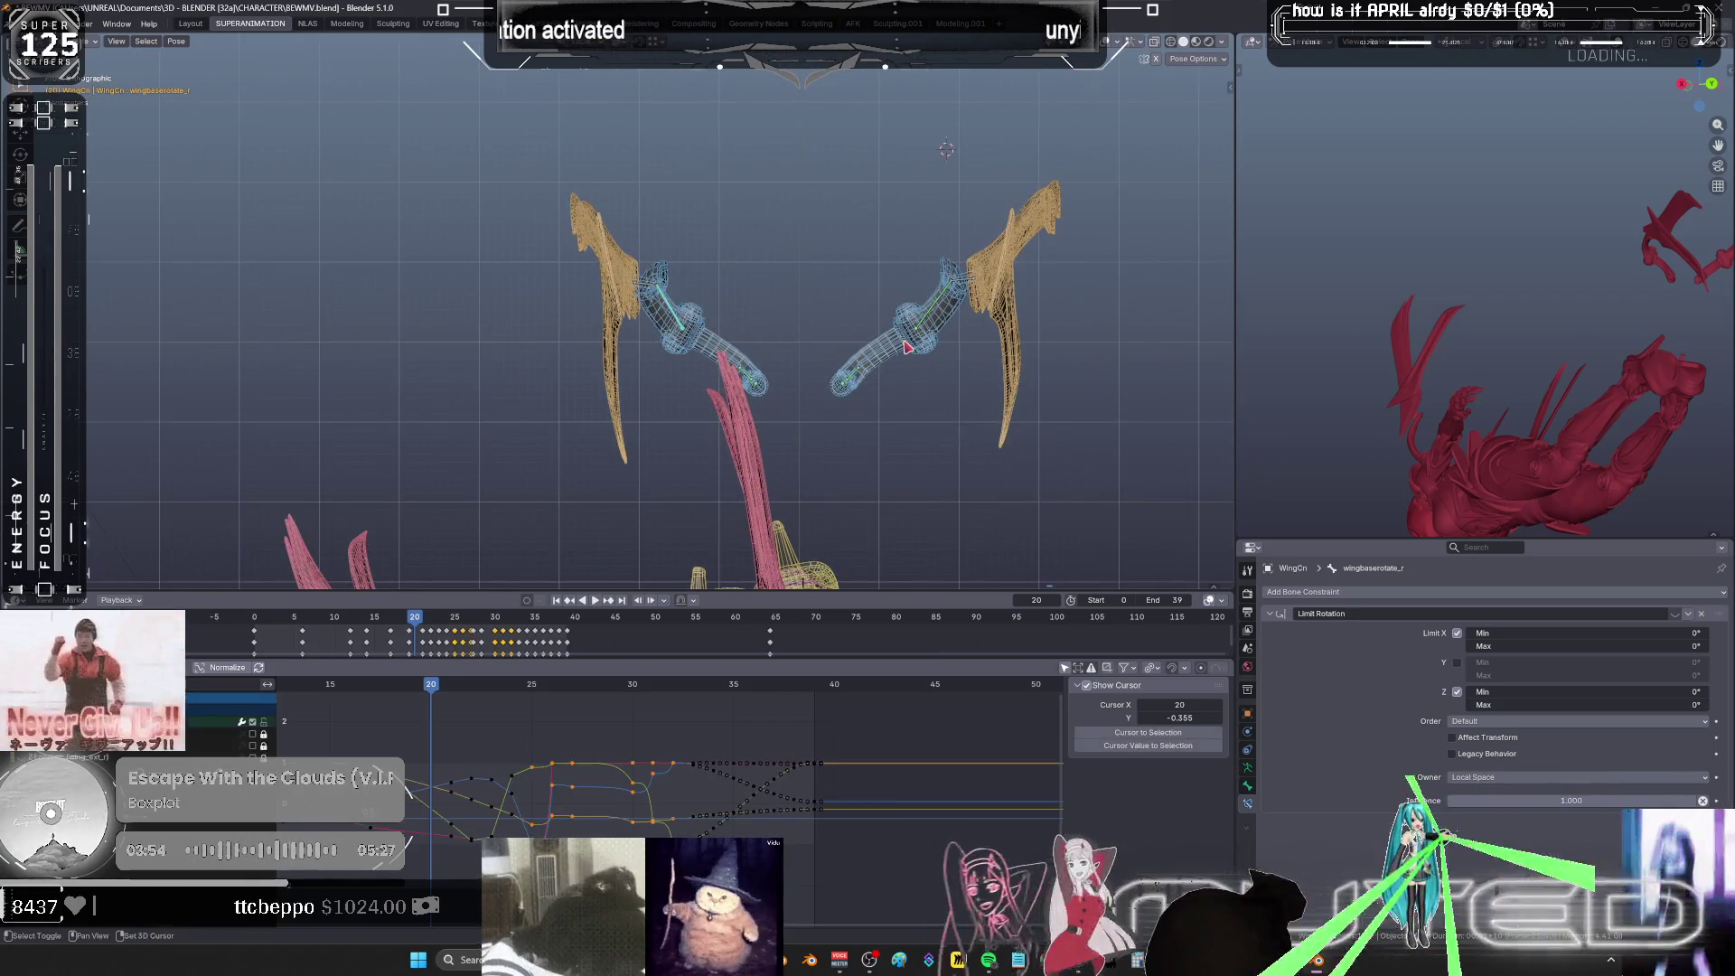
pyautogui.press('b')
pyautogui.moveTo(909, 321); pyautogui.dragTo(824, 377)
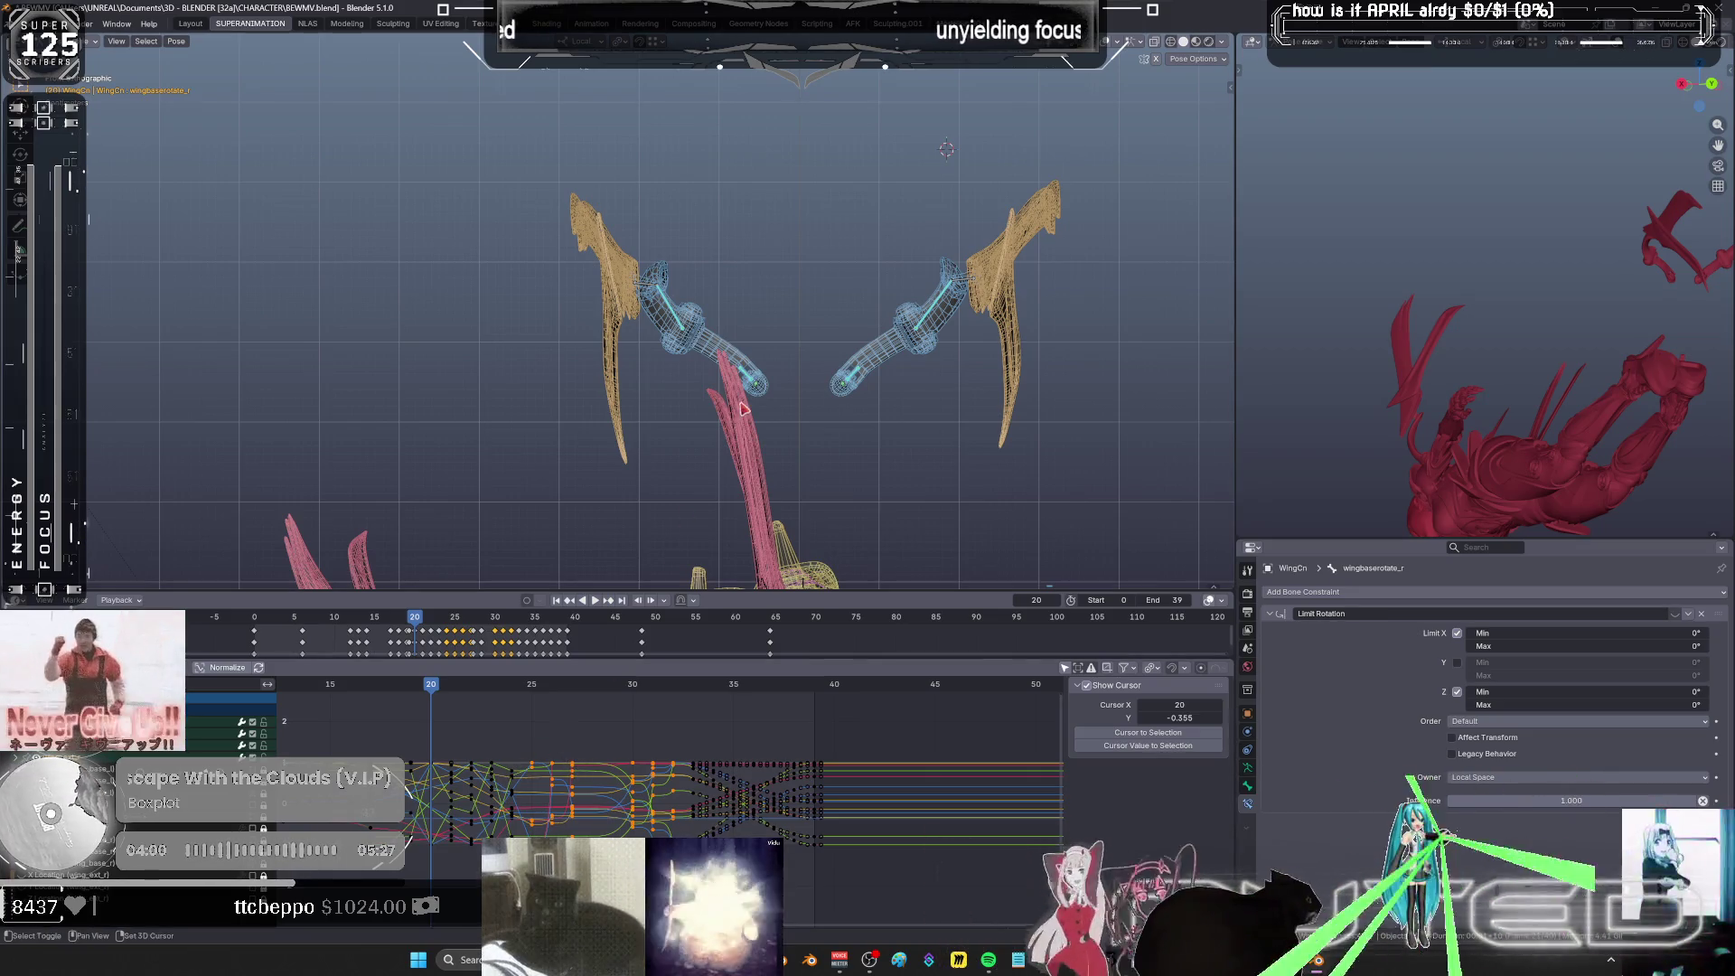
# - Orbit the rig into perspective, set the playhead to frame 17, and begin rotating the wings
pyautogui.moveTo(742, 409); pyautogui.dragTo(710, 280, button='middle')
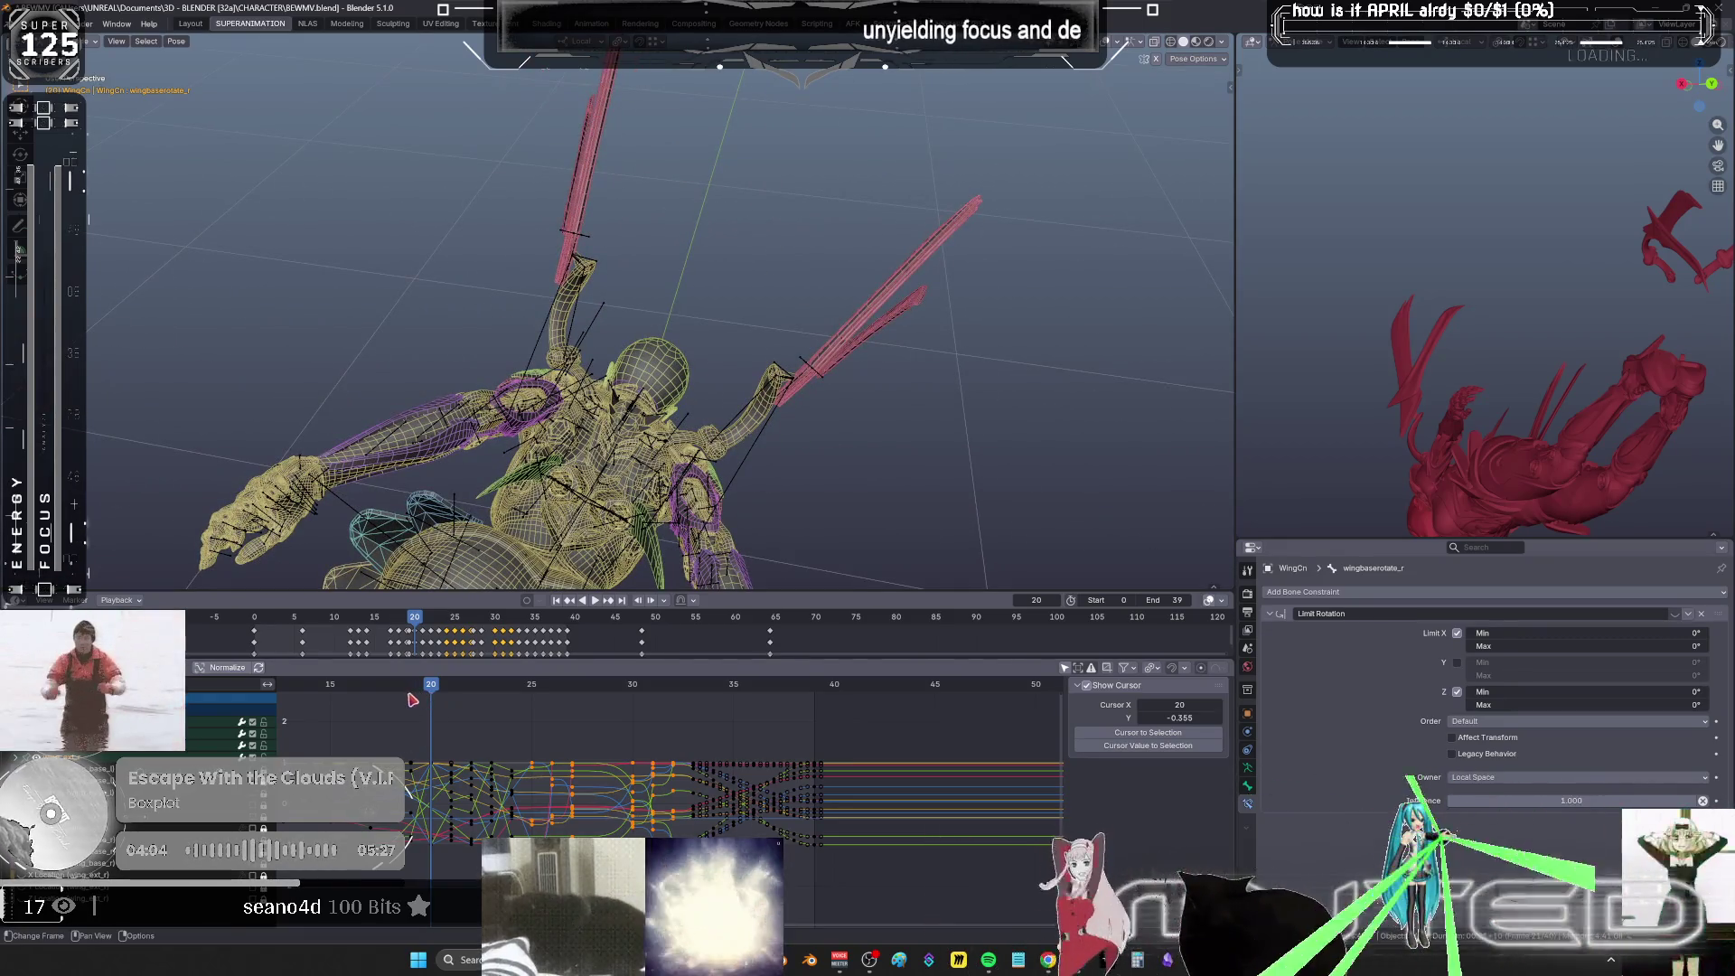
pyautogui.moveTo(429, 689); pyautogui.dragTo(355, 691)
pyautogui.moveTo(737, 338)
pyautogui.mouseDown(button='middle')
pyautogui.moveTo(750, 325)
pyautogui.moveTo(723, 345)
pyautogui.mouseUp(button='middle')
pyautogui.press('r')
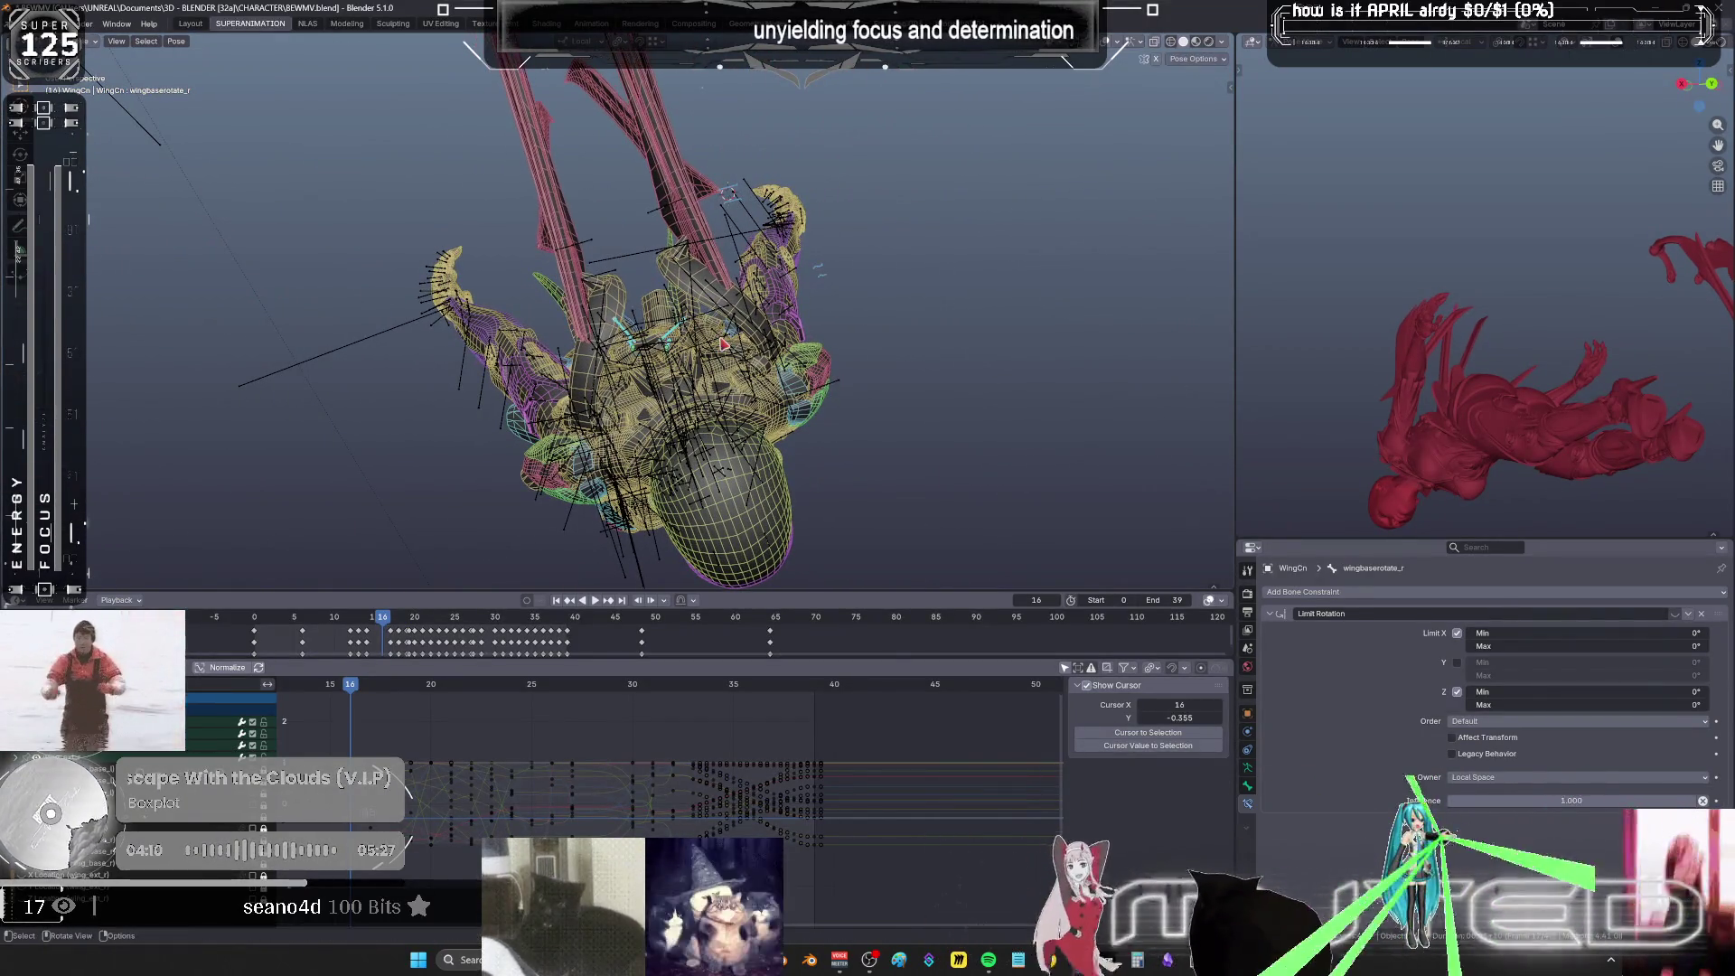
# - Key the current wing rotation, then re-pose the wings at frames 17 and 18
pyautogui.click(788, 337)
pyautogui.press('i')
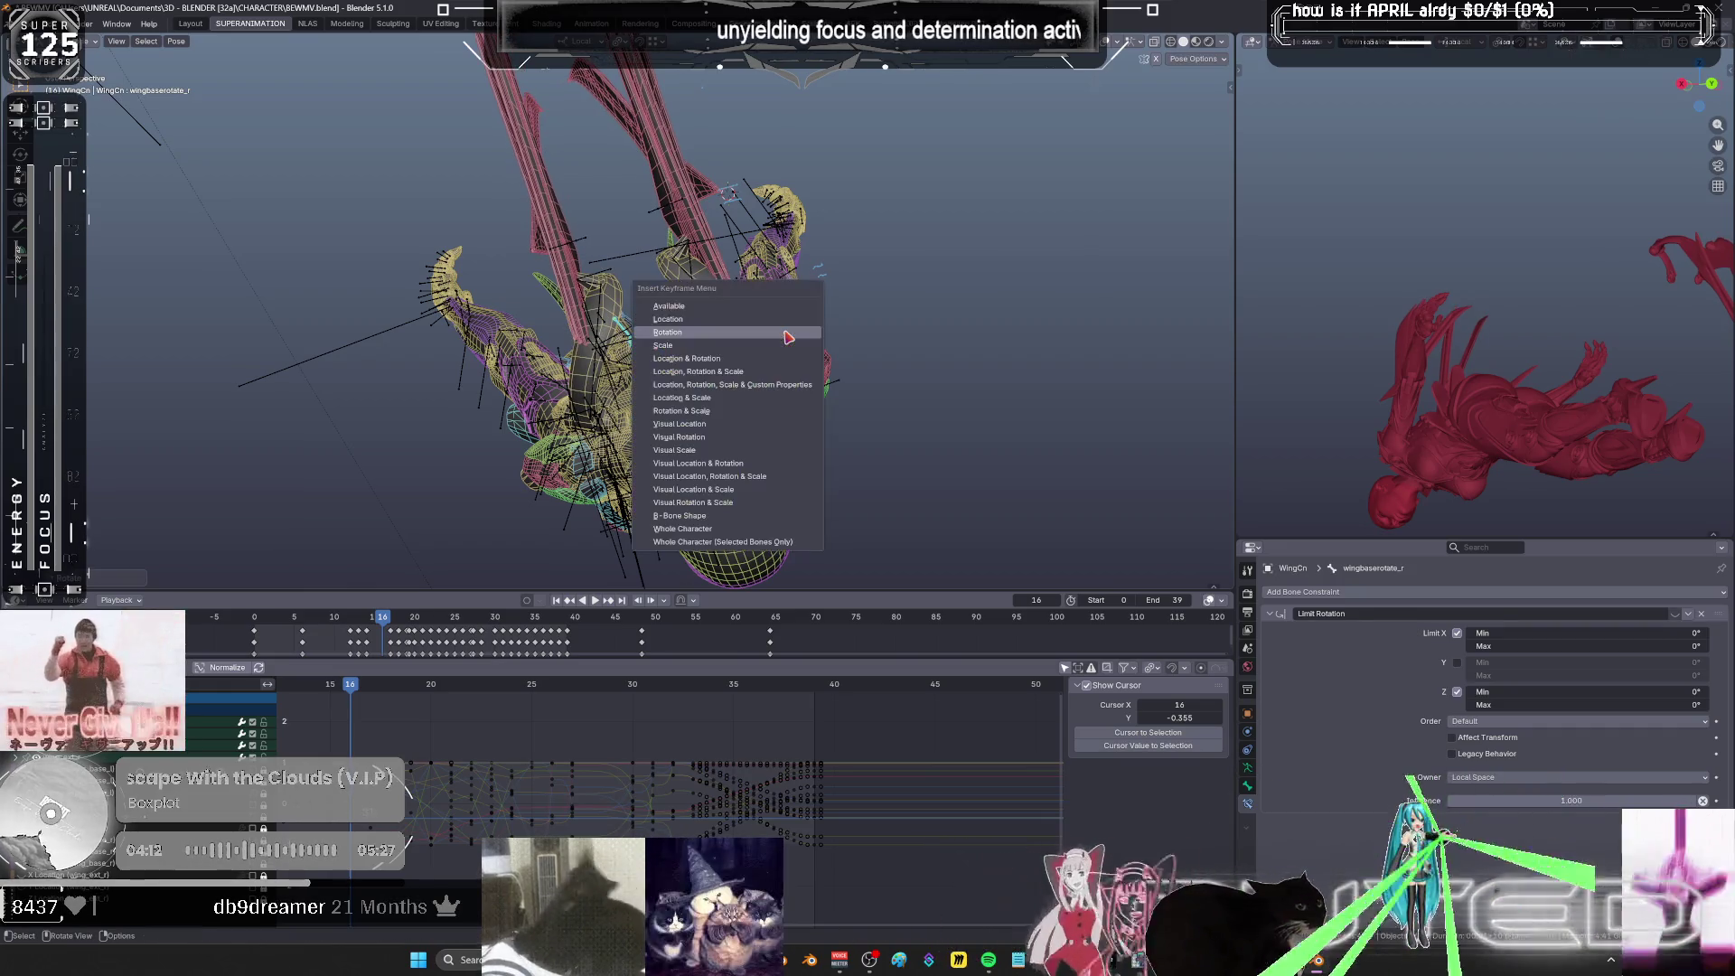
pyautogui.moveTo(363, 689); pyautogui.dragTo(366, 689)
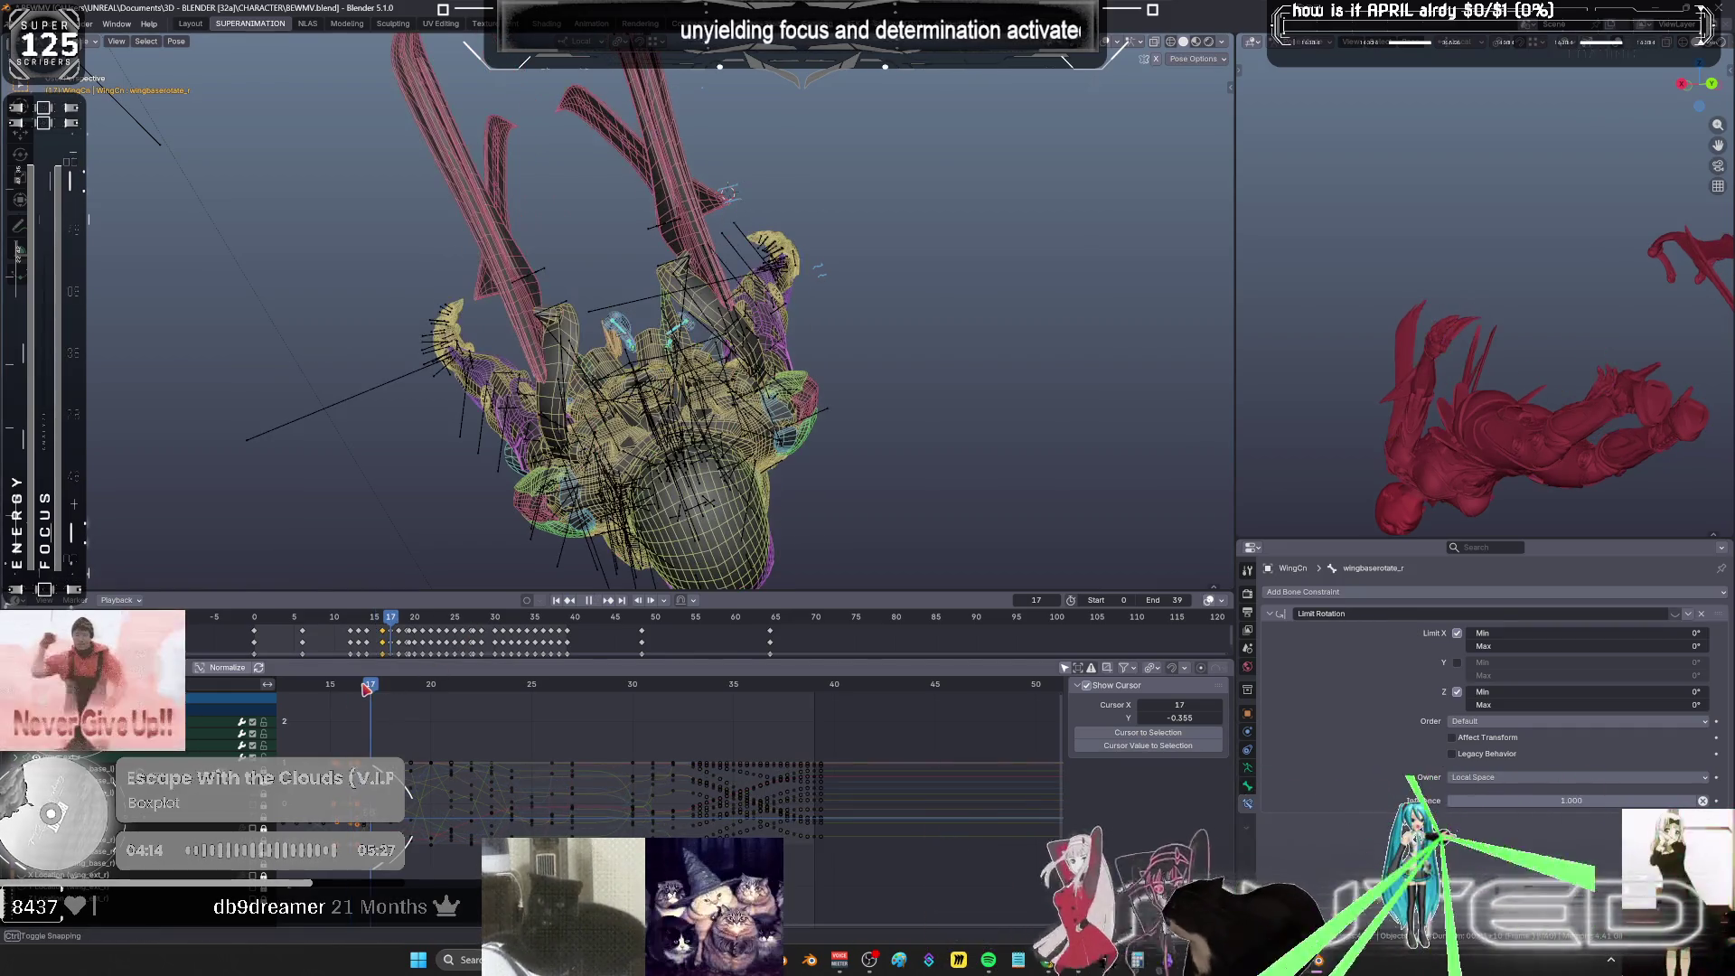
pyautogui.press('r')
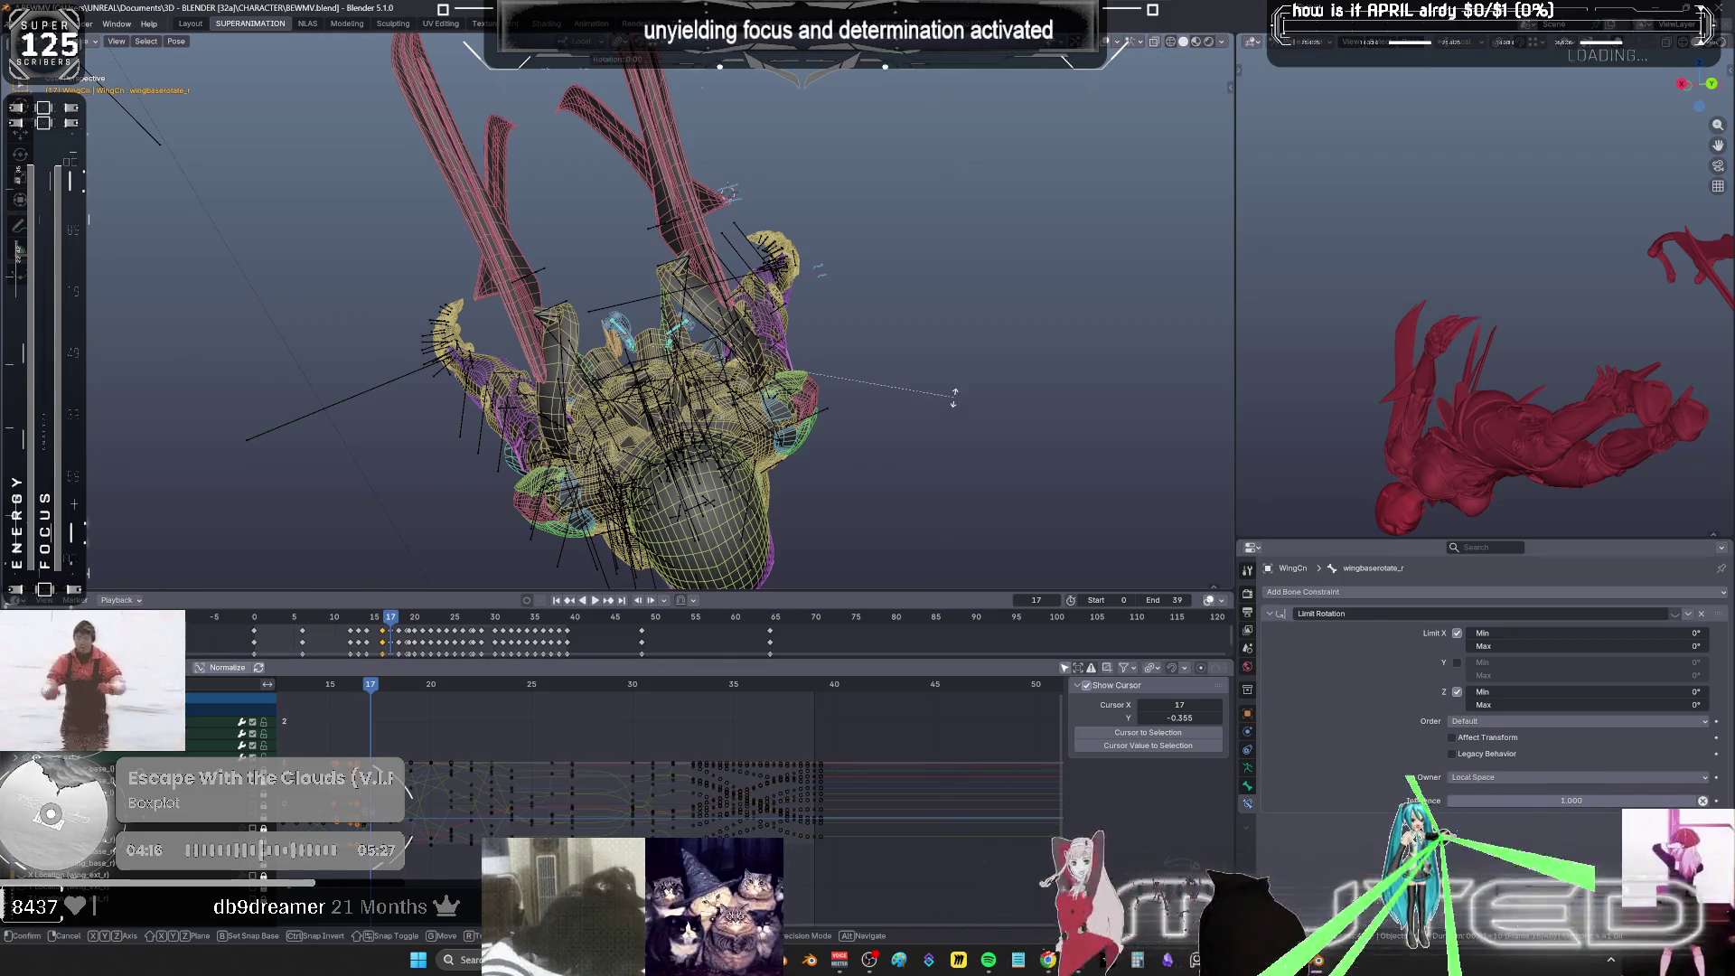
pyautogui.click(657, 584)
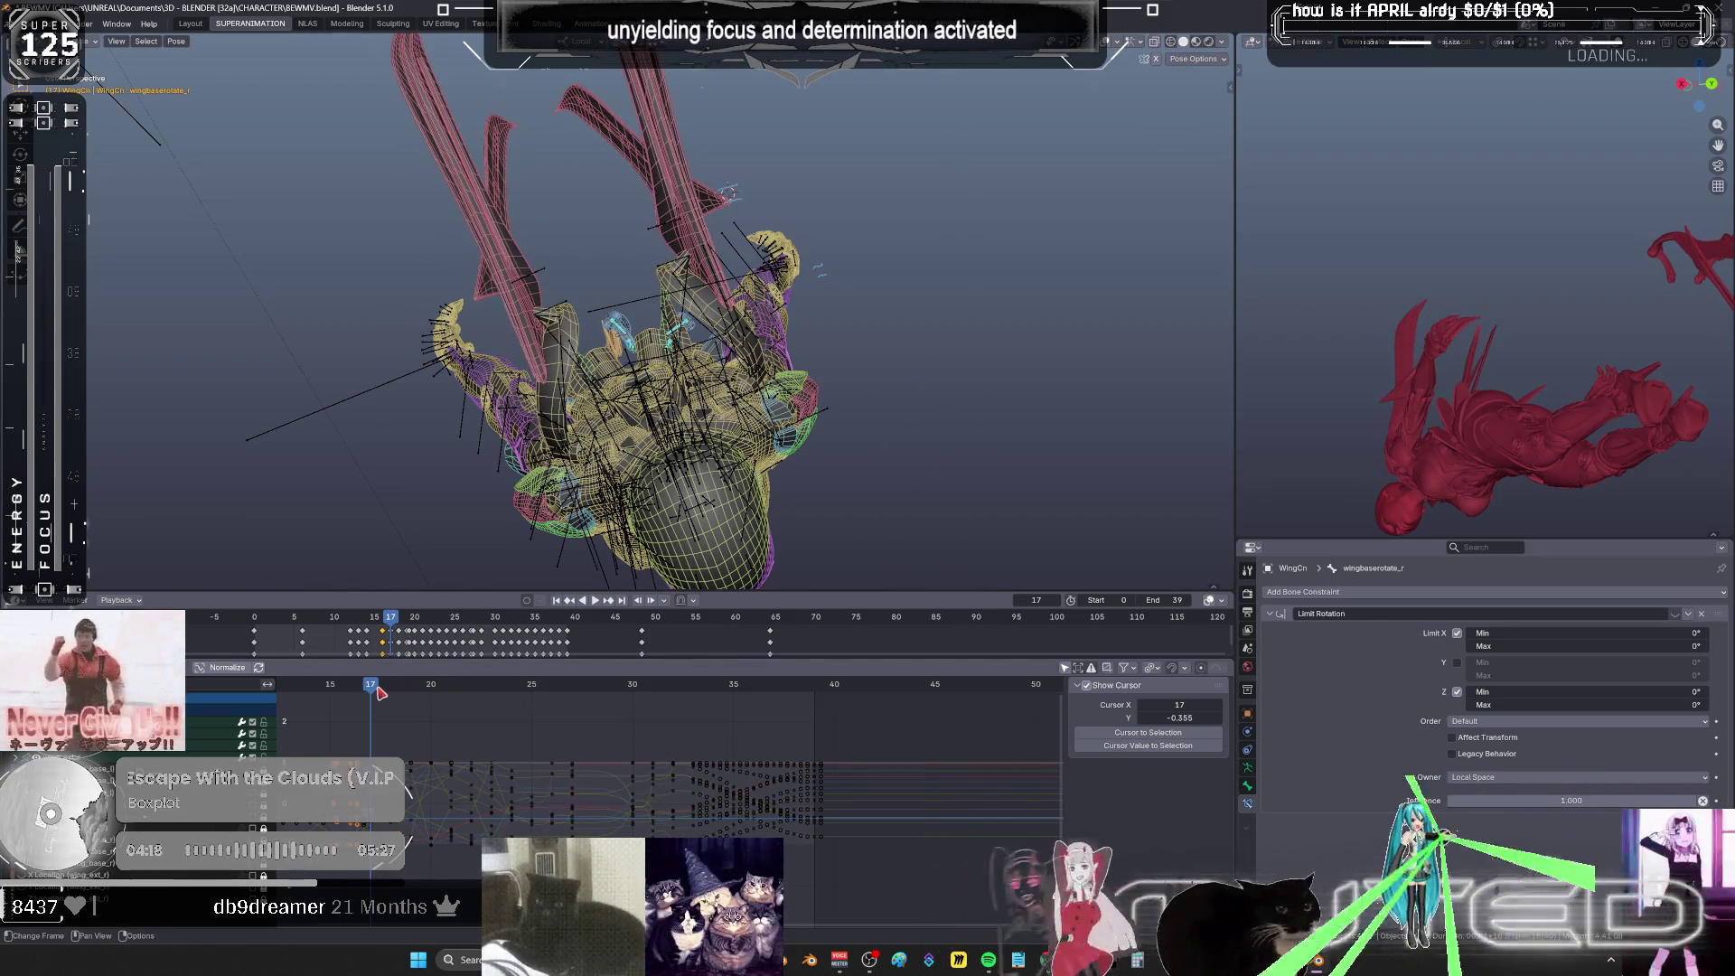
pyautogui.press('Right')
pyautogui.press('r')
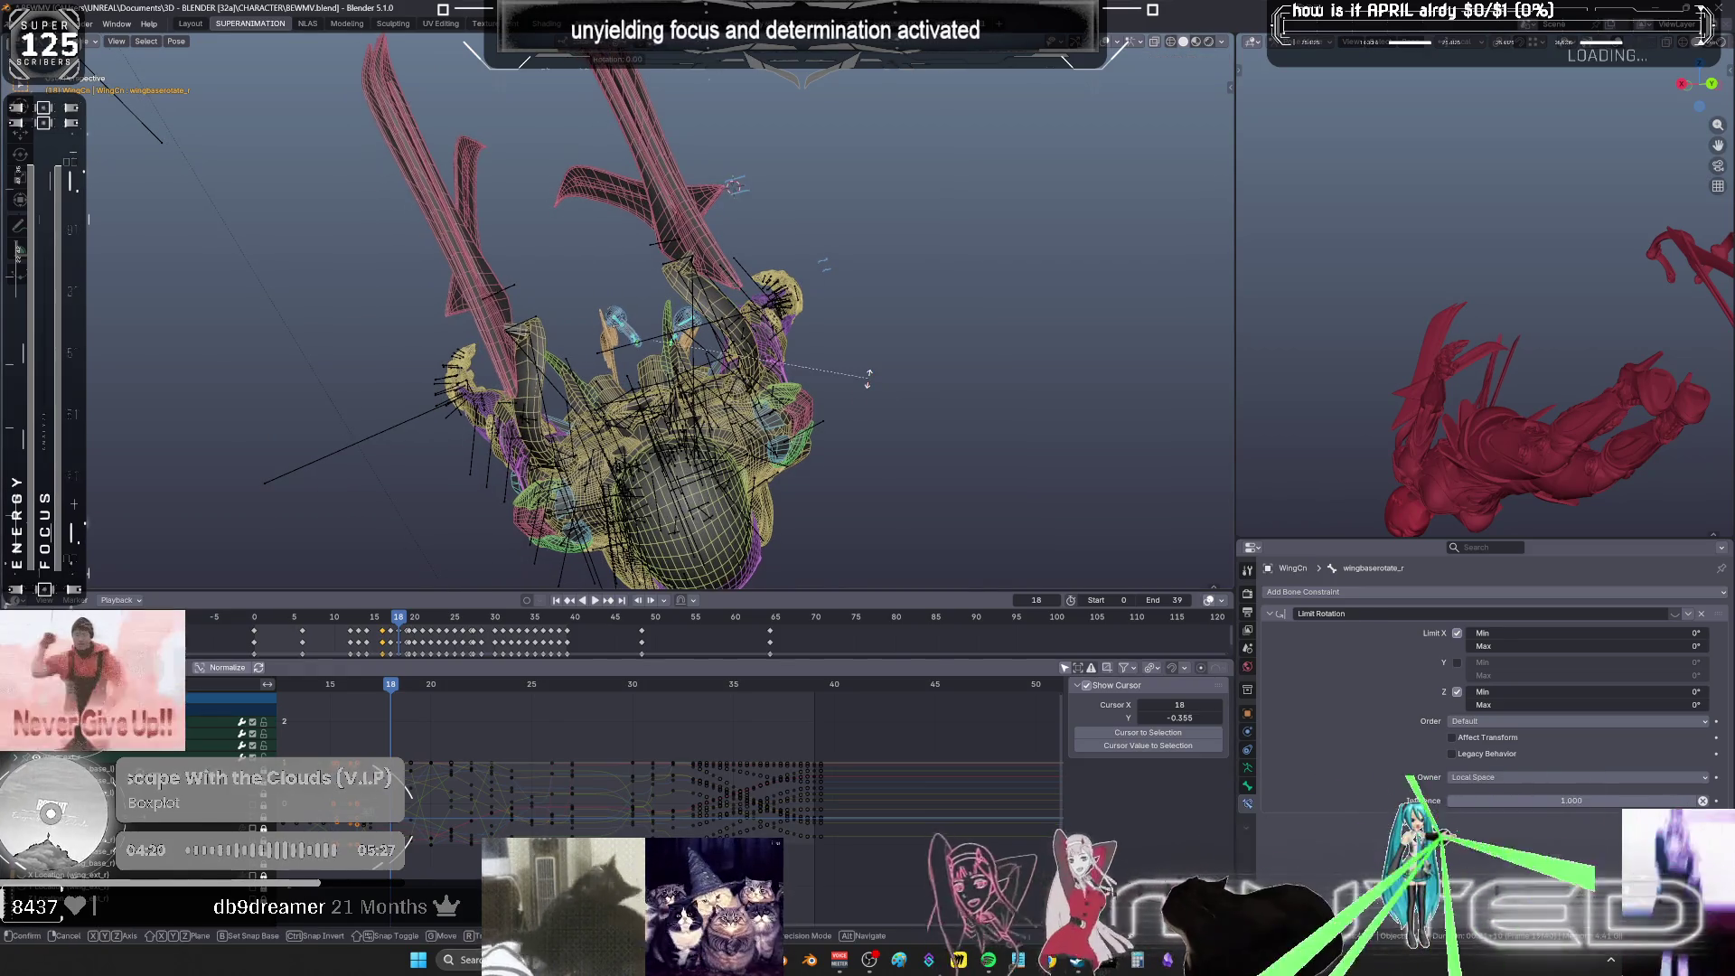
pyautogui.rightClick(868, 384)
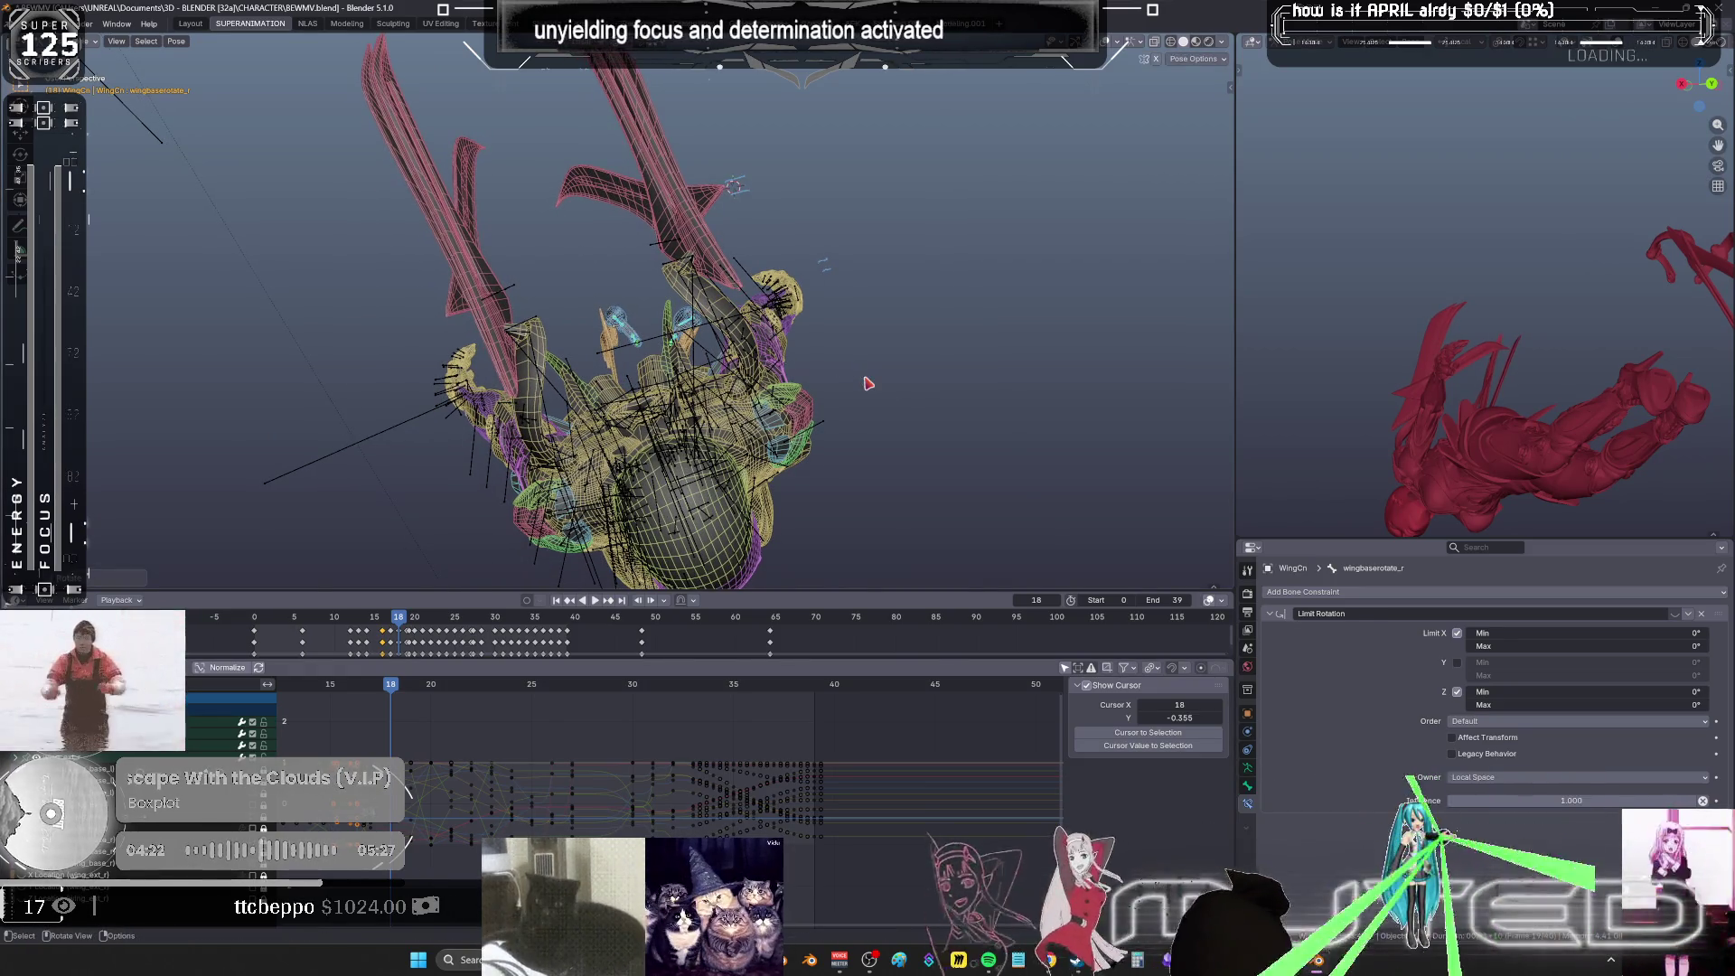
pyautogui.rightClick(867, 383)
pyautogui.press('Escape')
# - Rotate the left wing at frame 19 and box-select the remaining wing bones
pyautogui.press('Right')
pyautogui.press('r')
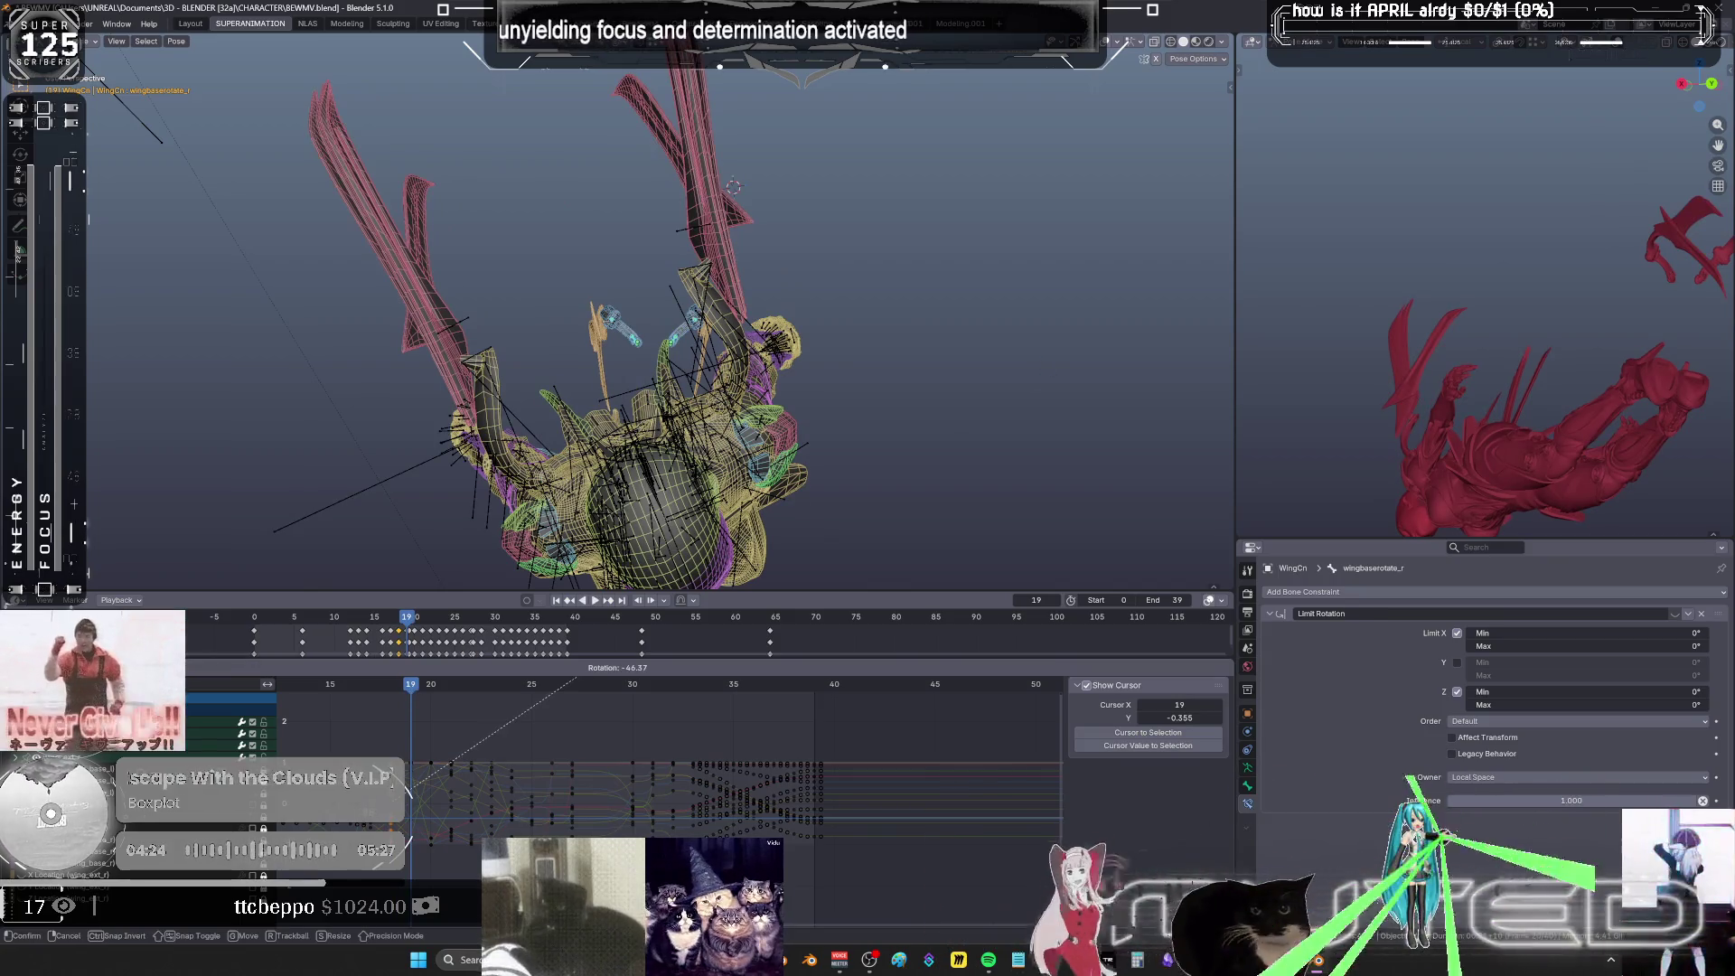
pyautogui.click(956, 370)
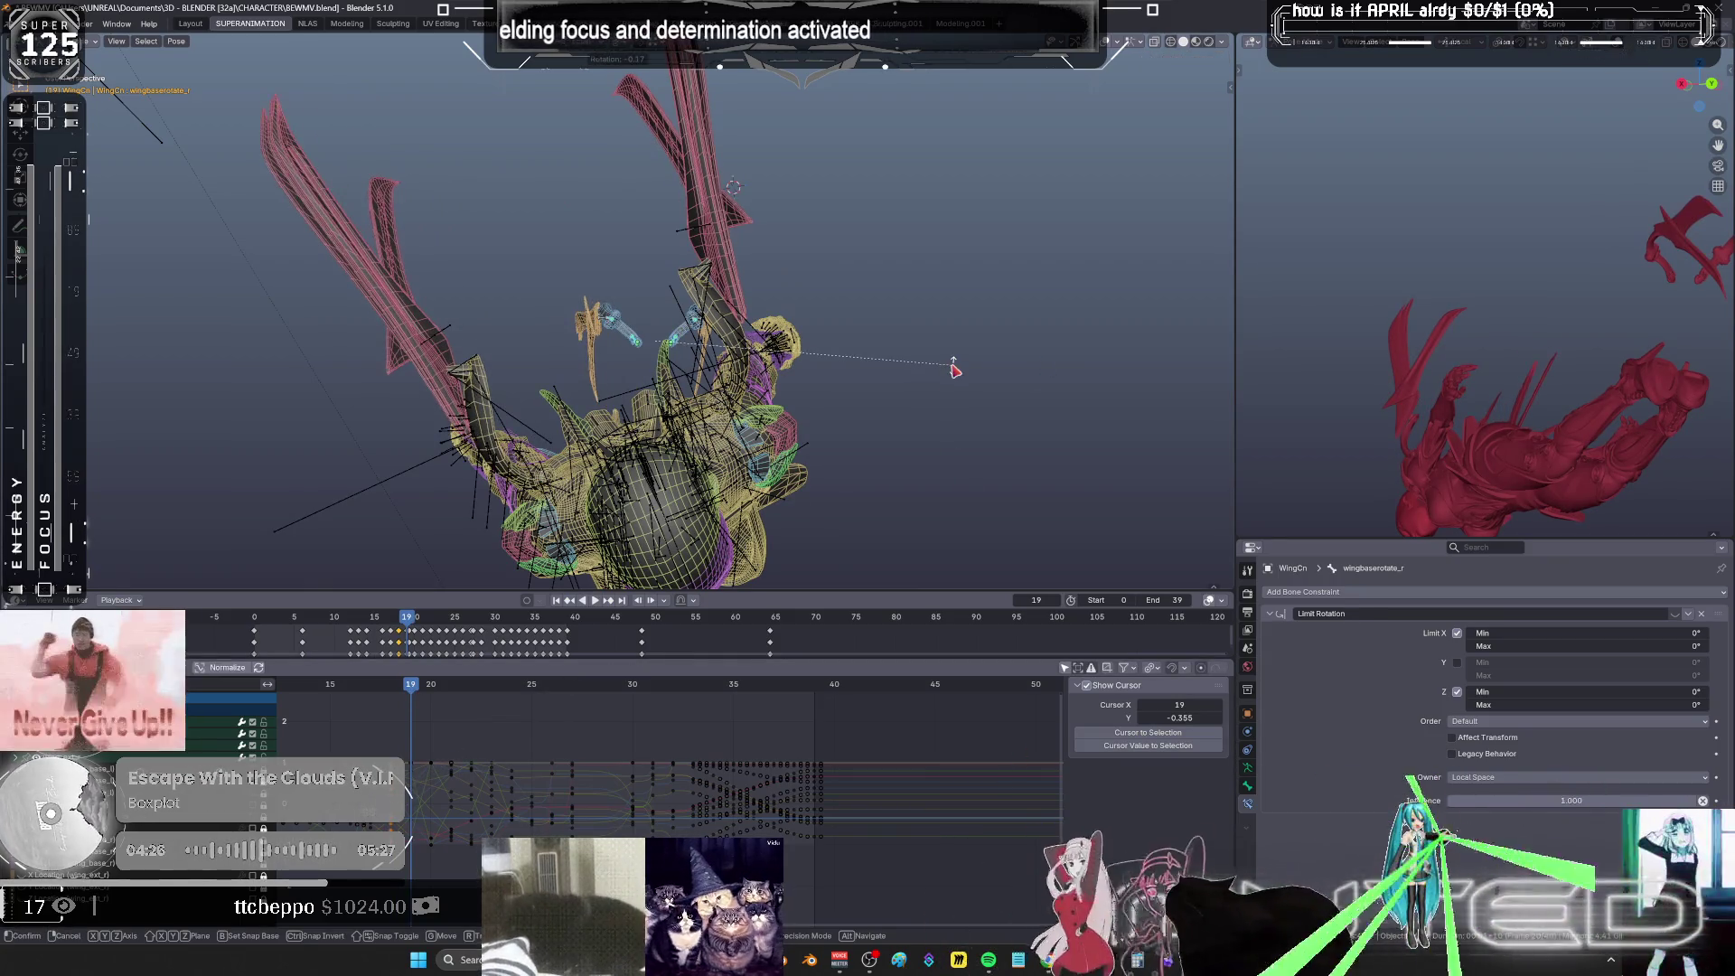
pyautogui.rightClick(955, 371)
pyautogui.press('Escape')
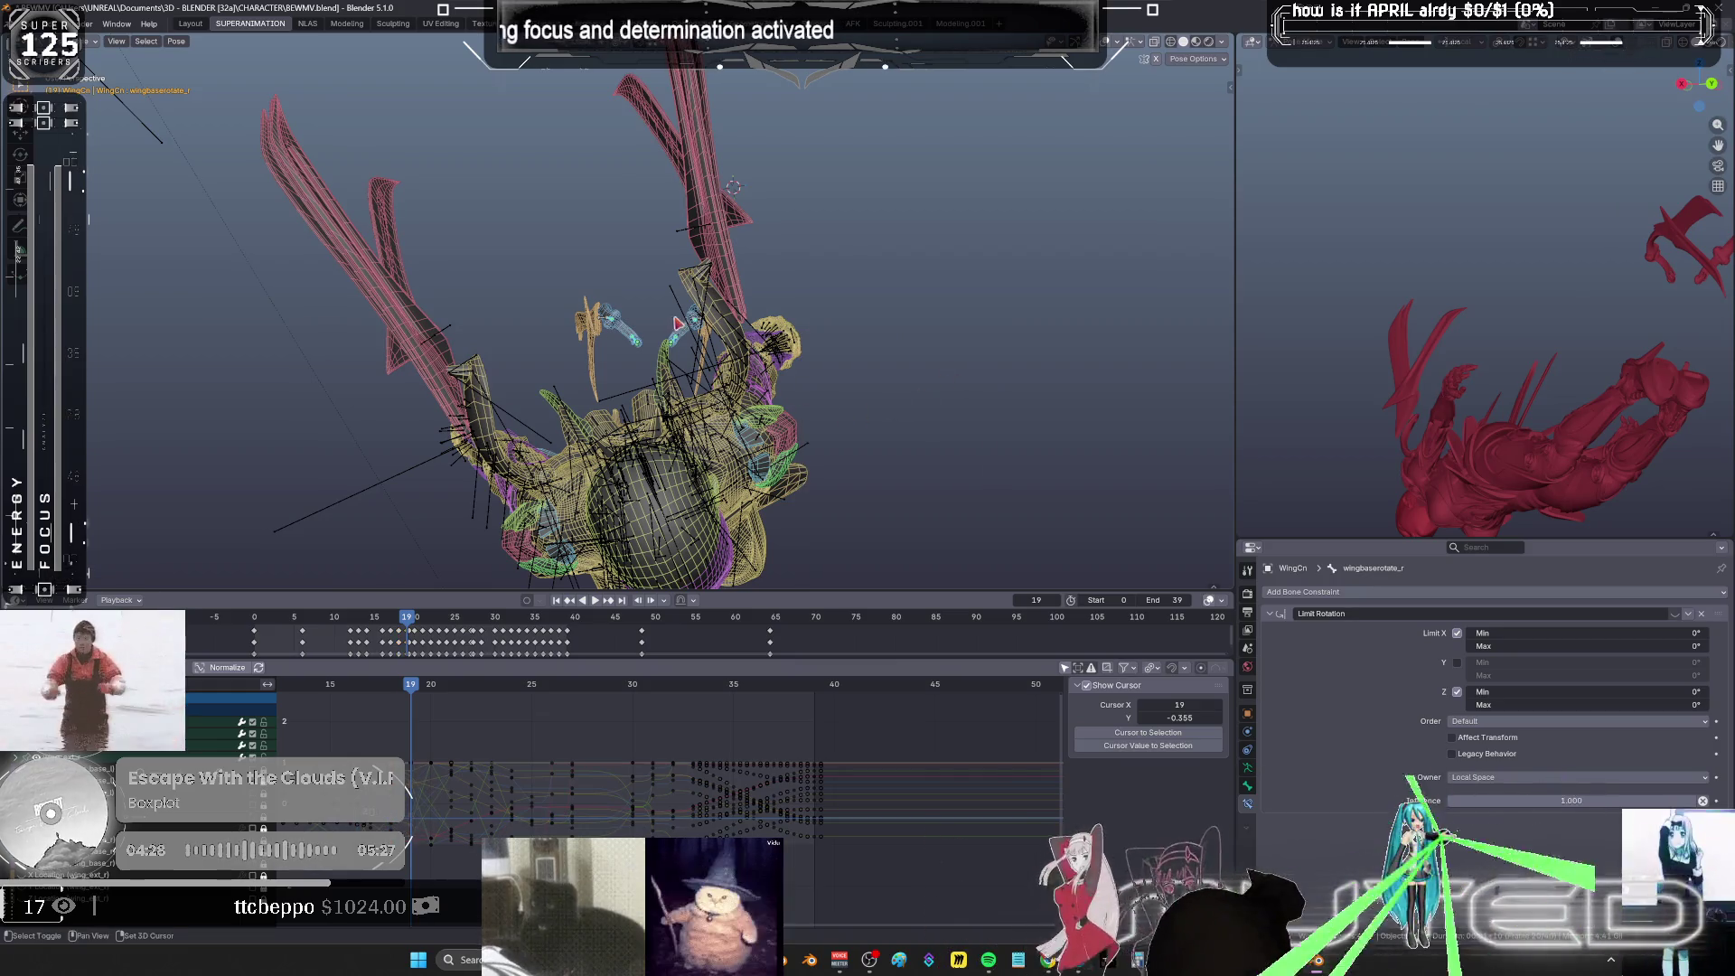
pyautogui.moveTo(677, 322); pyautogui.dragTo(763, 352, button='middle')
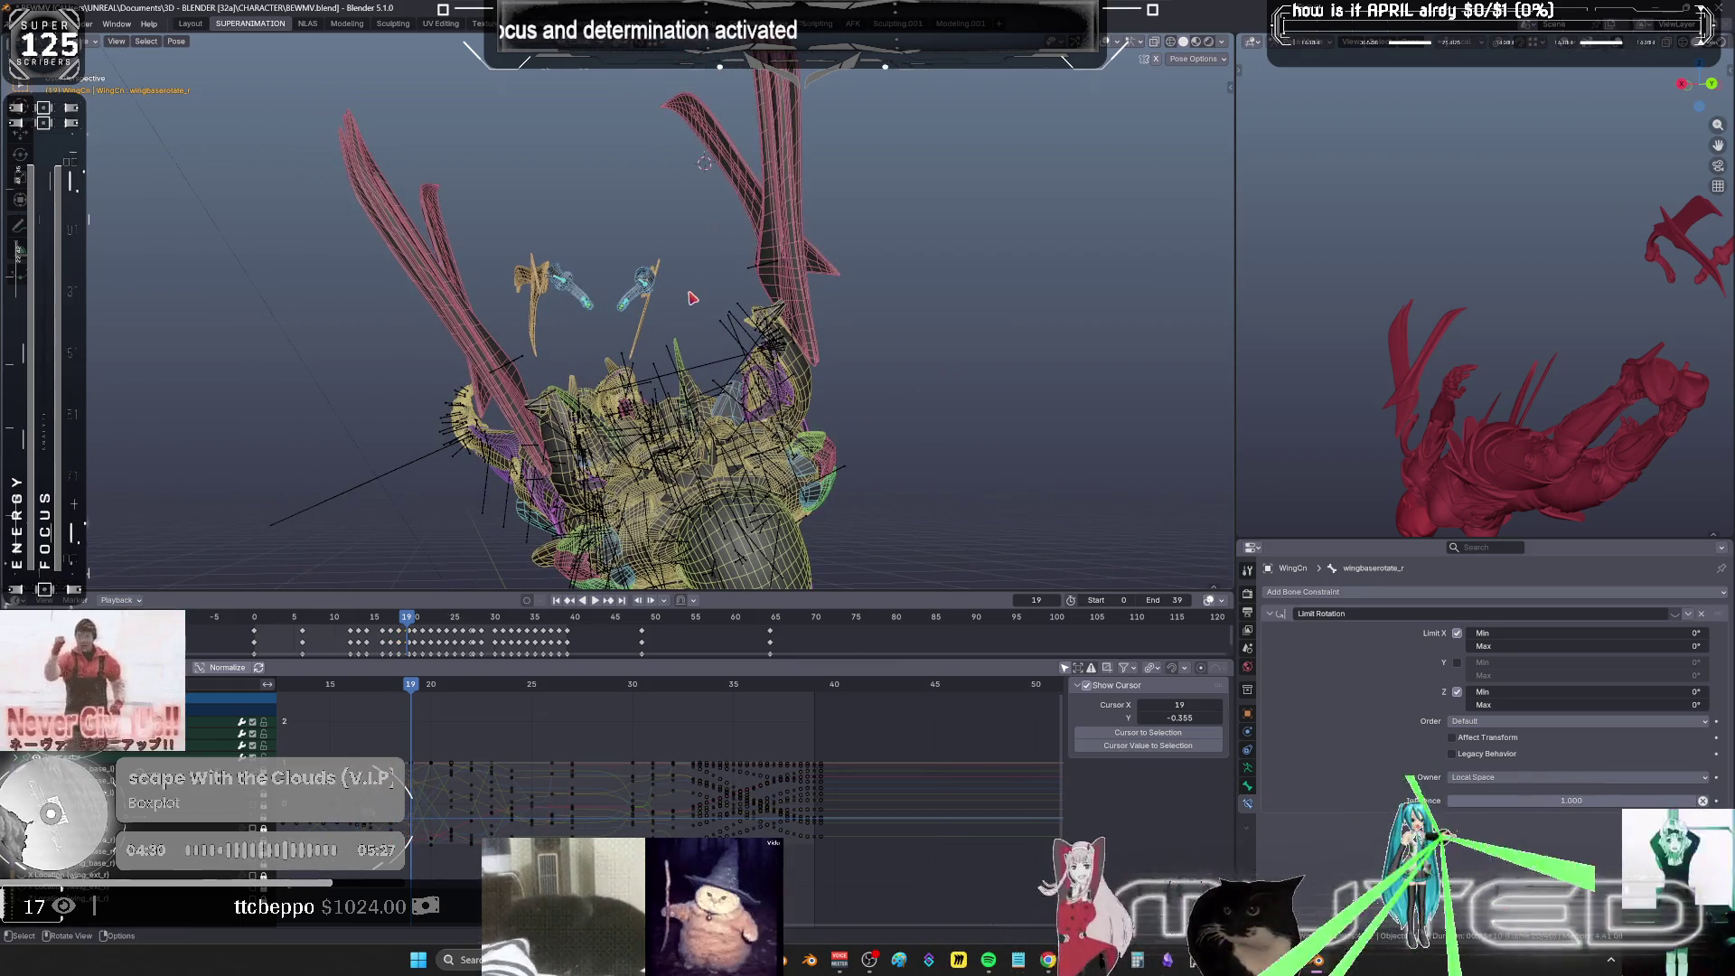
pyautogui.moveTo(707, 329); pyautogui.dragTo(519, 227)
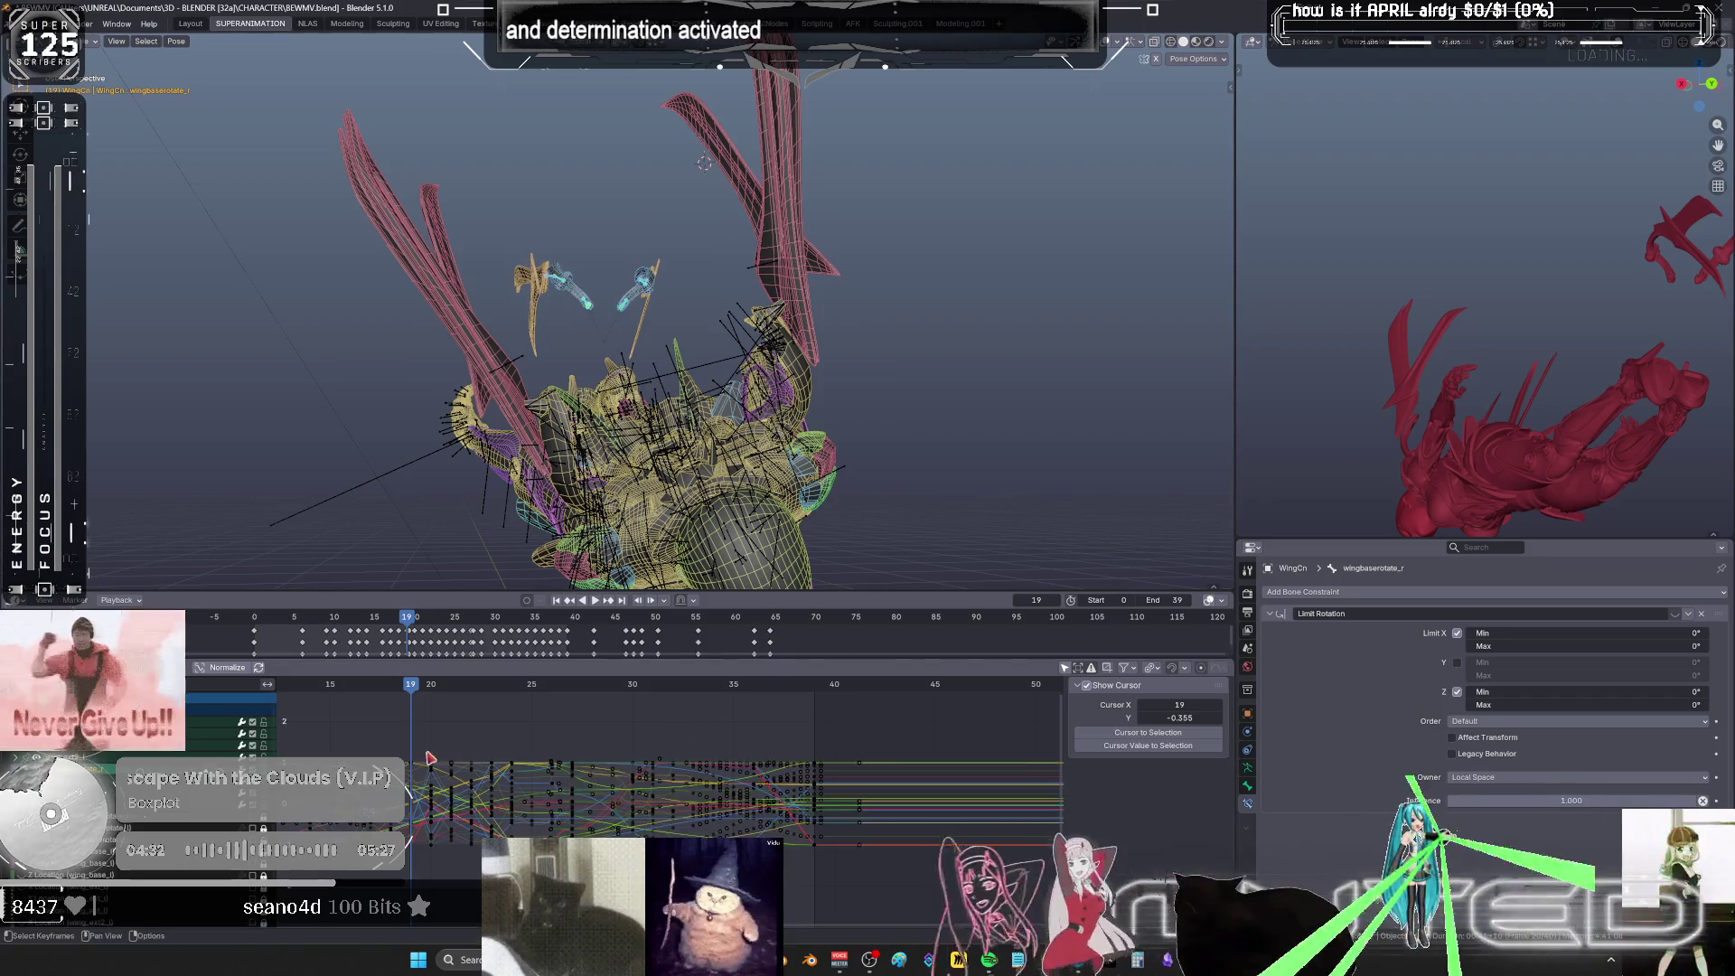
pyautogui.rightClick(825, 388)
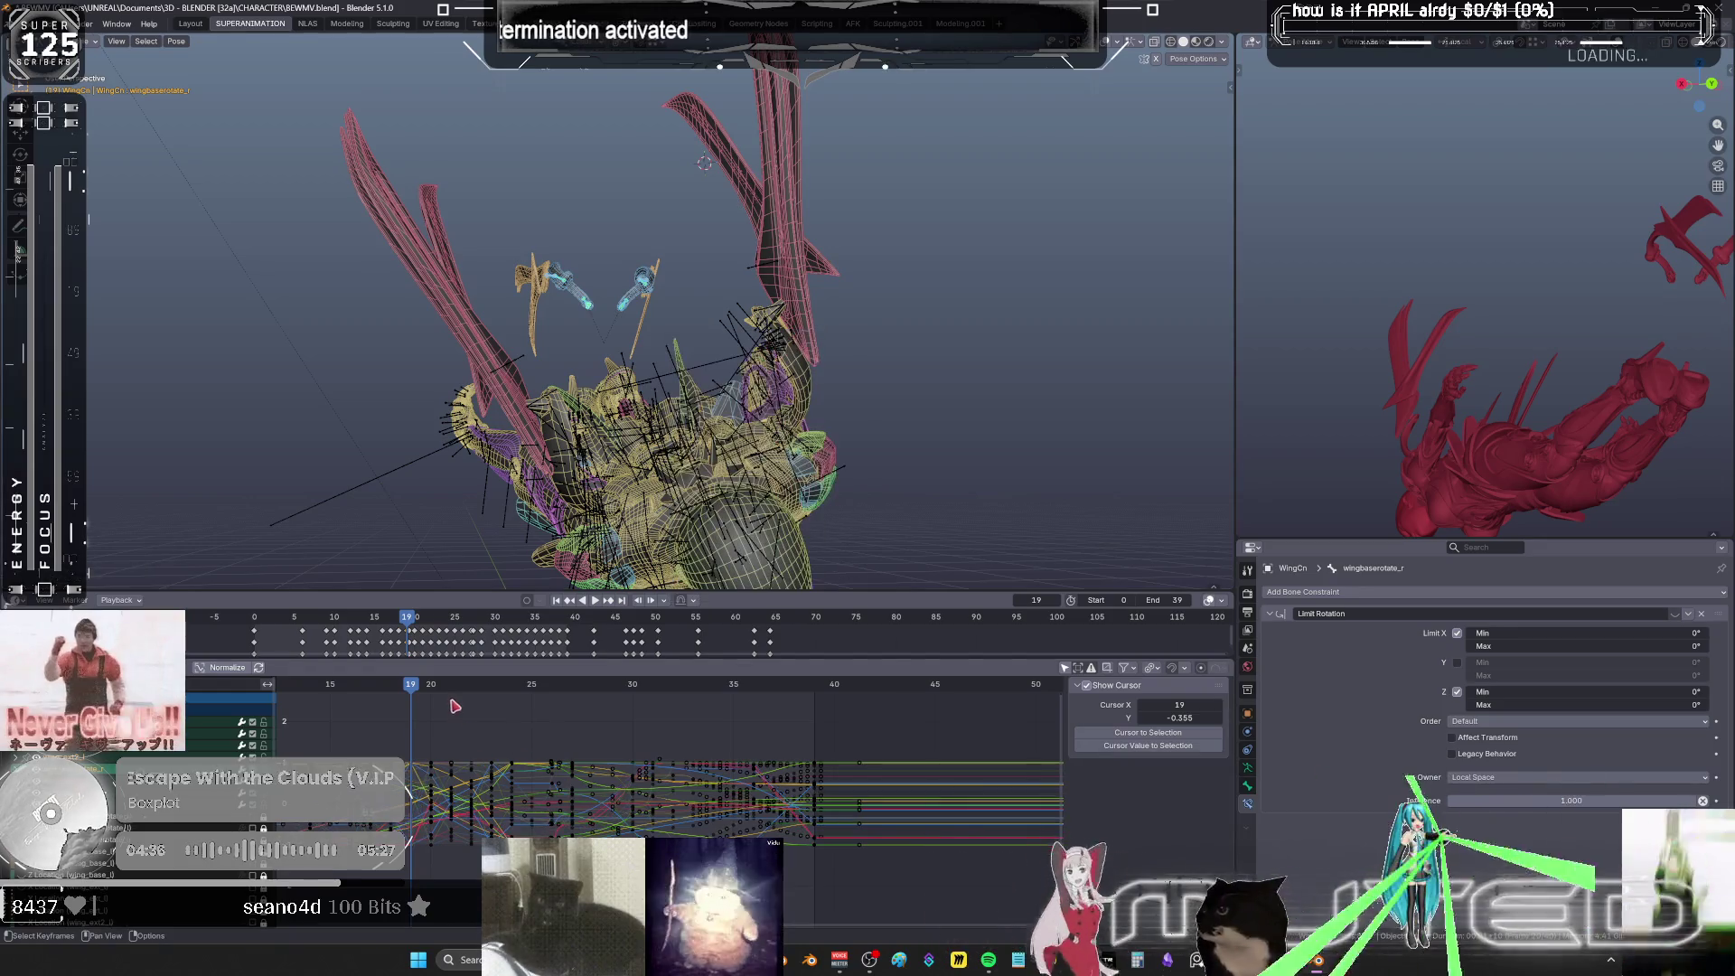
# - Rotate and key the wing bones' rotation at frames 20 and 21
pyautogui.press('space')
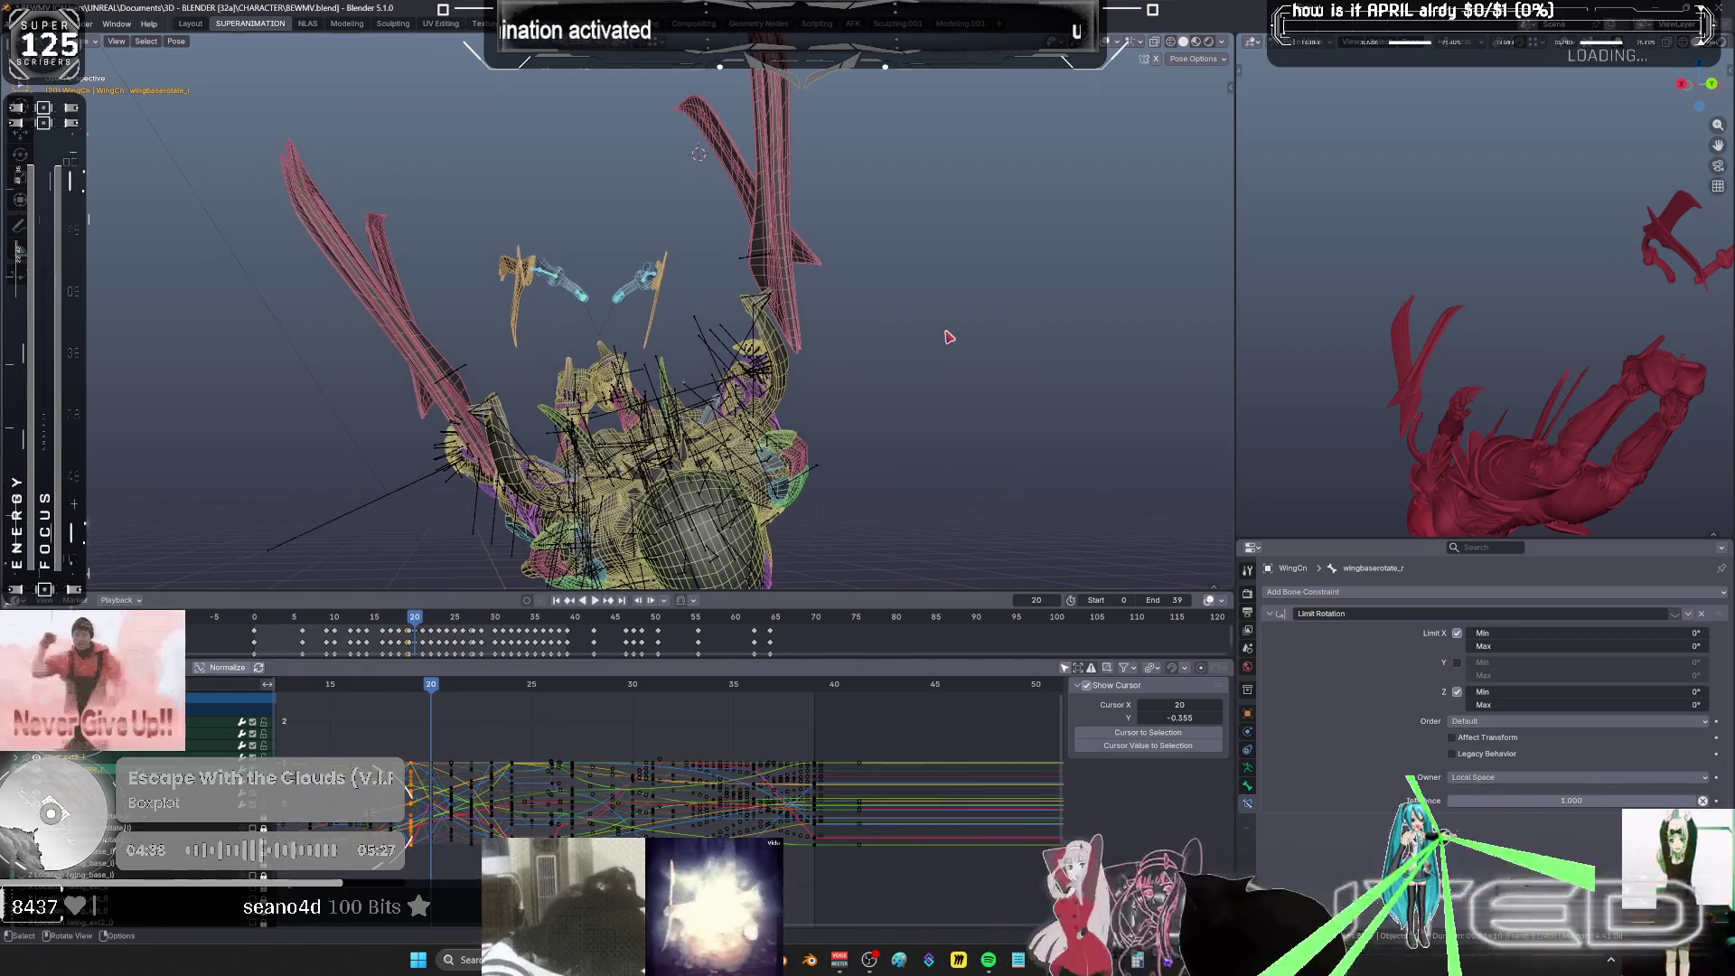
pyautogui.press('space')
pyautogui.press('r')
pyautogui.rightClick(948, 332)
pyautogui.press('k')
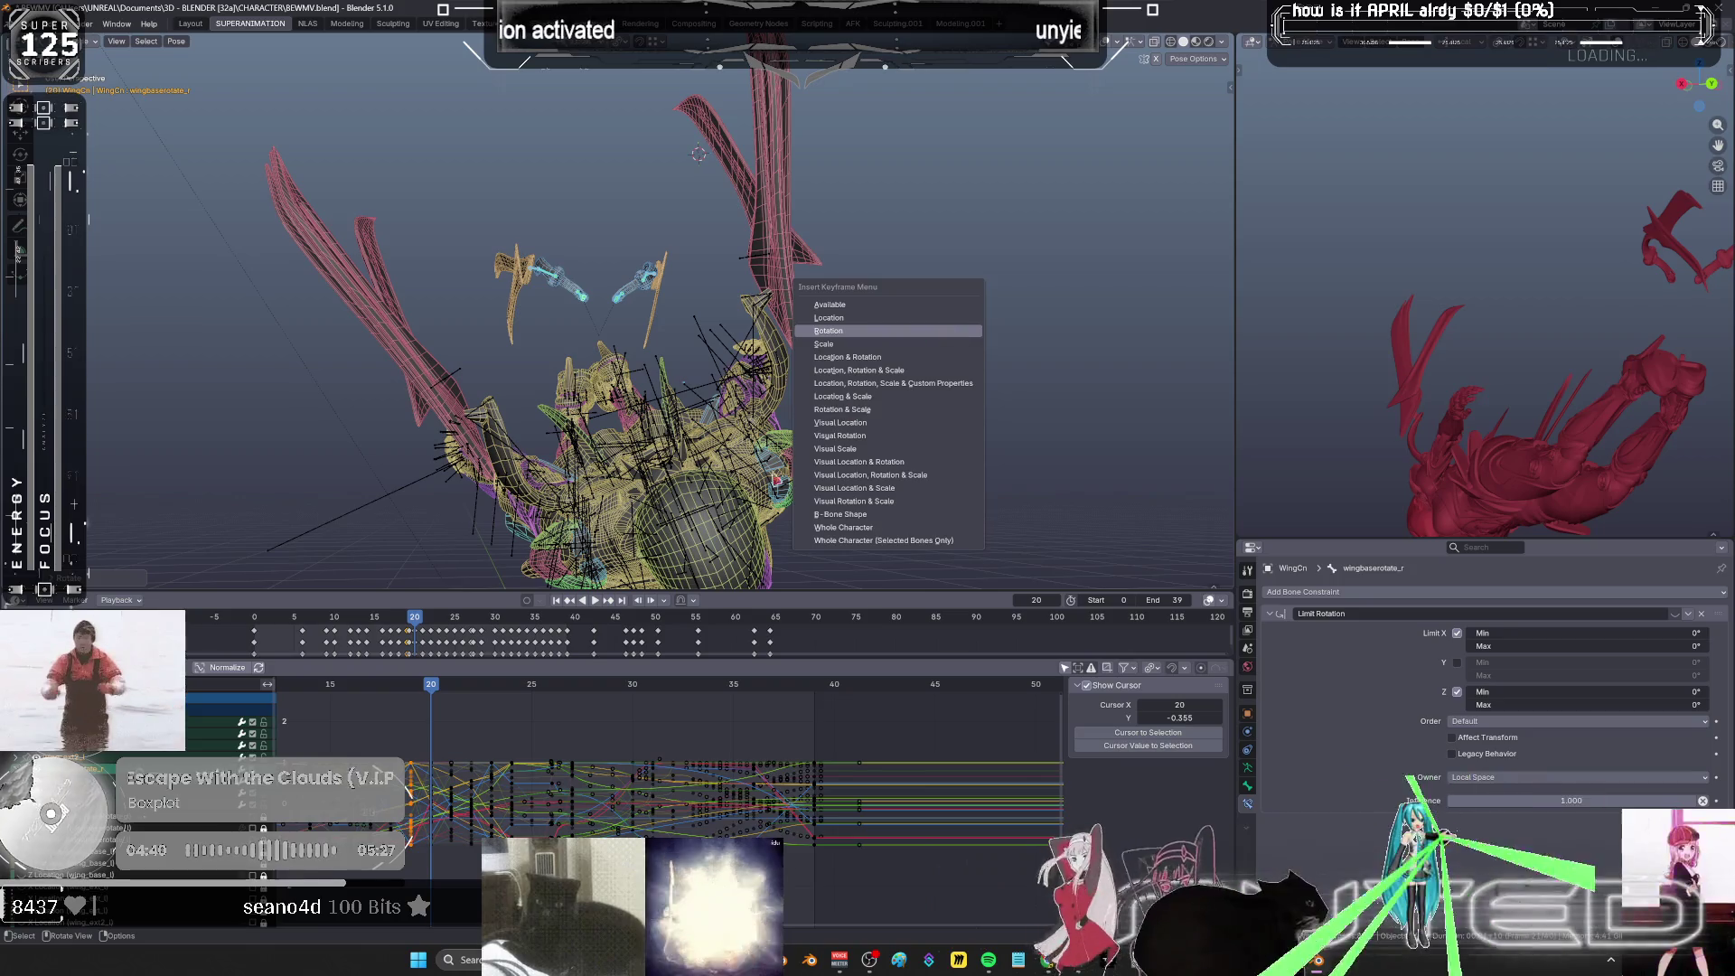
pyautogui.click(947, 331)
pyautogui.press('Right')
pyautogui.press('r')
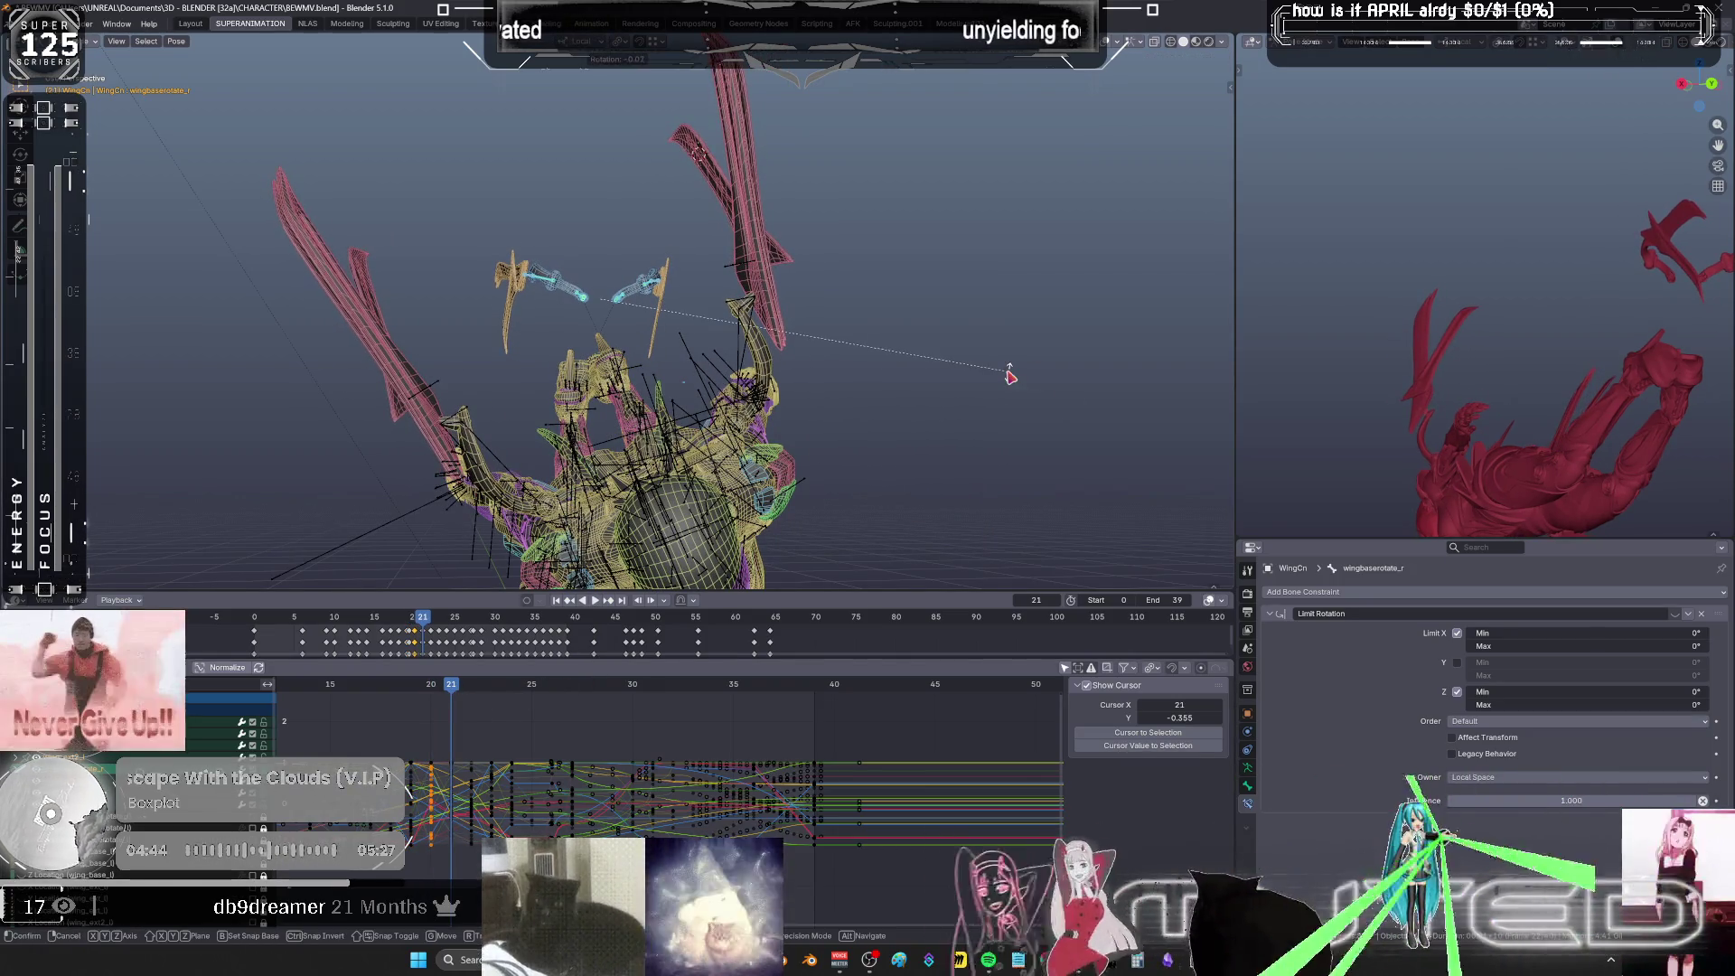
pyautogui.rightClick(1010, 376)
pyautogui.press('k')
# - Rotate and key the wing bones' rotation at frames 22, 23 and 24
pyautogui.press('Right')
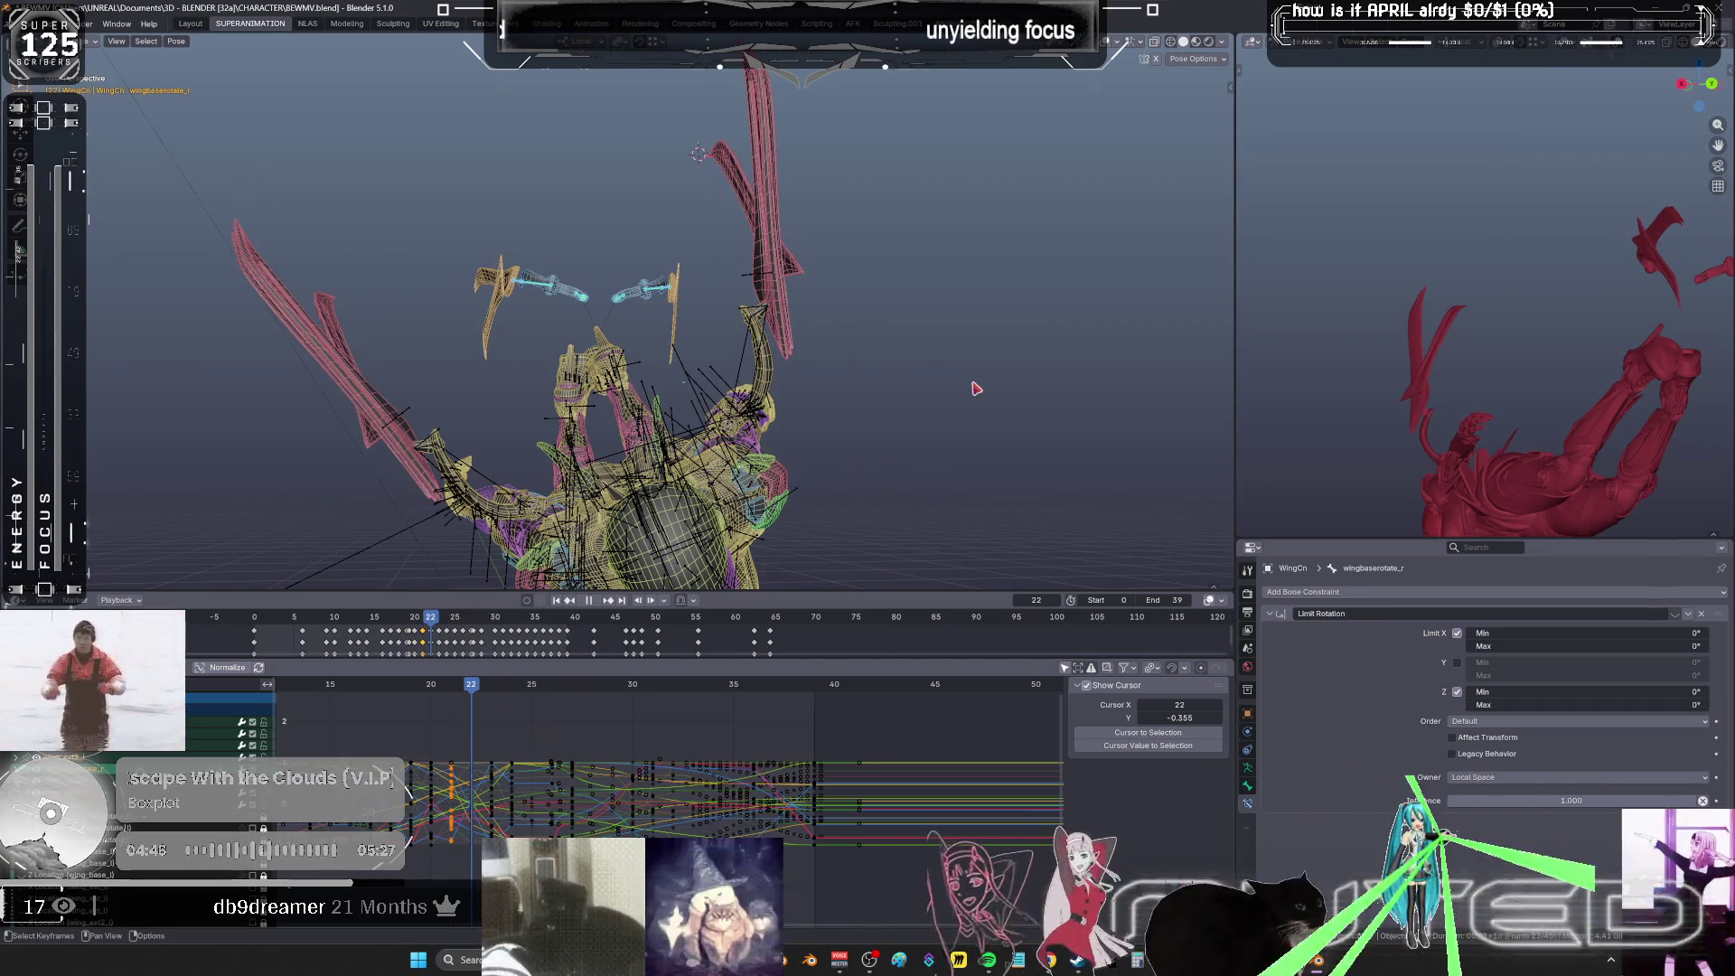
pyautogui.press('r')
pyautogui.rightClick(975, 387)
pyautogui.press('k')
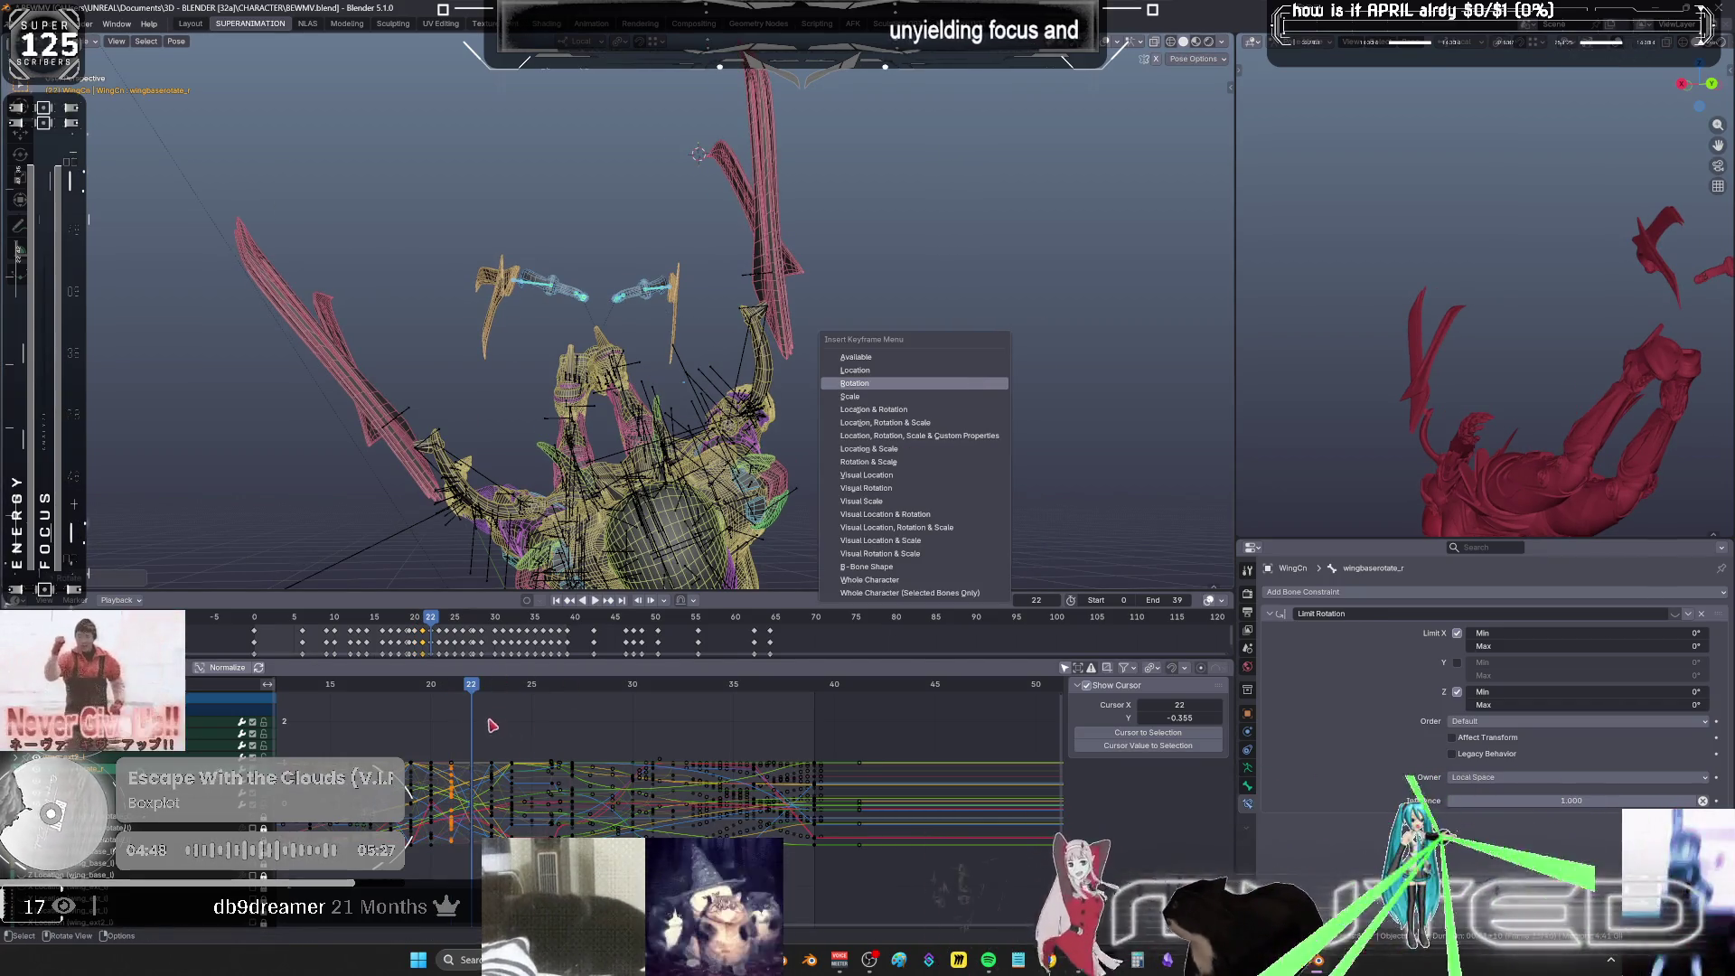
pyautogui.press('space')
pyautogui.press('r')
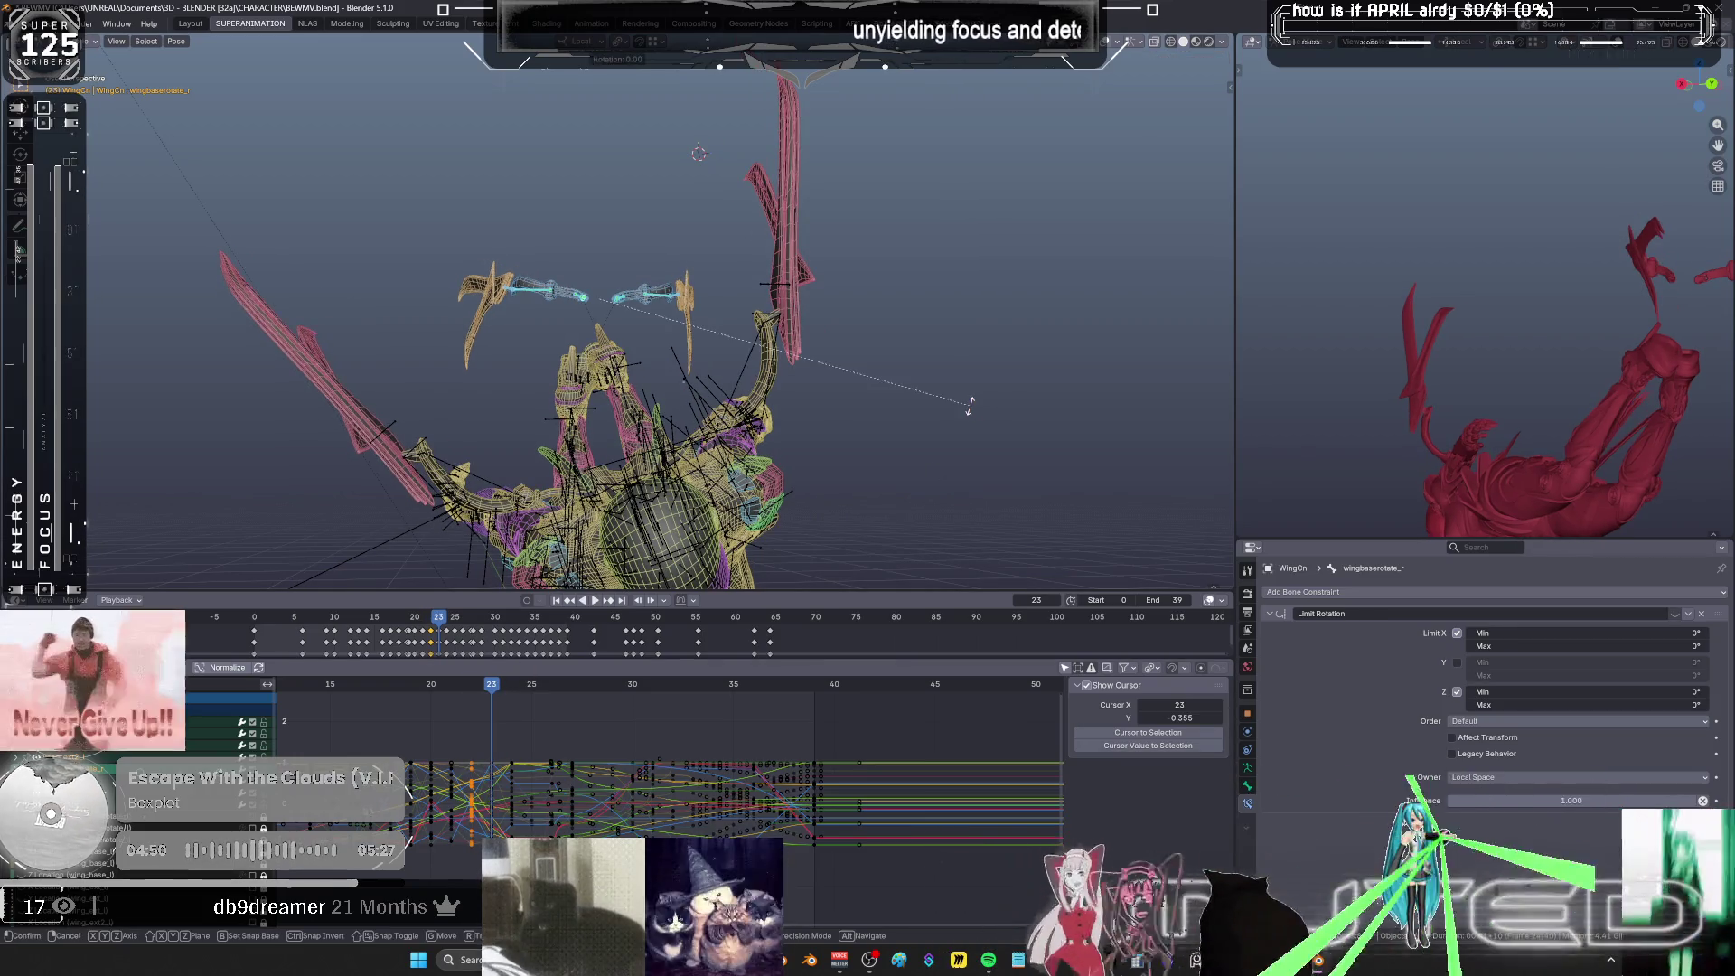
pyautogui.rightClick(971, 408)
pyautogui.press('k')
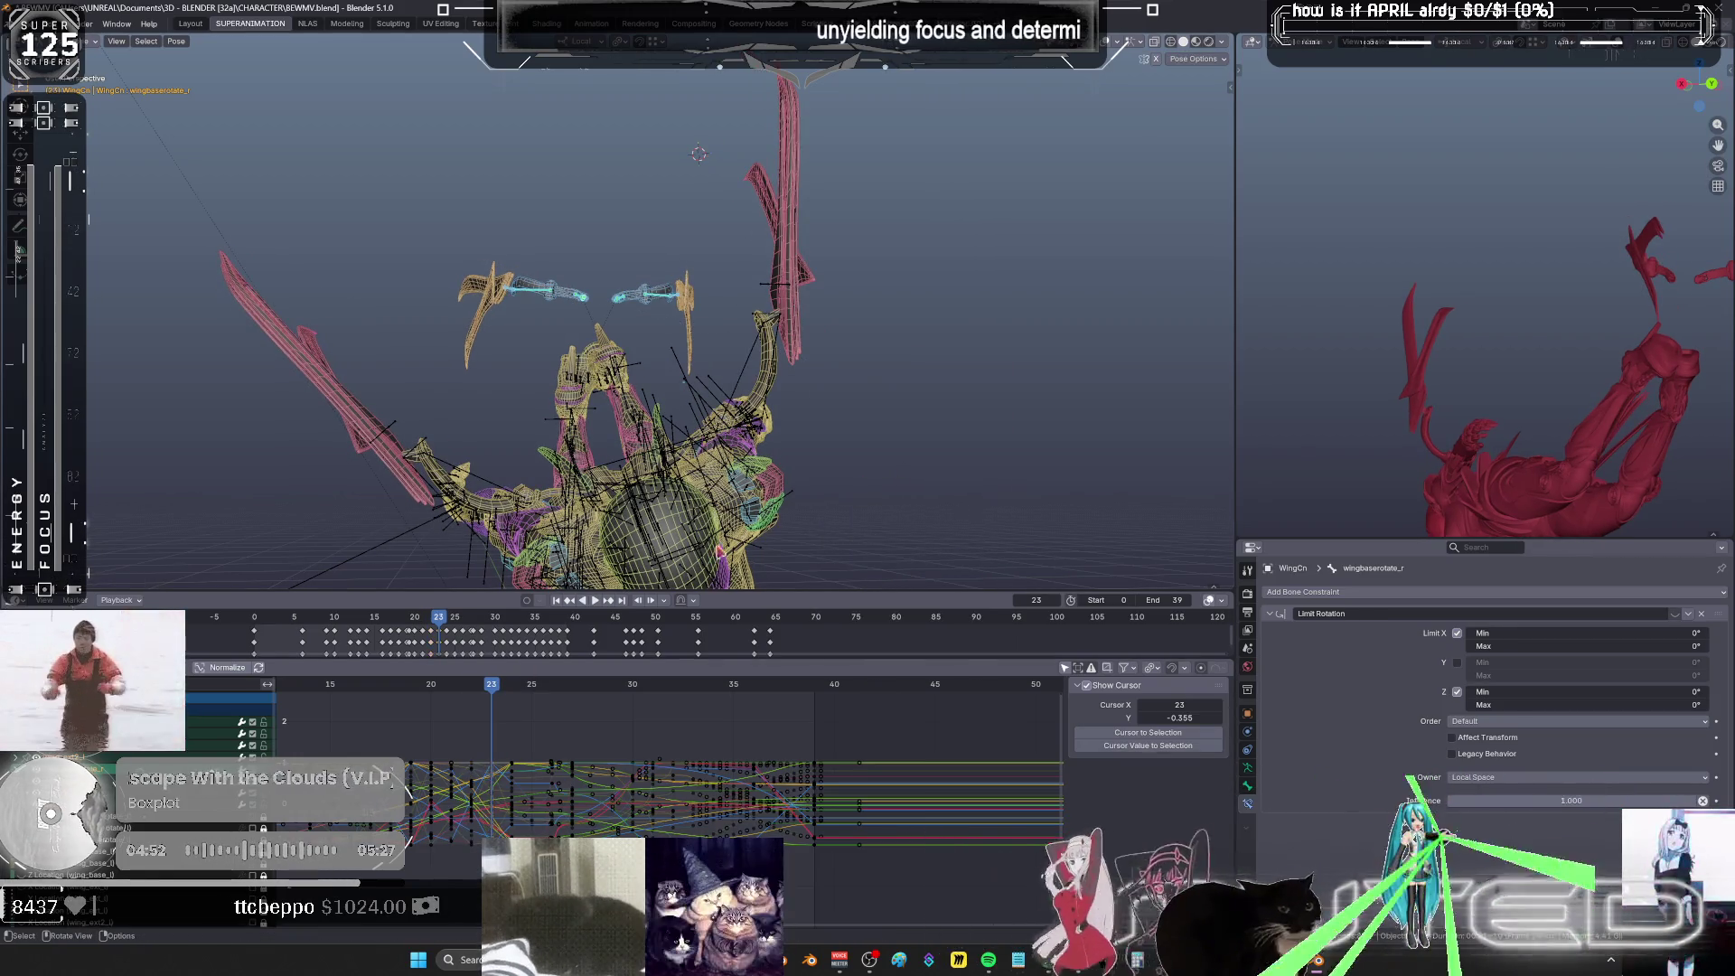
pyautogui.press('Right')
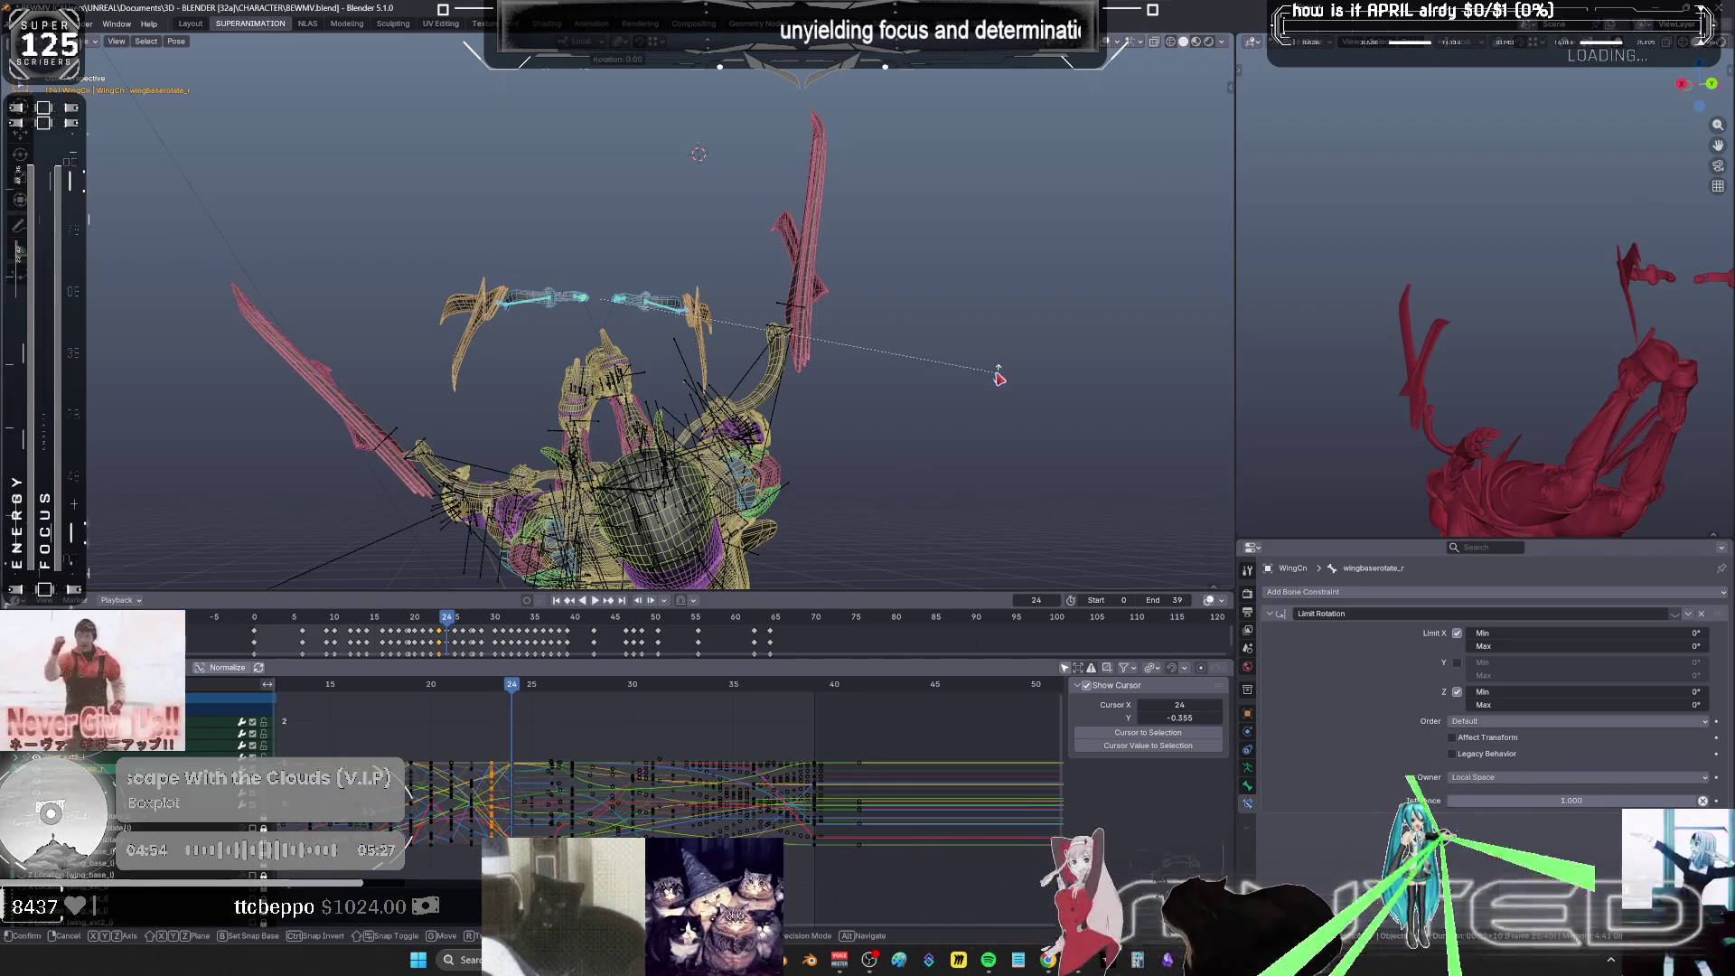
pyautogui.press('k')
pyautogui.click(1001, 378)
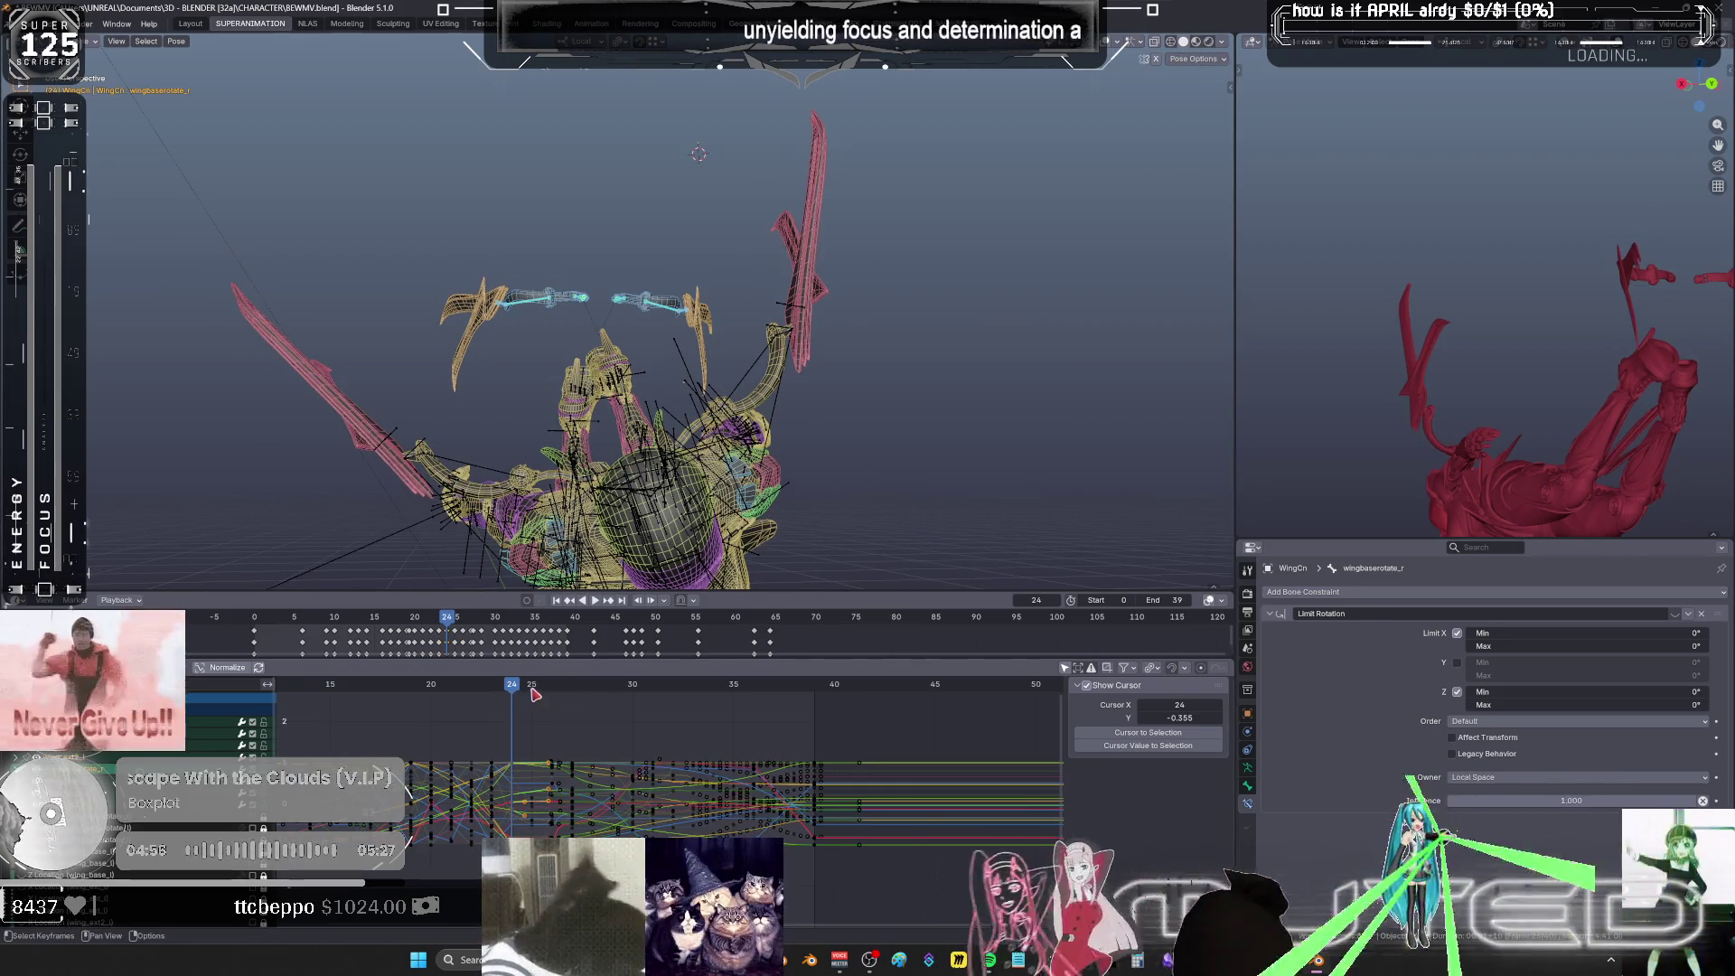
# - Rotate and key the wing bones' rotation at frames 25 through 28
pyautogui.press('space')
pyautogui.press('space')
pyautogui.moveTo(943, 425); pyautogui.dragTo(931, 440, button='middle')
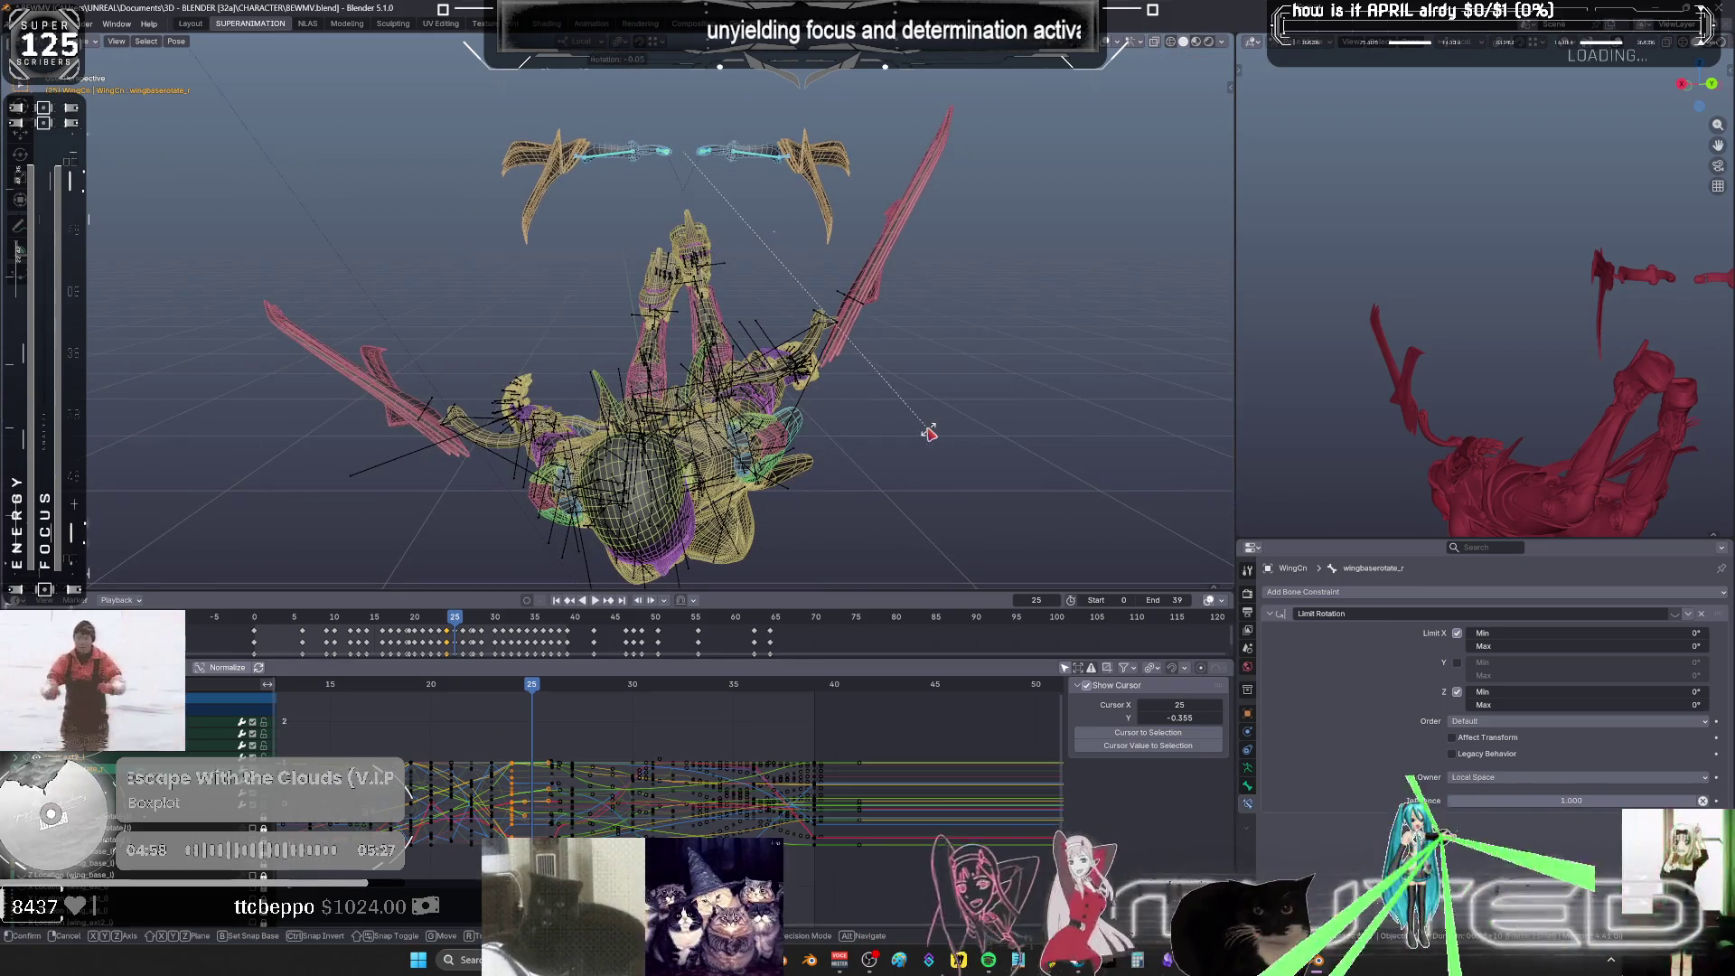
pyautogui.press('k')
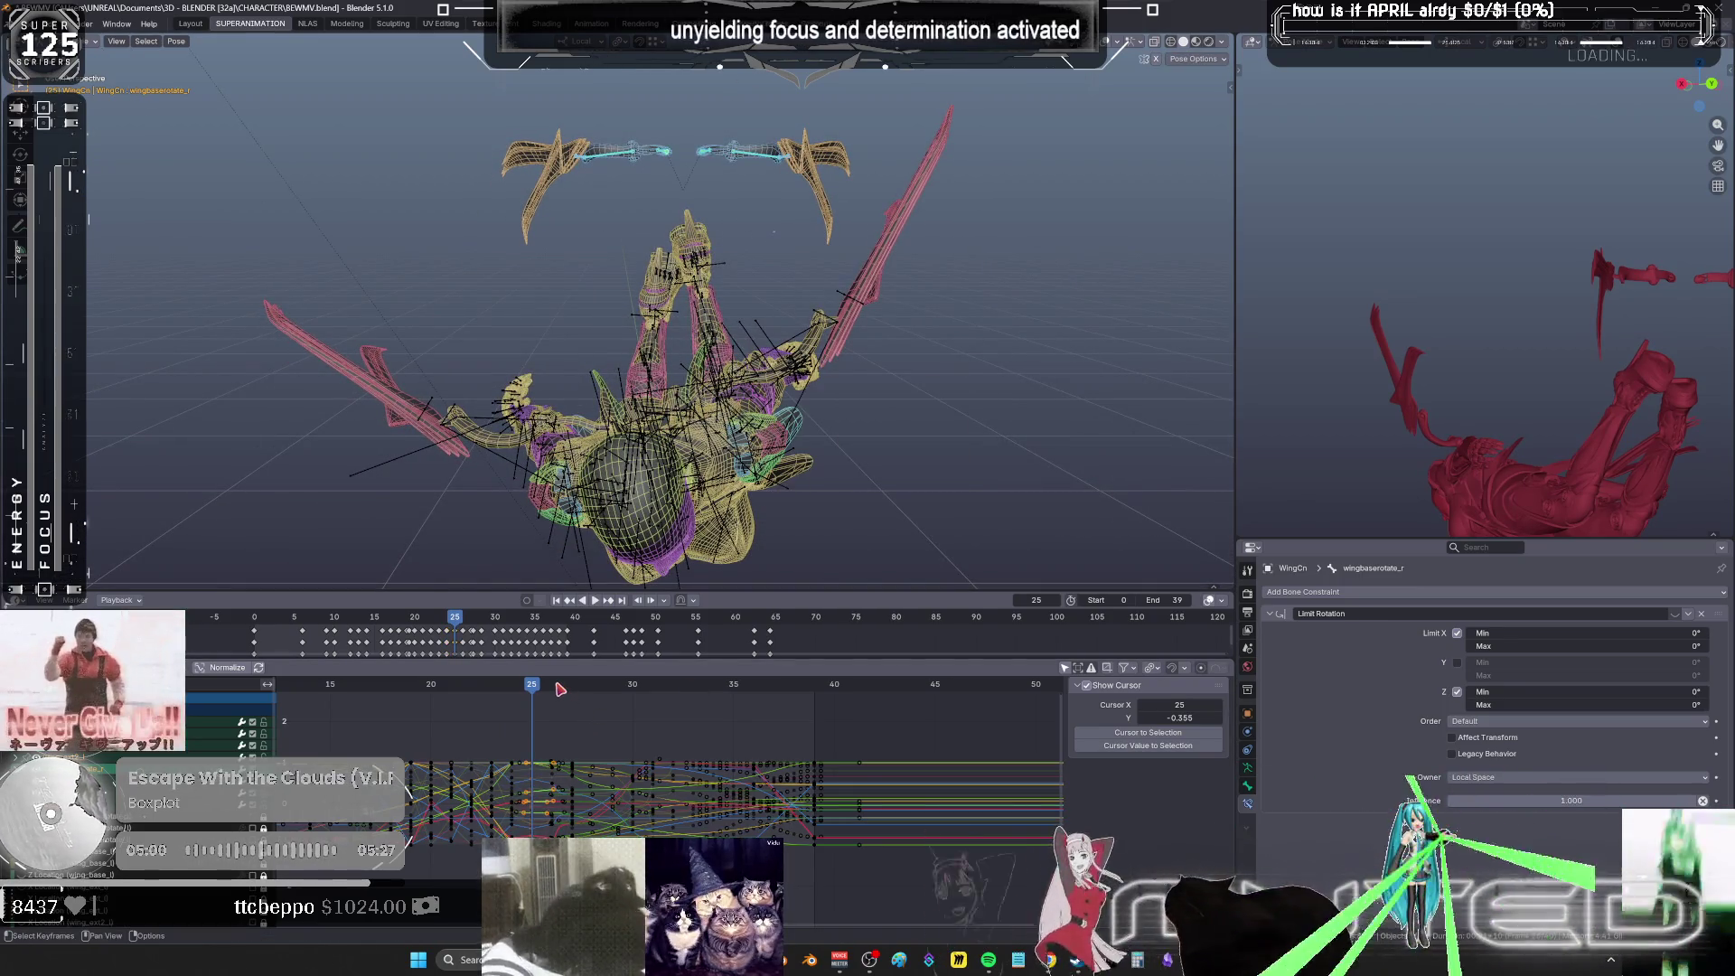
pyautogui.click(560, 688)
pyautogui.press('r')
pyautogui.rightClick(1050, 400)
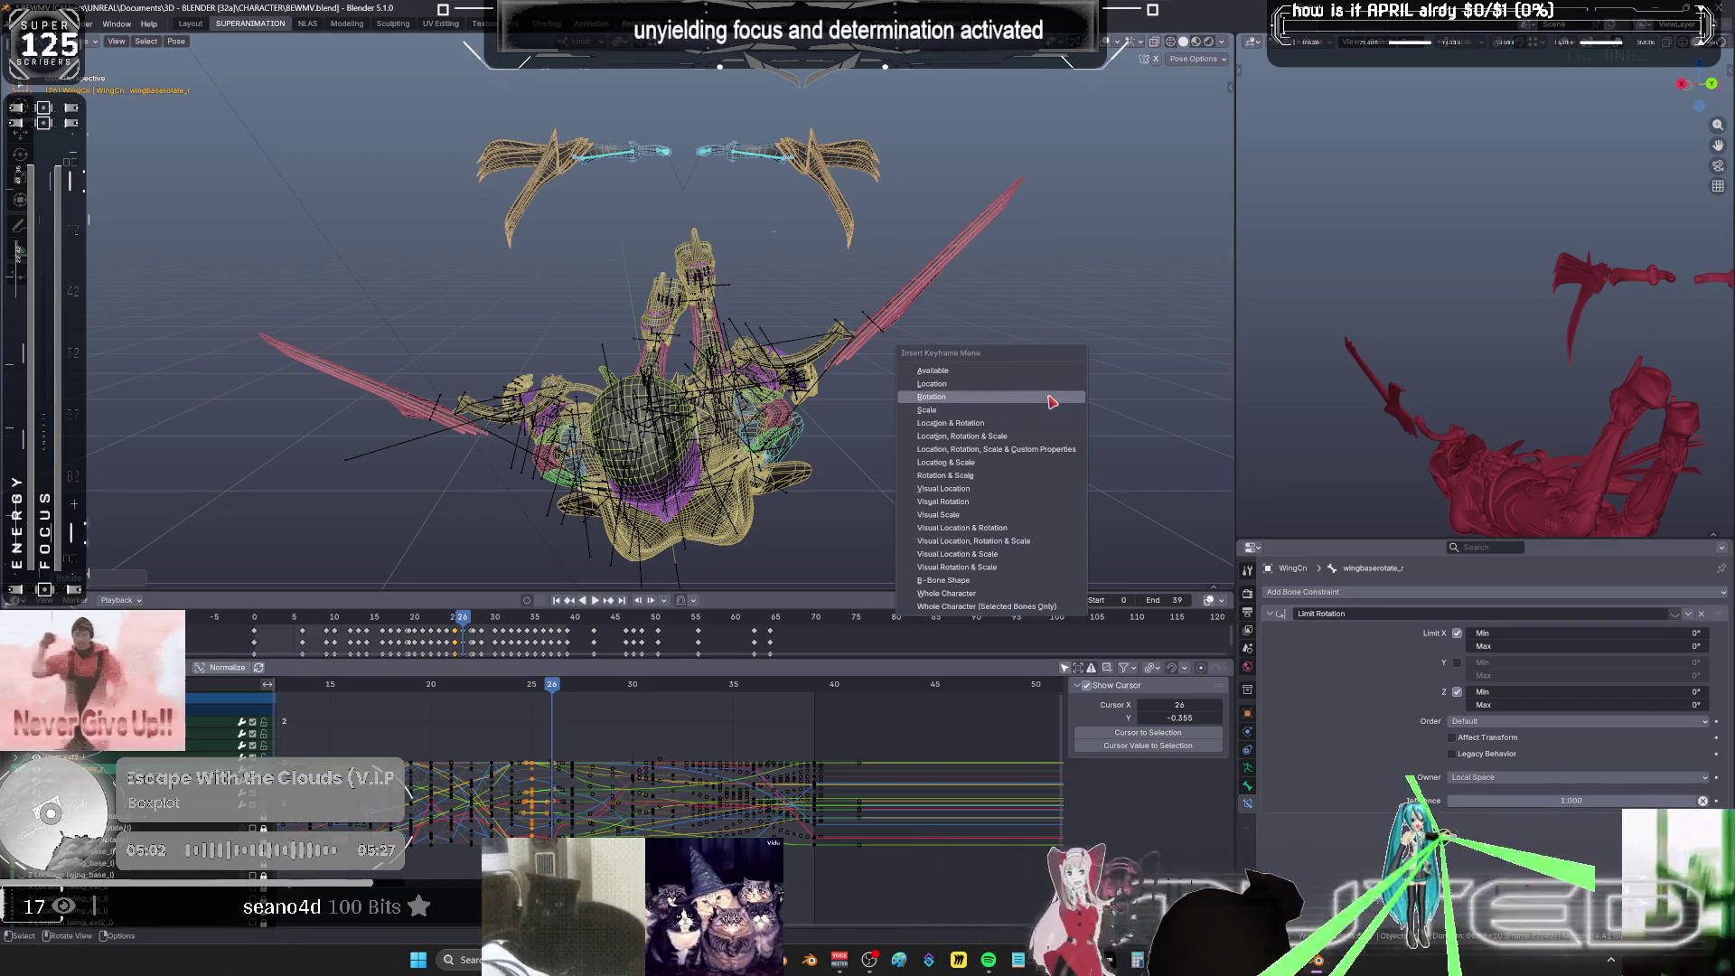
pyautogui.click(569, 688)
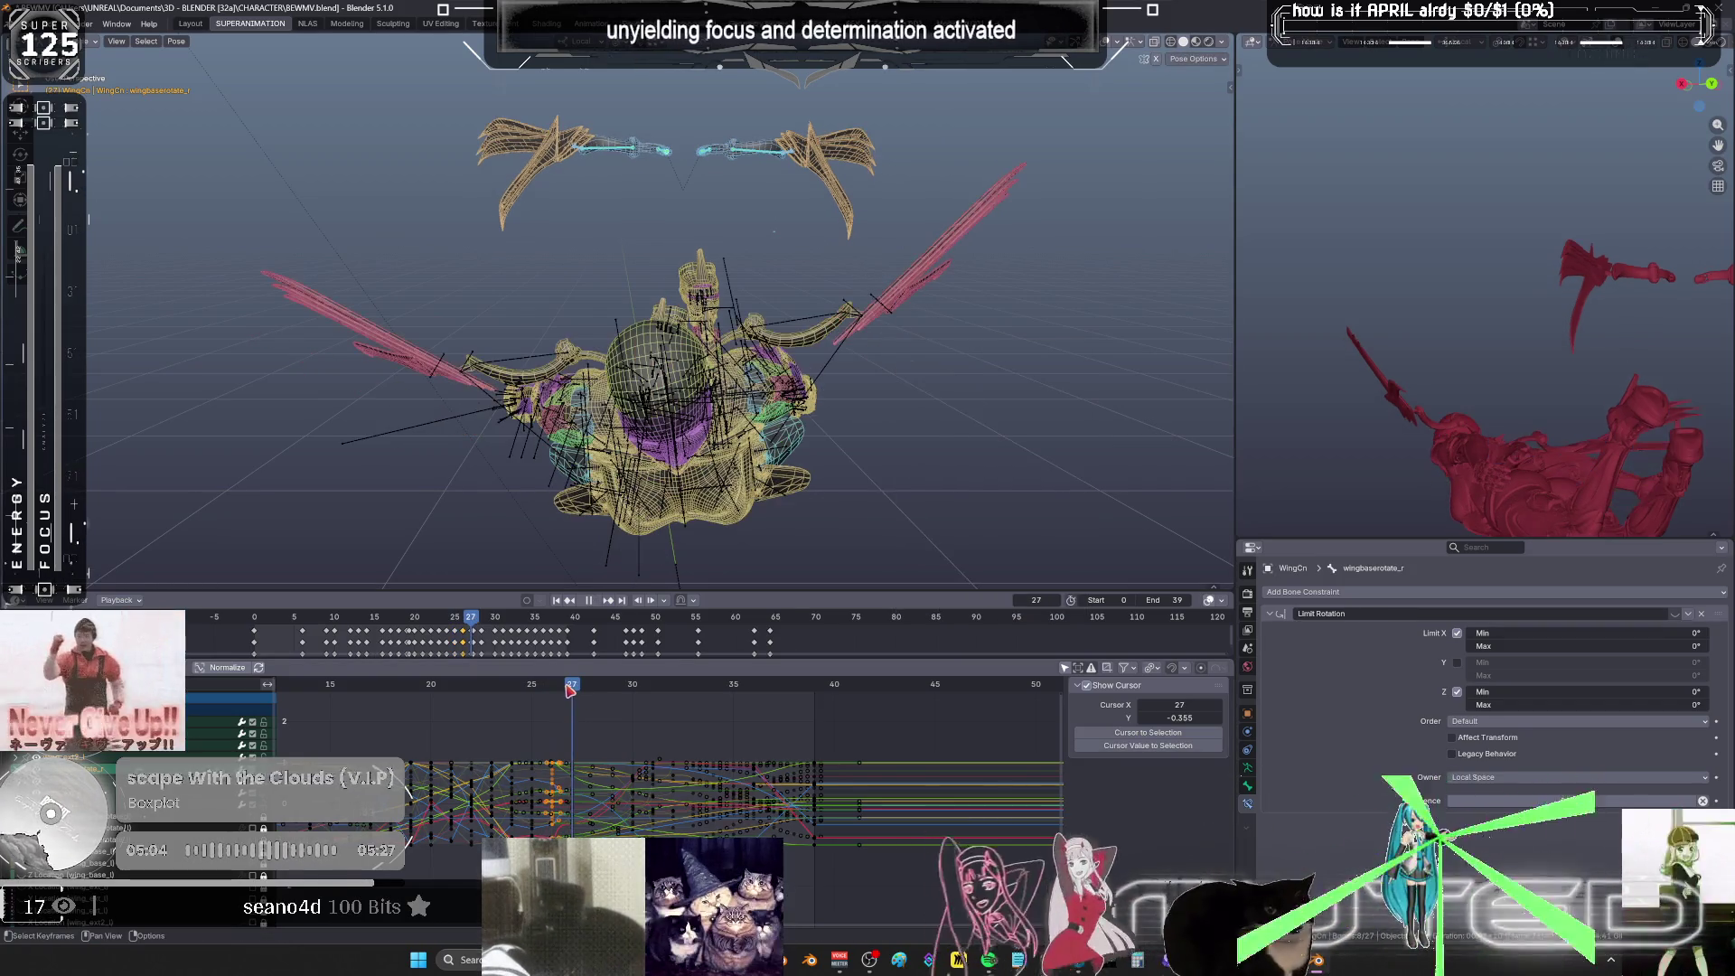
pyautogui.press('r')
pyautogui.rightClick(972, 395)
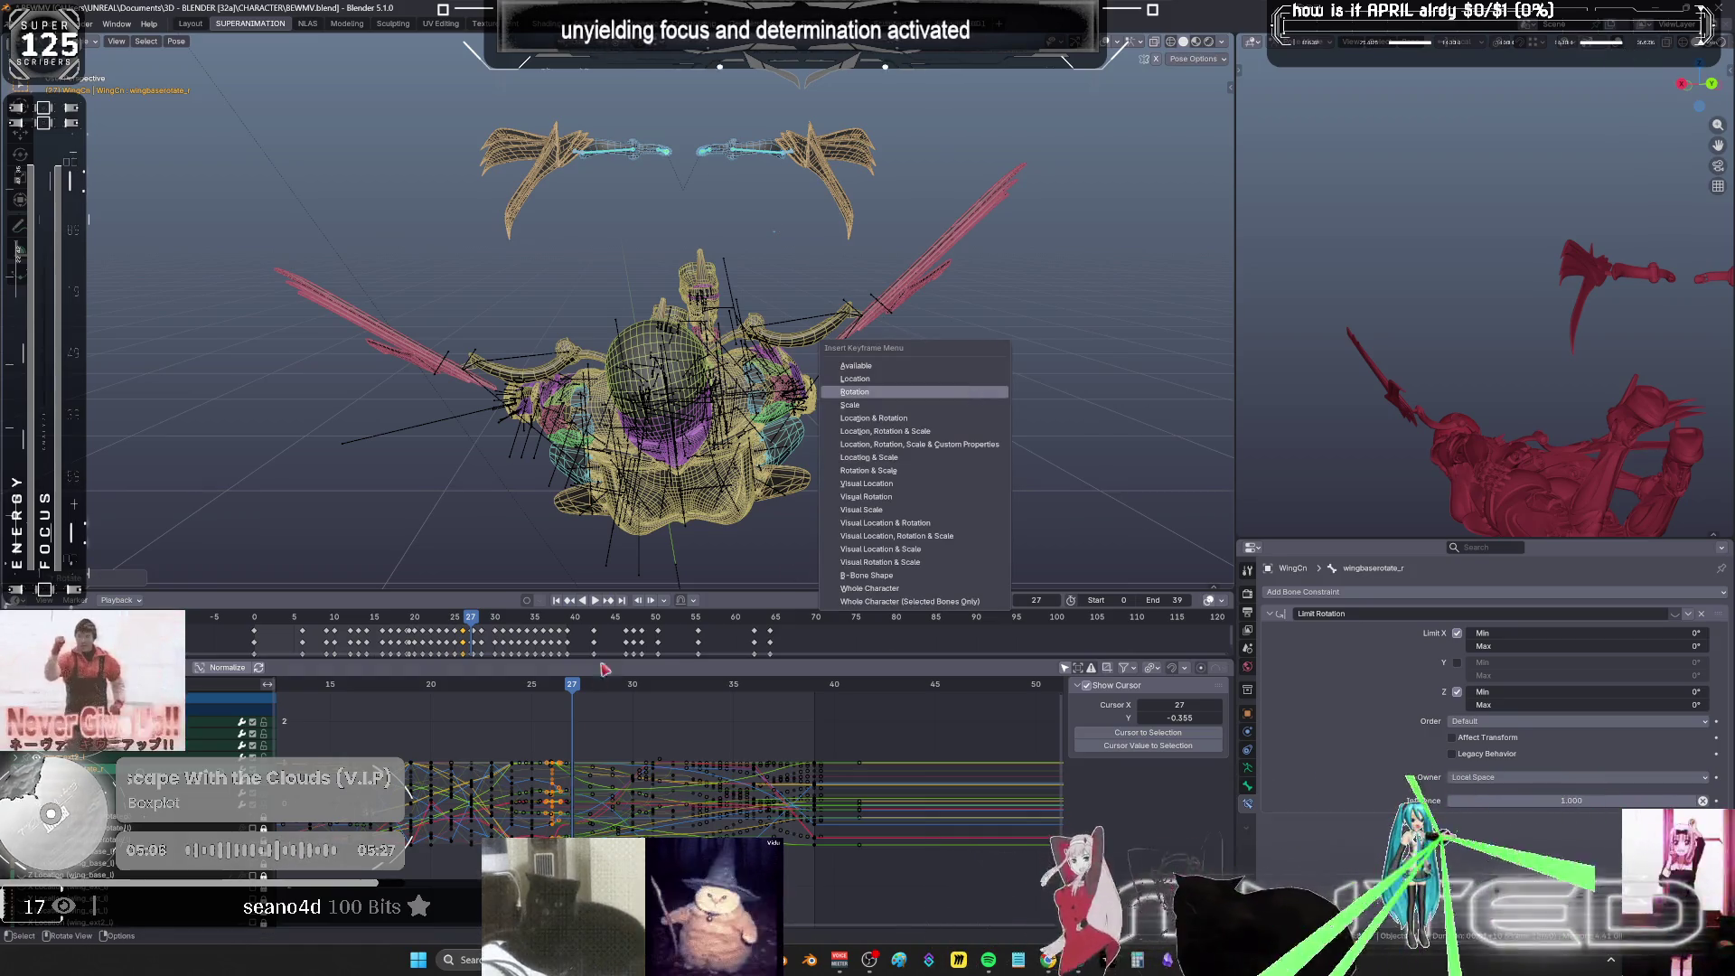
pyautogui.click(592, 689)
pyautogui.press('r')
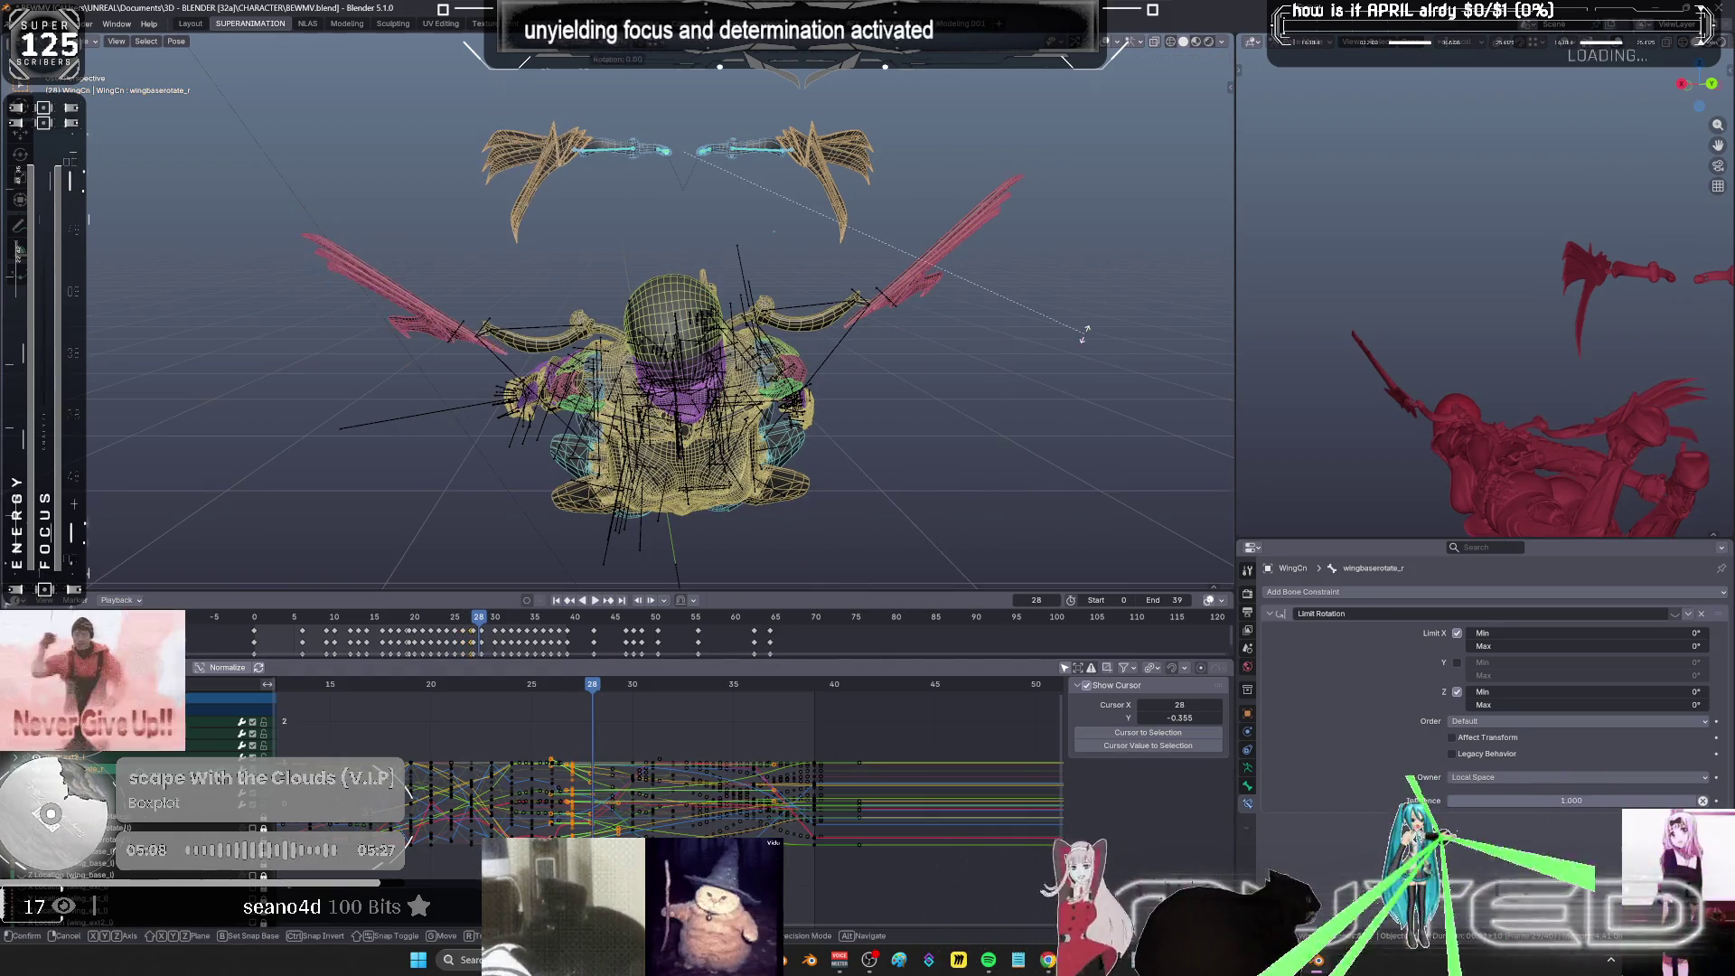
pyautogui.rightClick(1086, 338)
pyautogui.press('k')
pyautogui.press('Return')
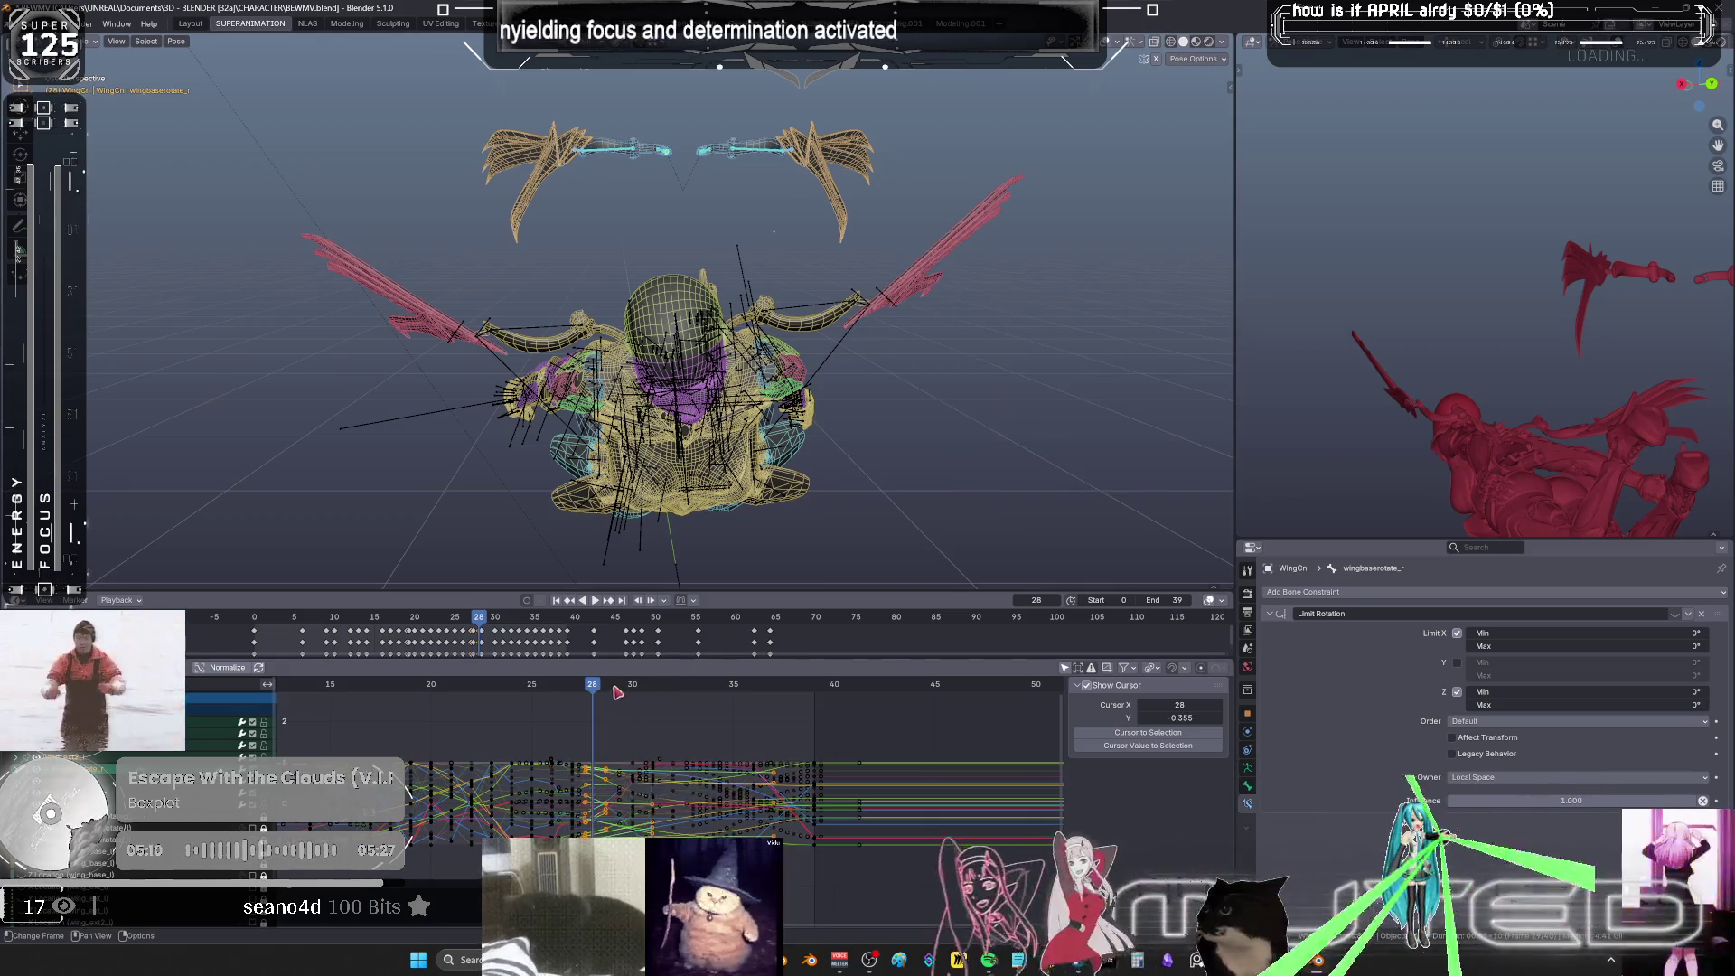
# - Rotate and key the wings at frames 29 and 30, then return to frame 16
pyautogui.press('Right')
pyautogui.press('r')
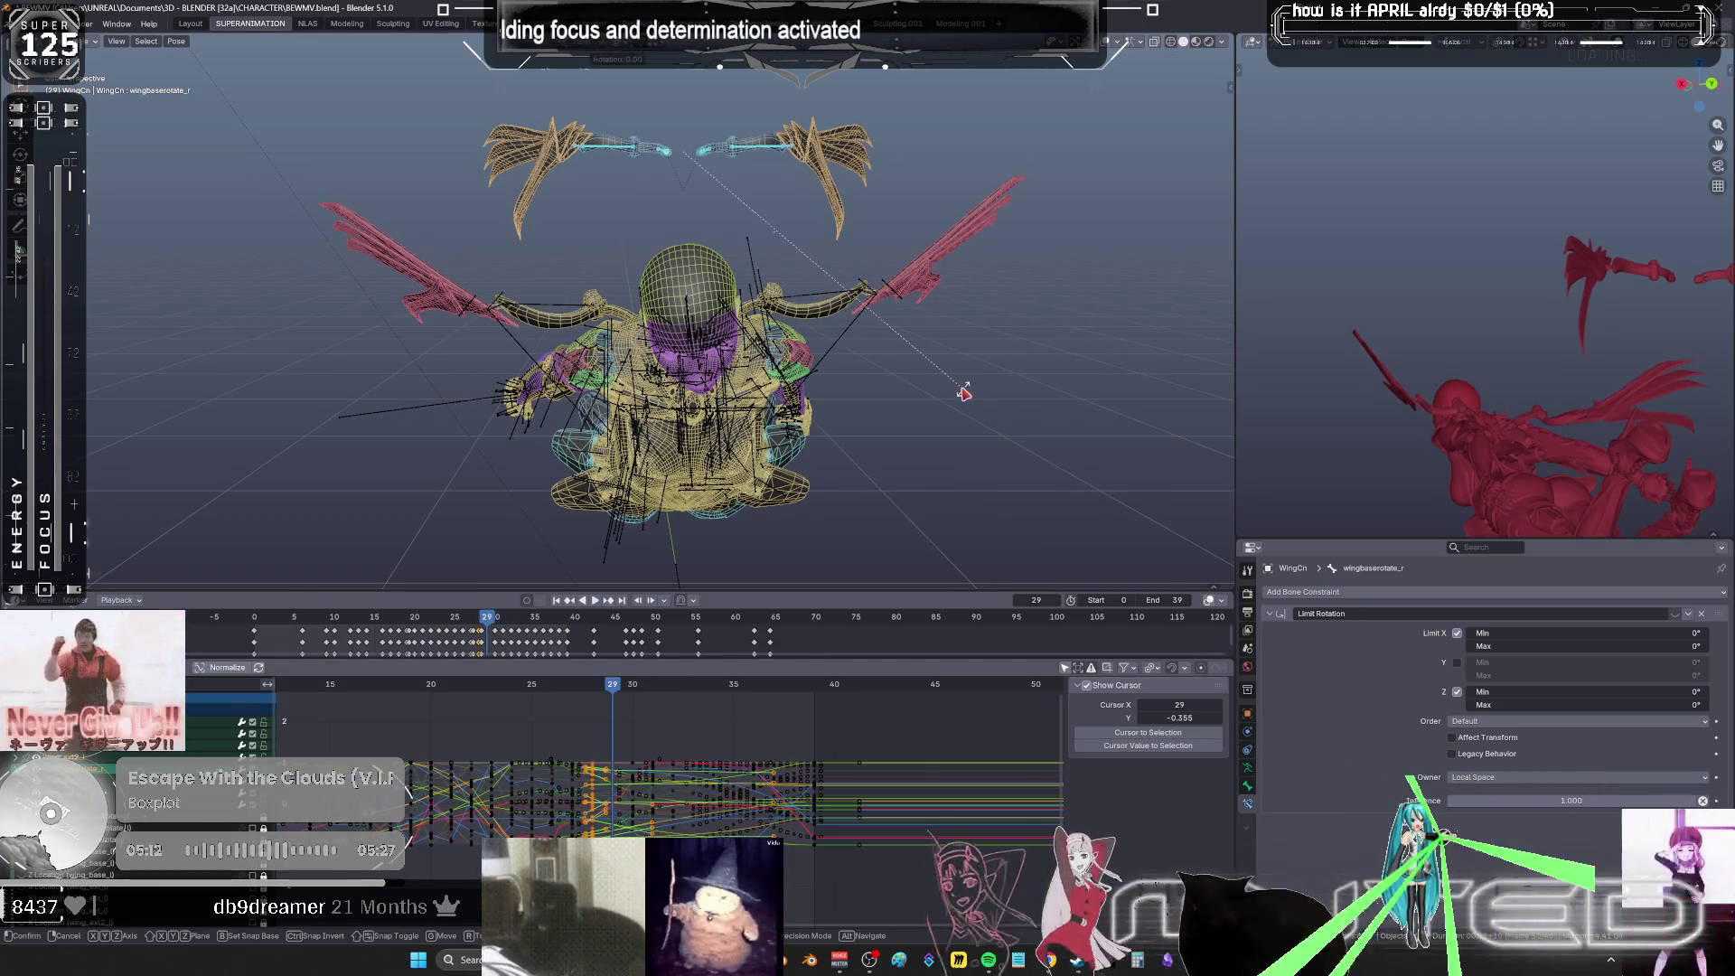
pyautogui.rightClick(964, 392)
pyautogui.press('k')
pyautogui.press('Return')
pyautogui.press('Right')
pyautogui.press('r')
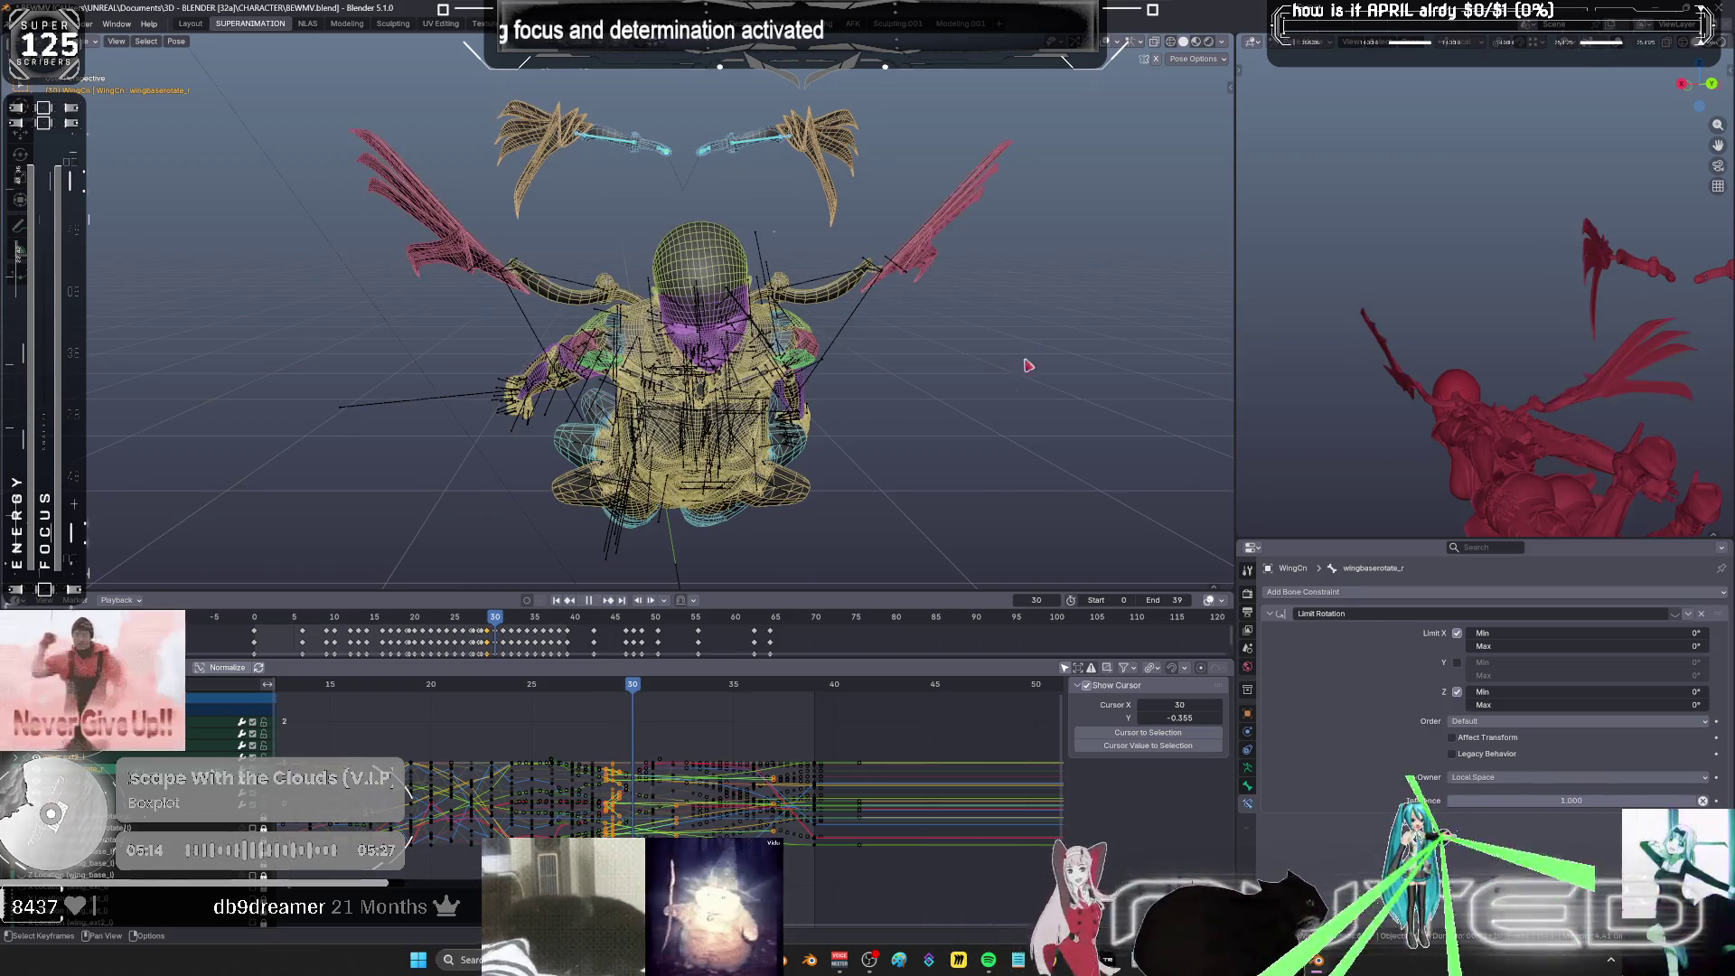
pyautogui.rightClick(1028, 346)
pyautogui.press('k')
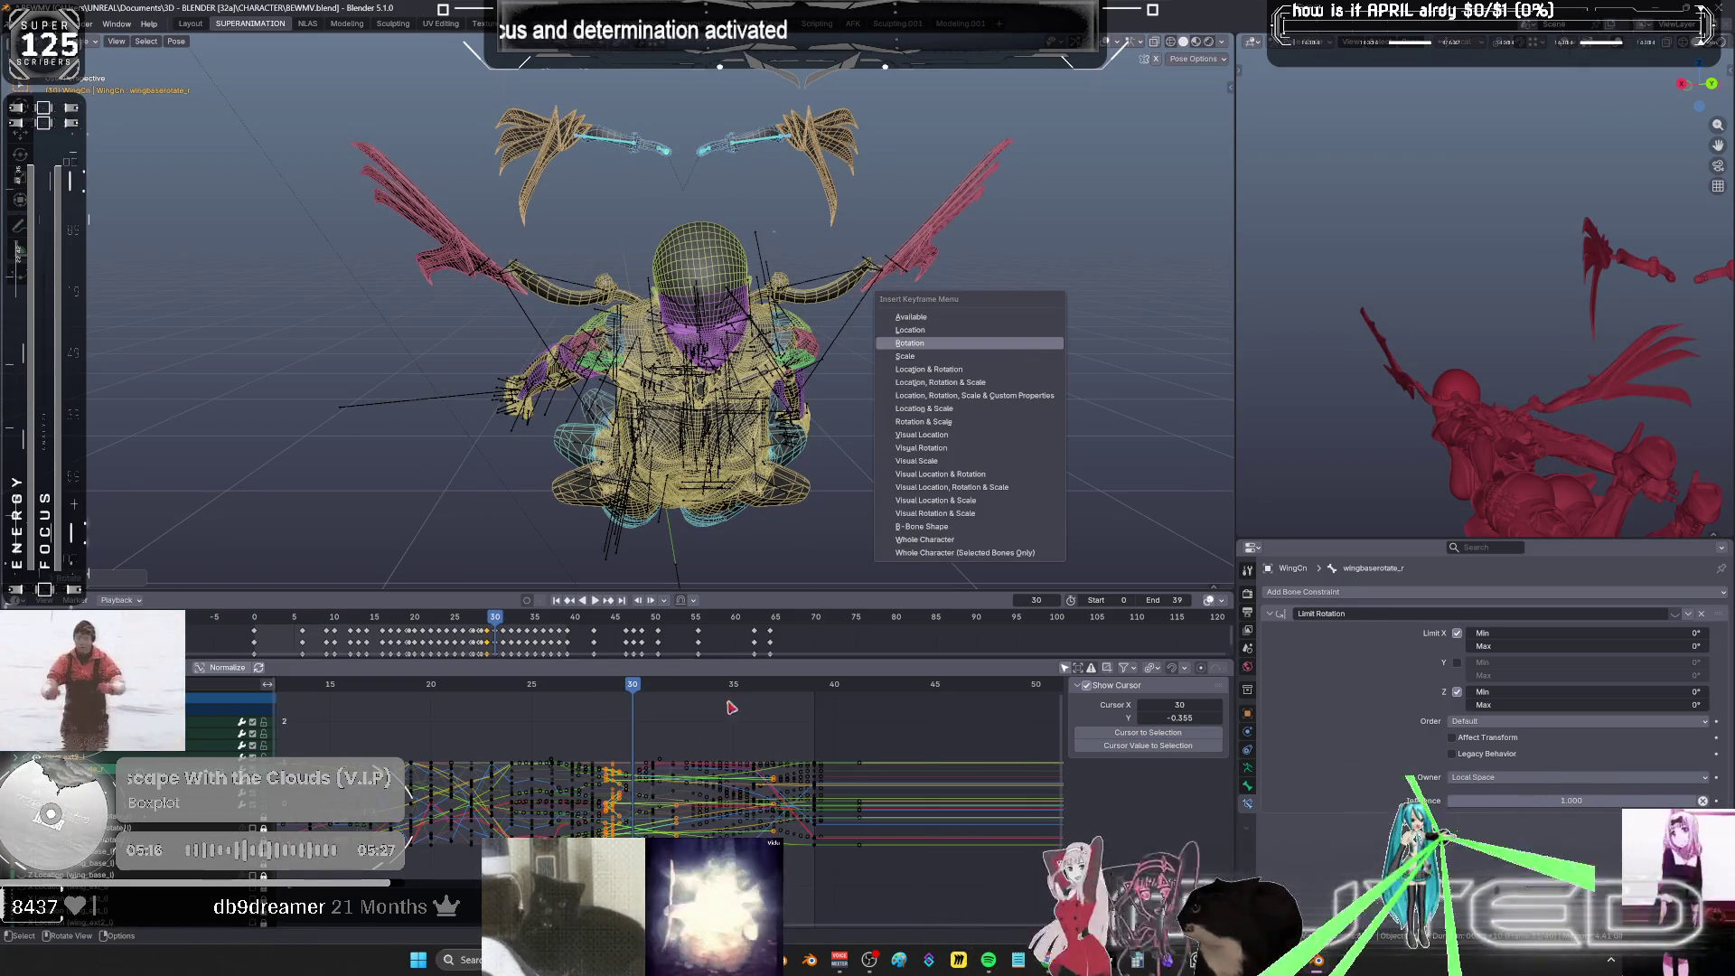
pyautogui.press('Return')
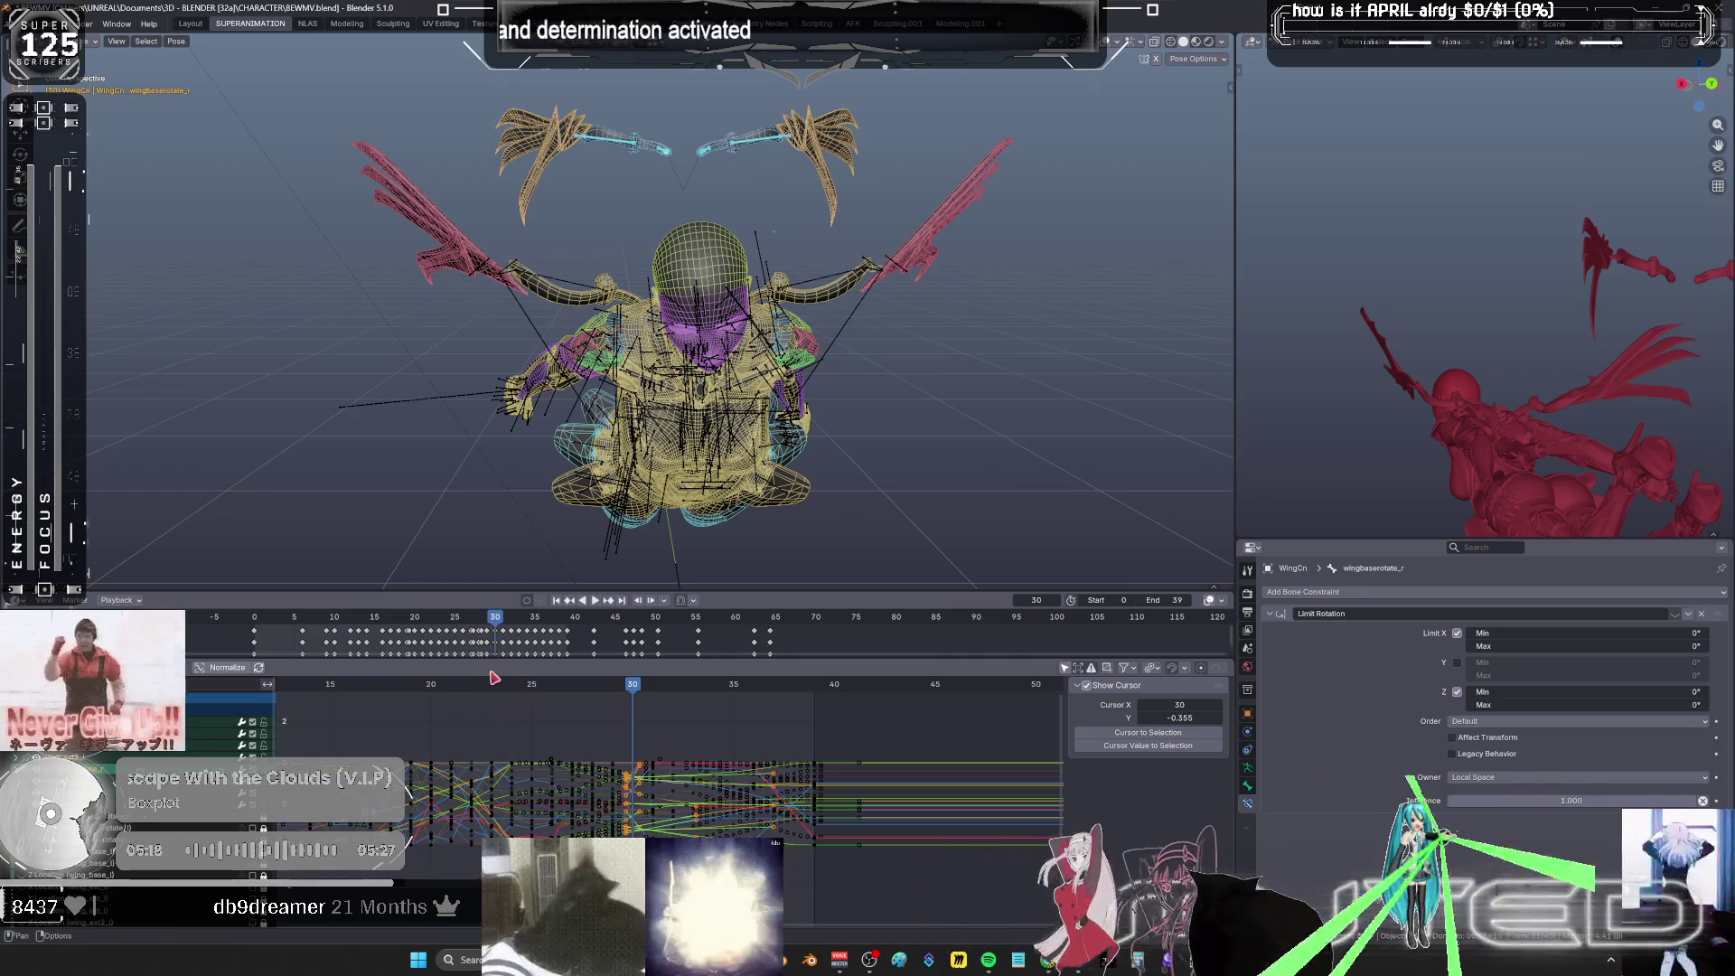
pyautogui.moveTo(334, 694)
pyautogui.mouseDown()
pyautogui.moveTo(374, 694)
pyautogui.moveTo(349, 691)
pyautogui.mouseUp()
# - Insert a rotation keyframe on the wing bones at frame 16
pyautogui.moveTo(773, 348); pyautogui.dragTo(777, 360, button='middle')
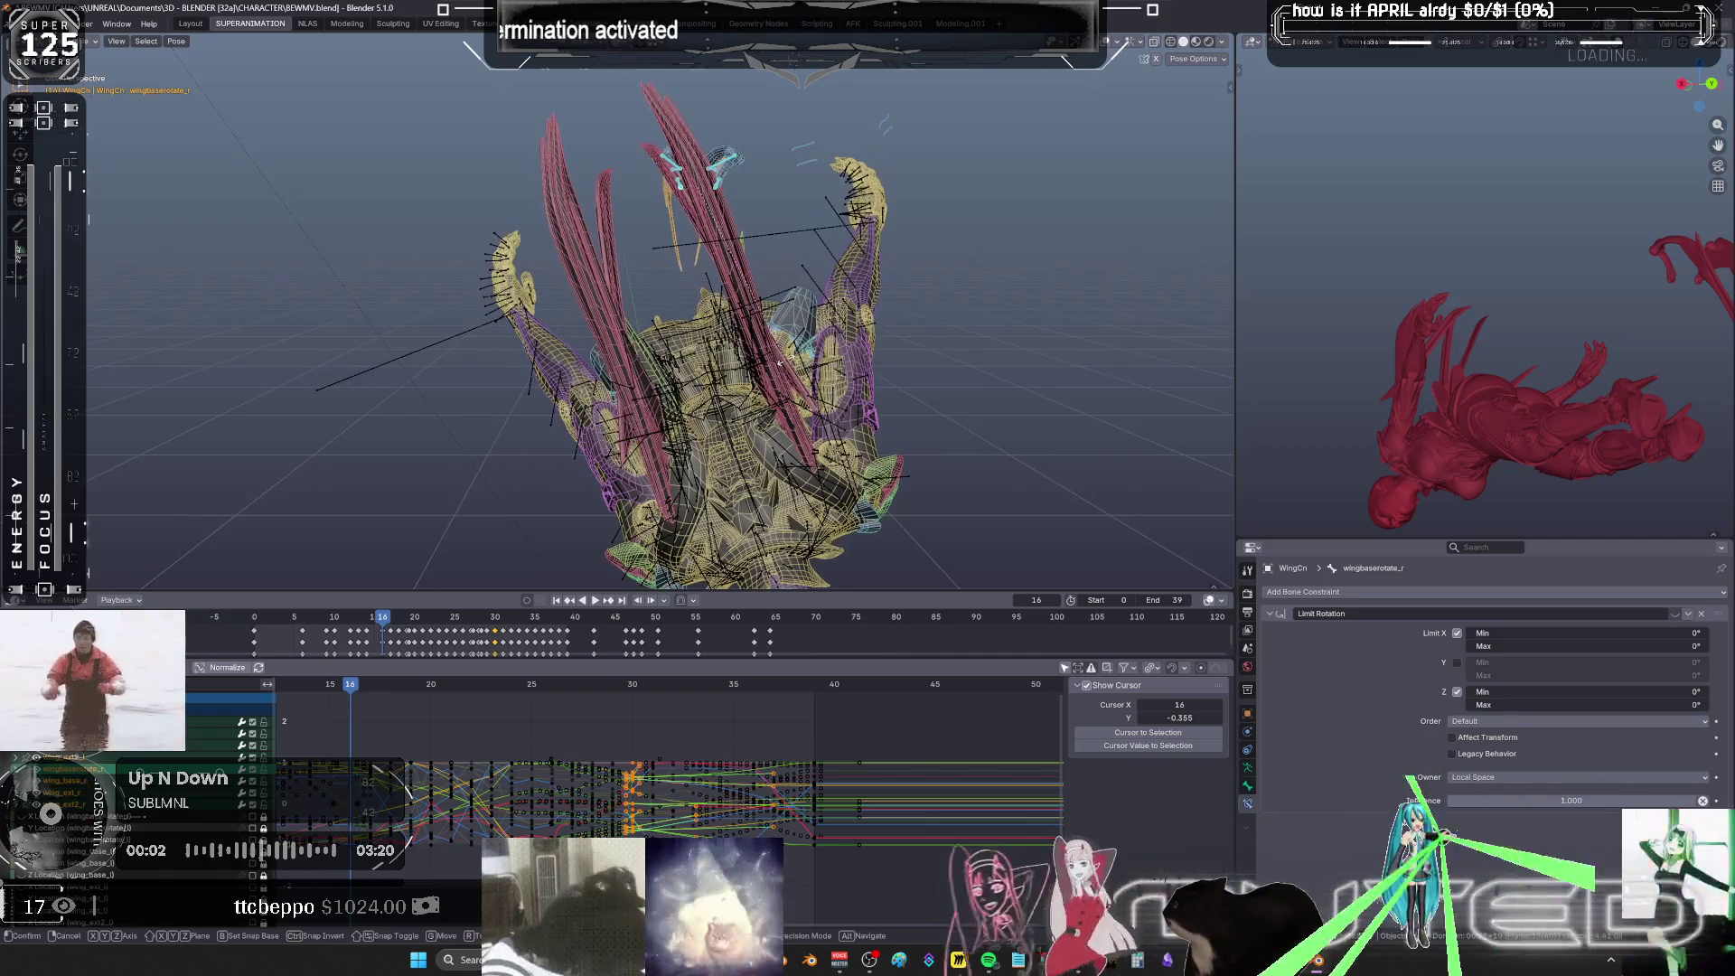
pyautogui.press('r')
pyautogui.press('Escape')
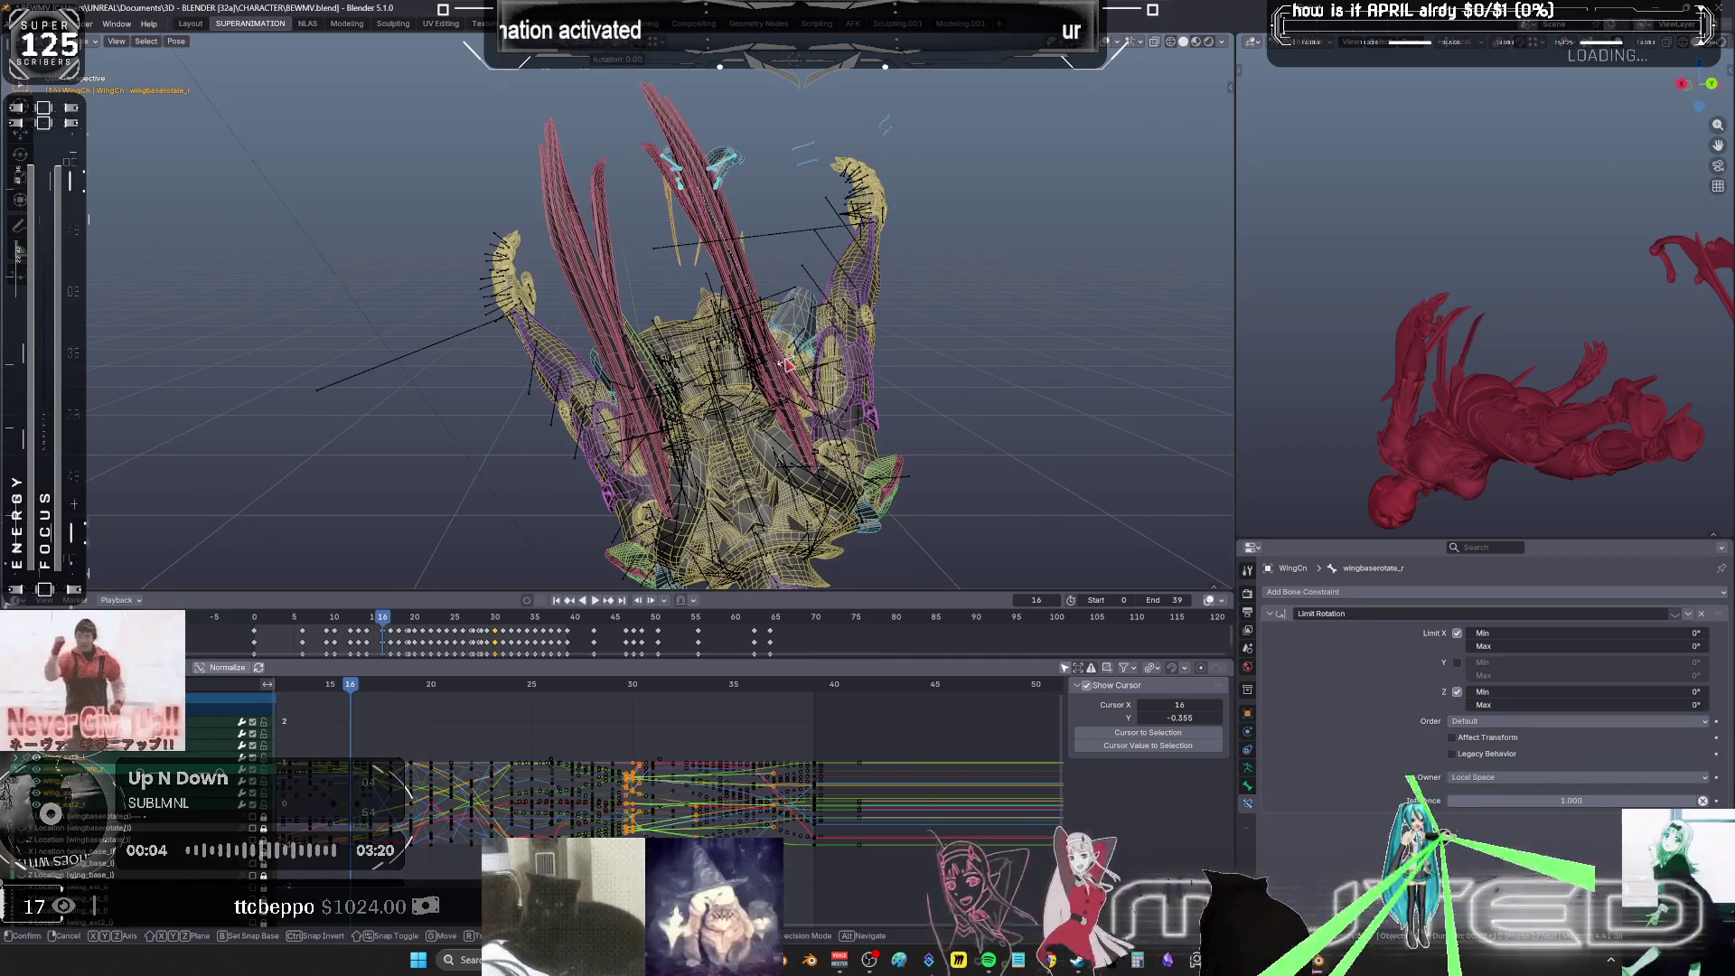
pyautogui.press('i')
pyautogui.click(777, 363)
# - Try wing rotations at frames 17 and 18, then insert rotation keys on the wing bones
pyautogui.press('Right')
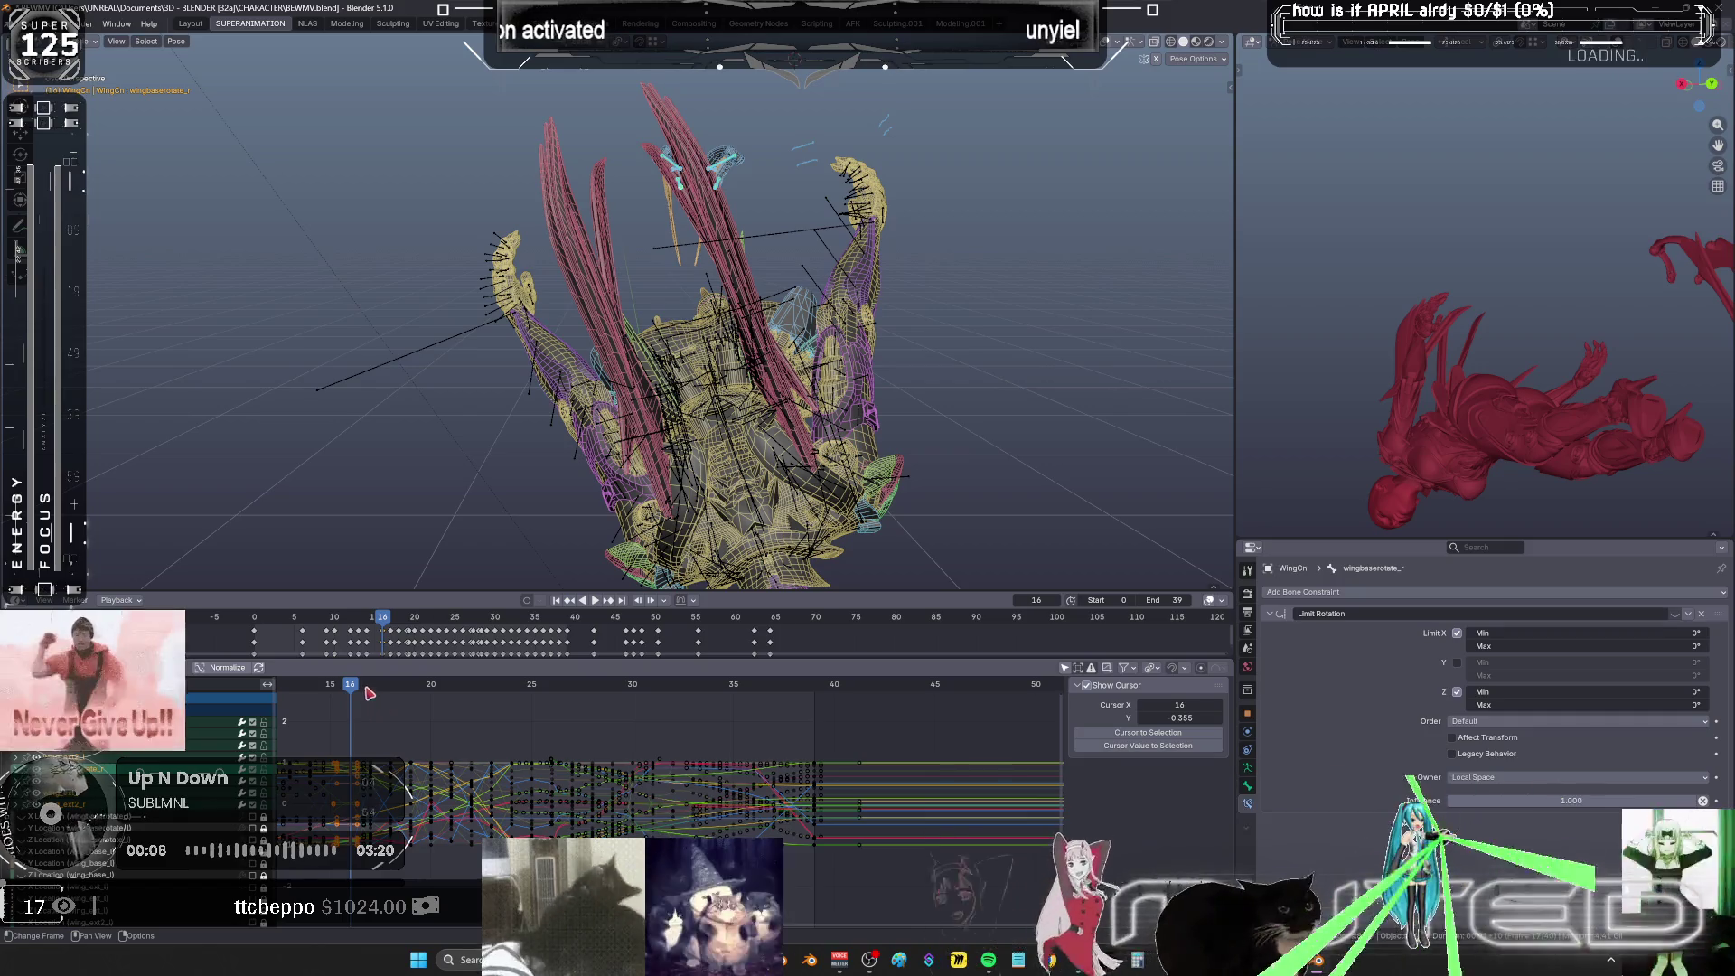
pyautogui.press('r')
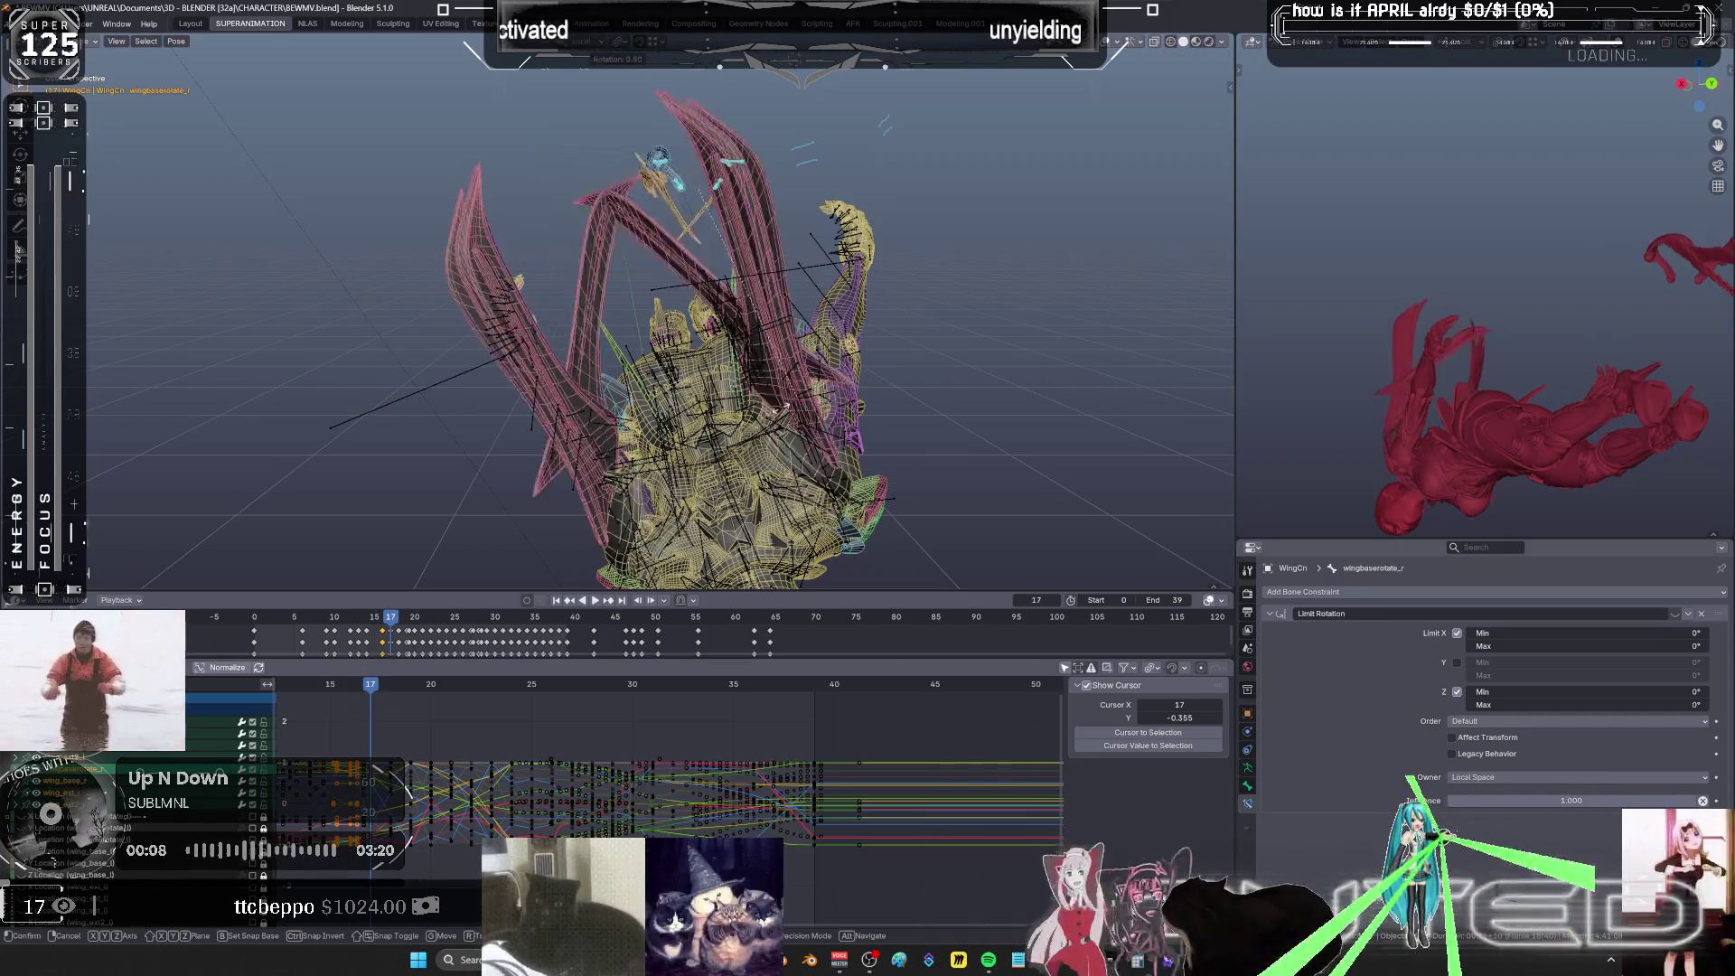
pyautogui.press('Escape')
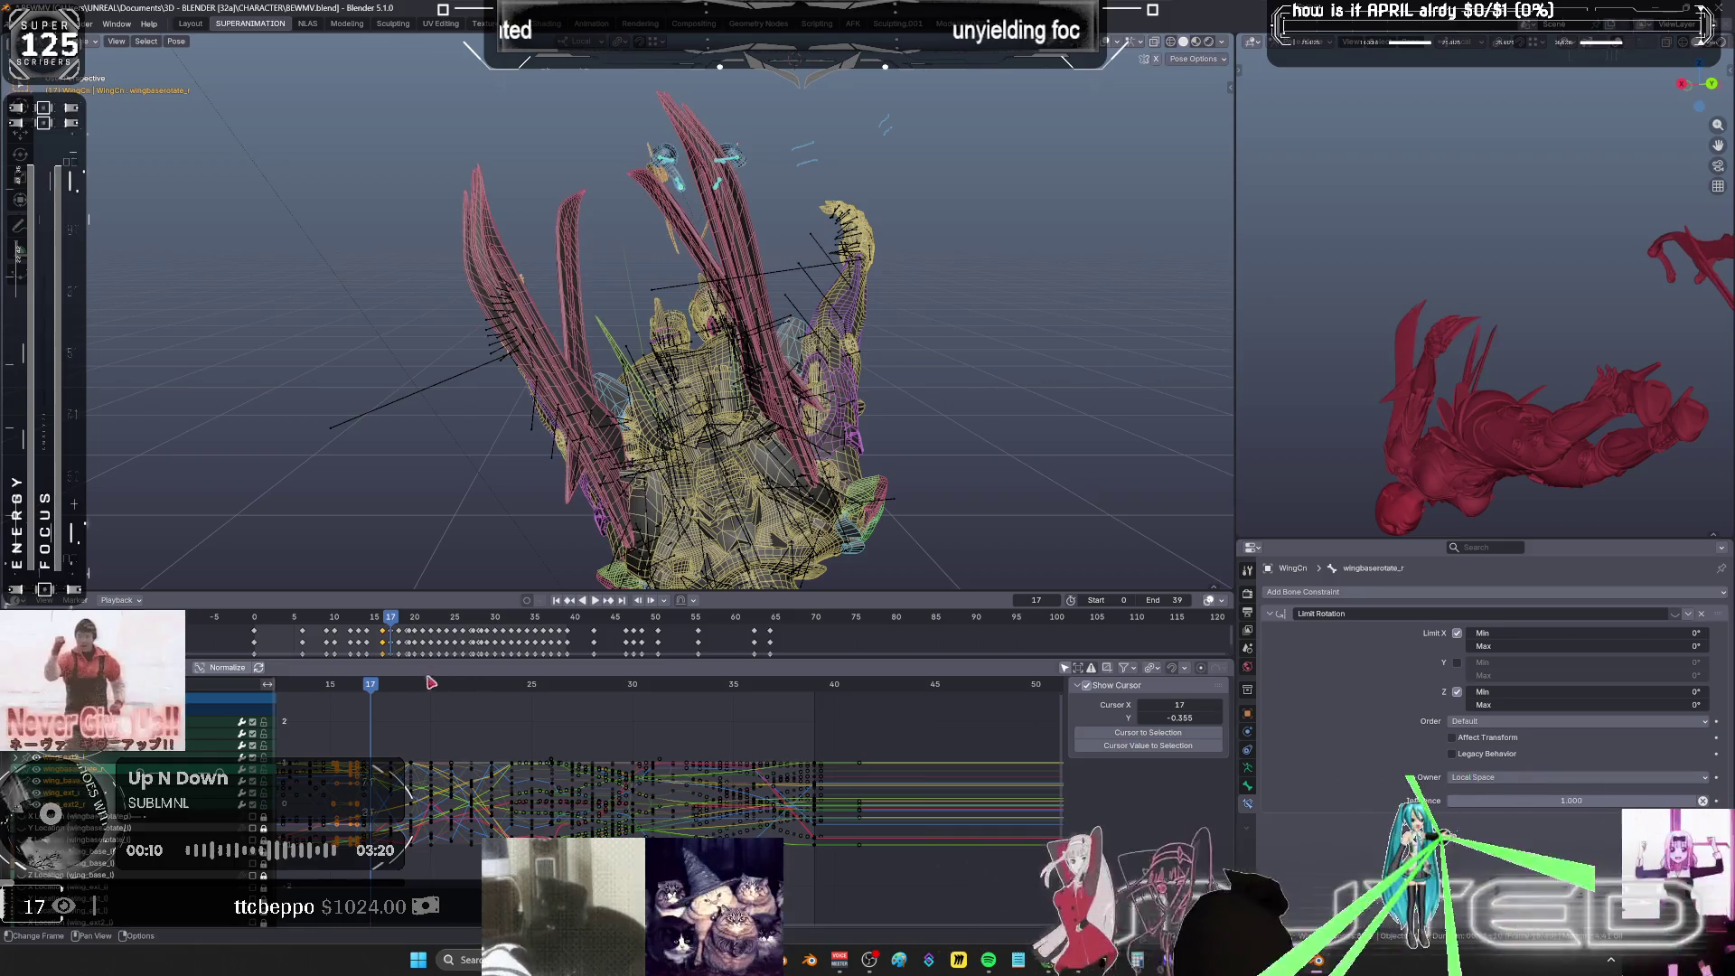
pyautogui.press('Right')
pyautogui.press('r')
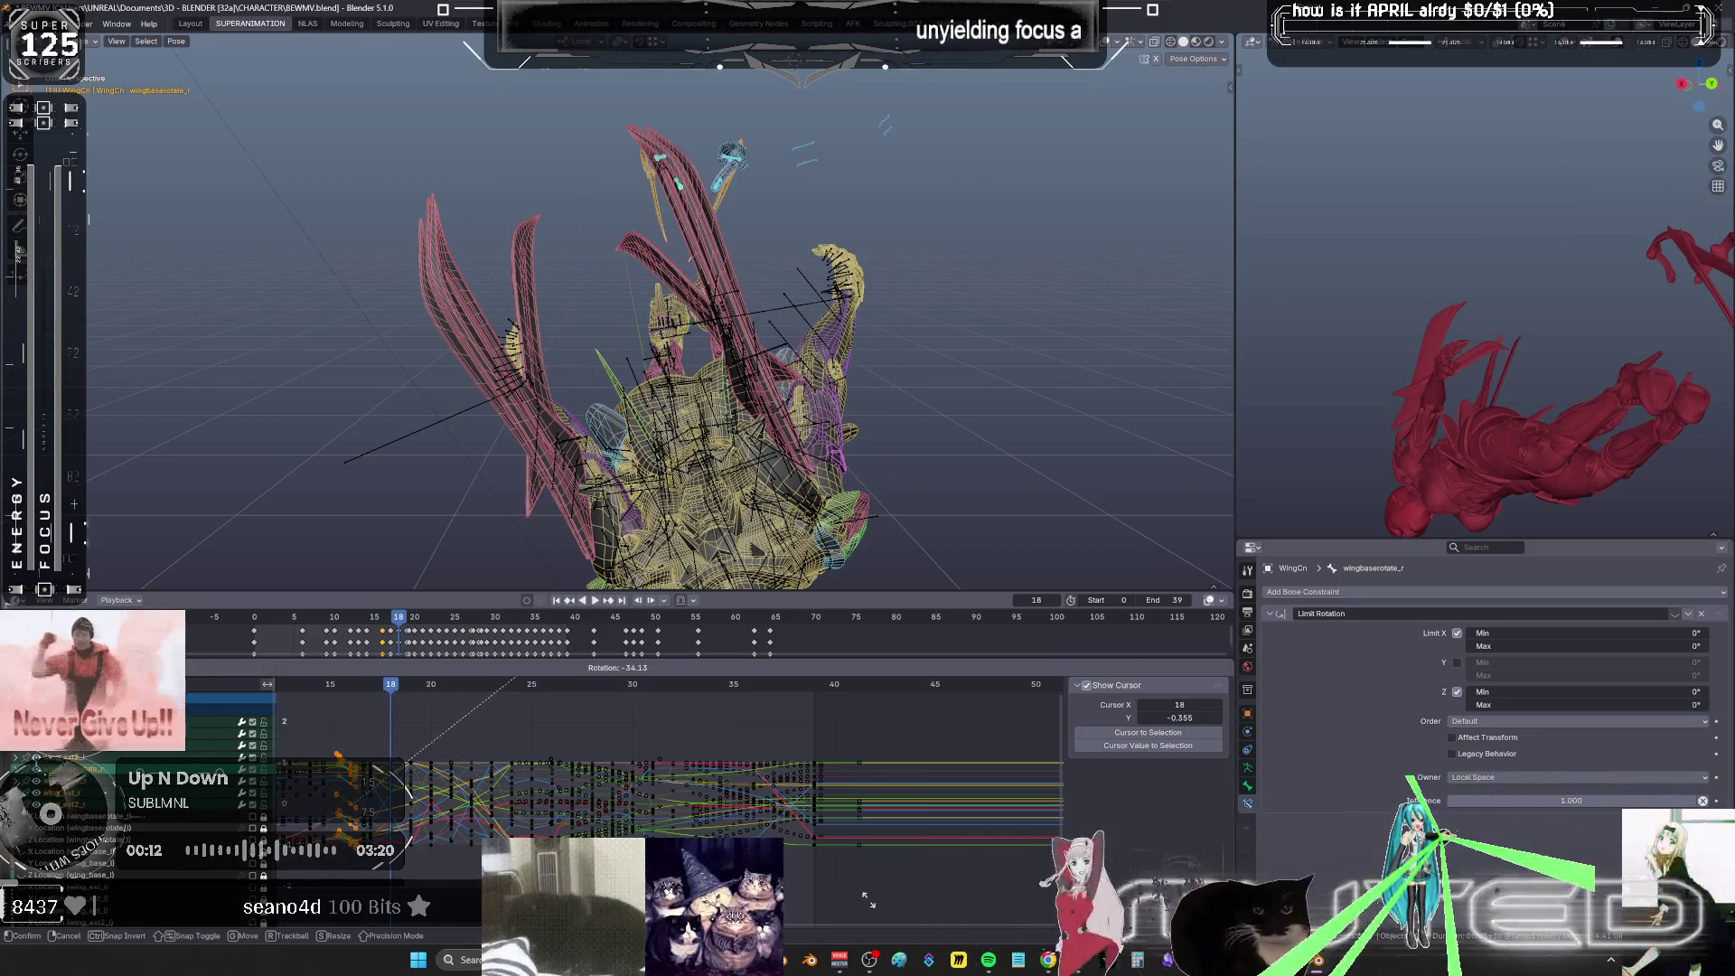
pyautogui.press('Escape')
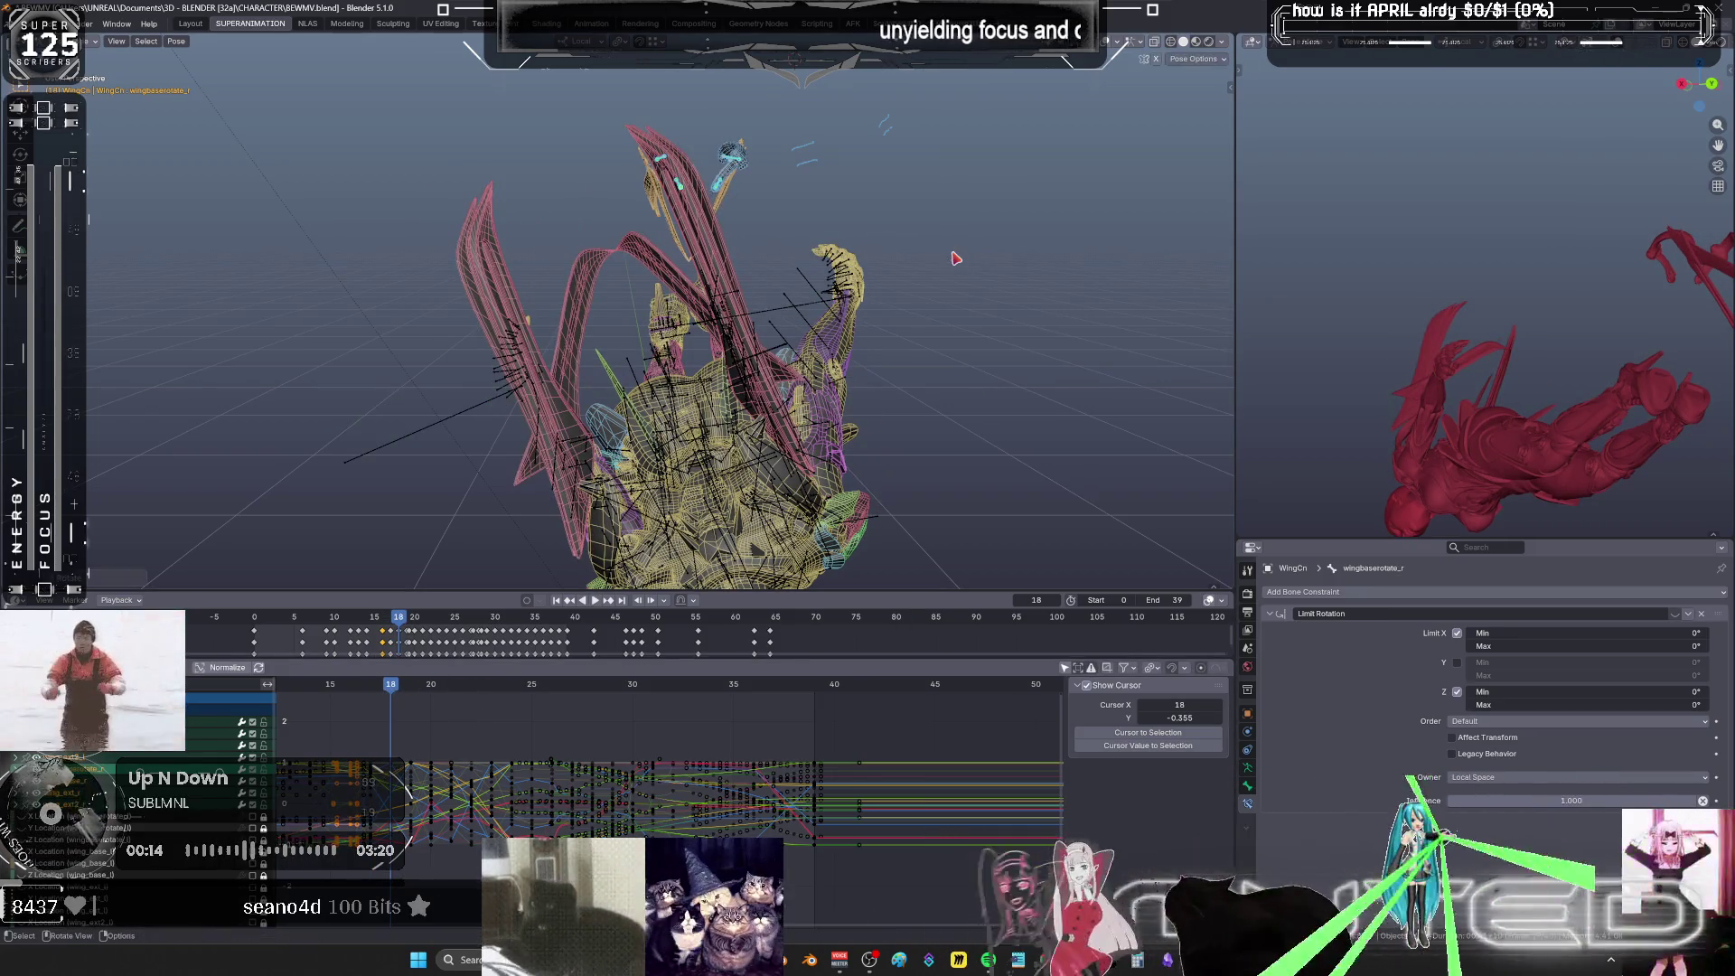
pyautogui.press('k')
pyautogui.press('Return')
# - Play the flap, rotate the wing bones to a new pose, and scrub through the frames to review
pyautogui.press('space')
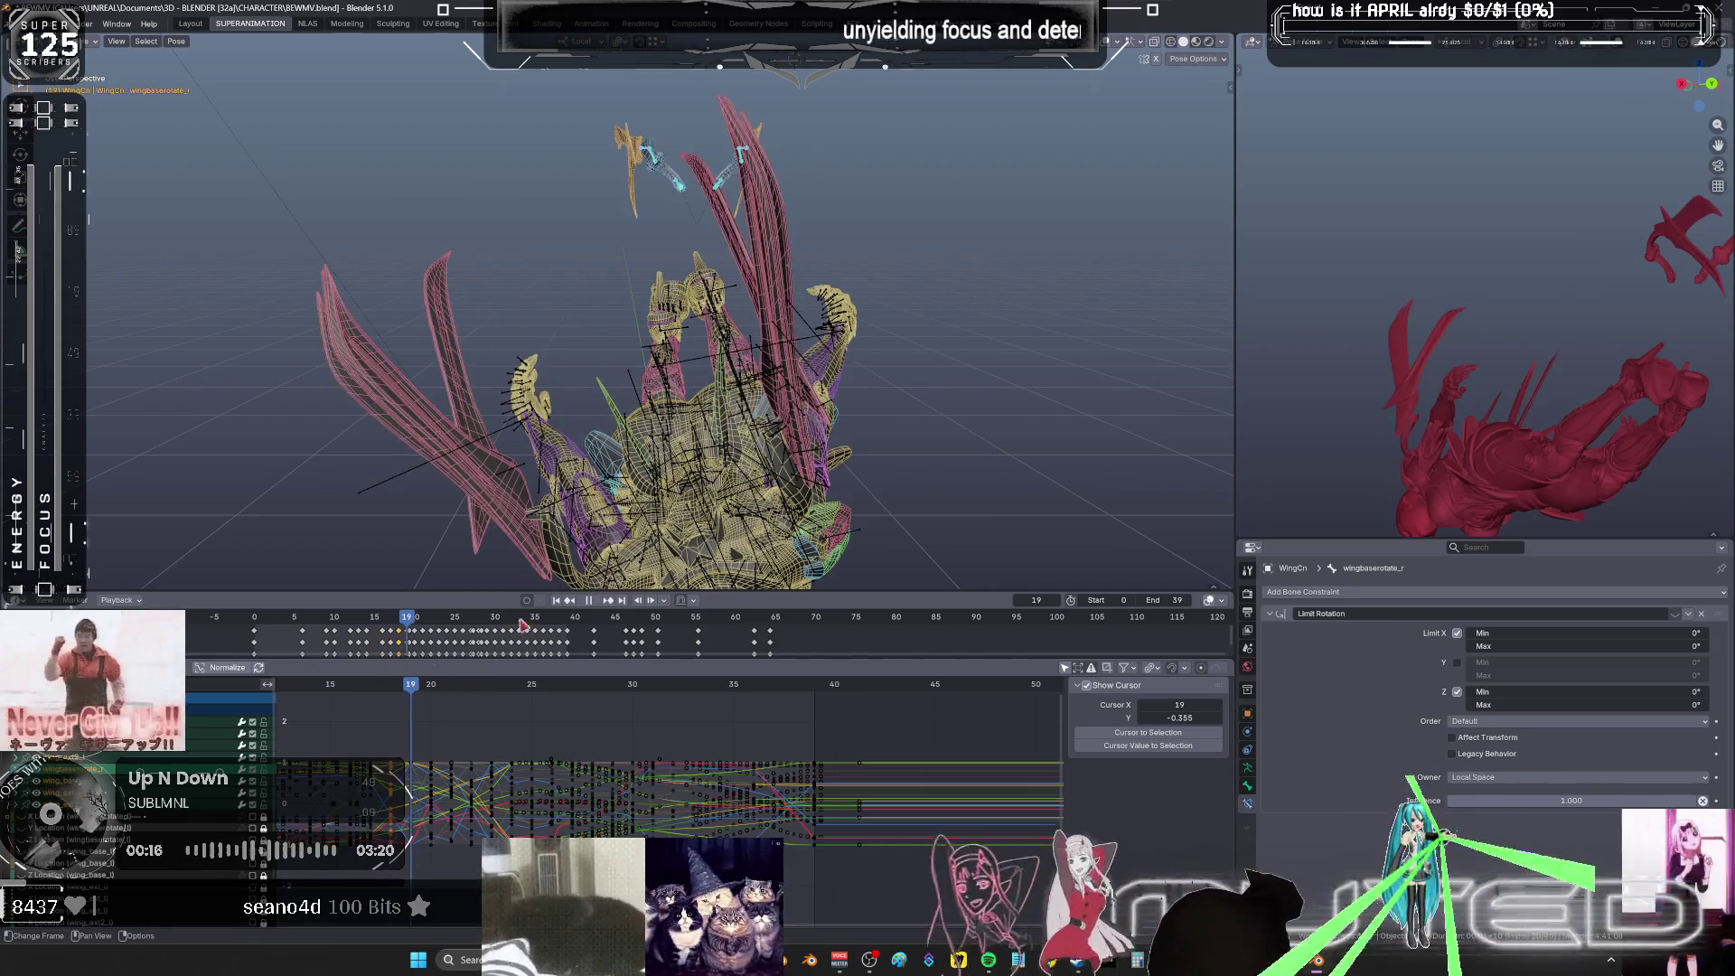
pyautogui.press('r')
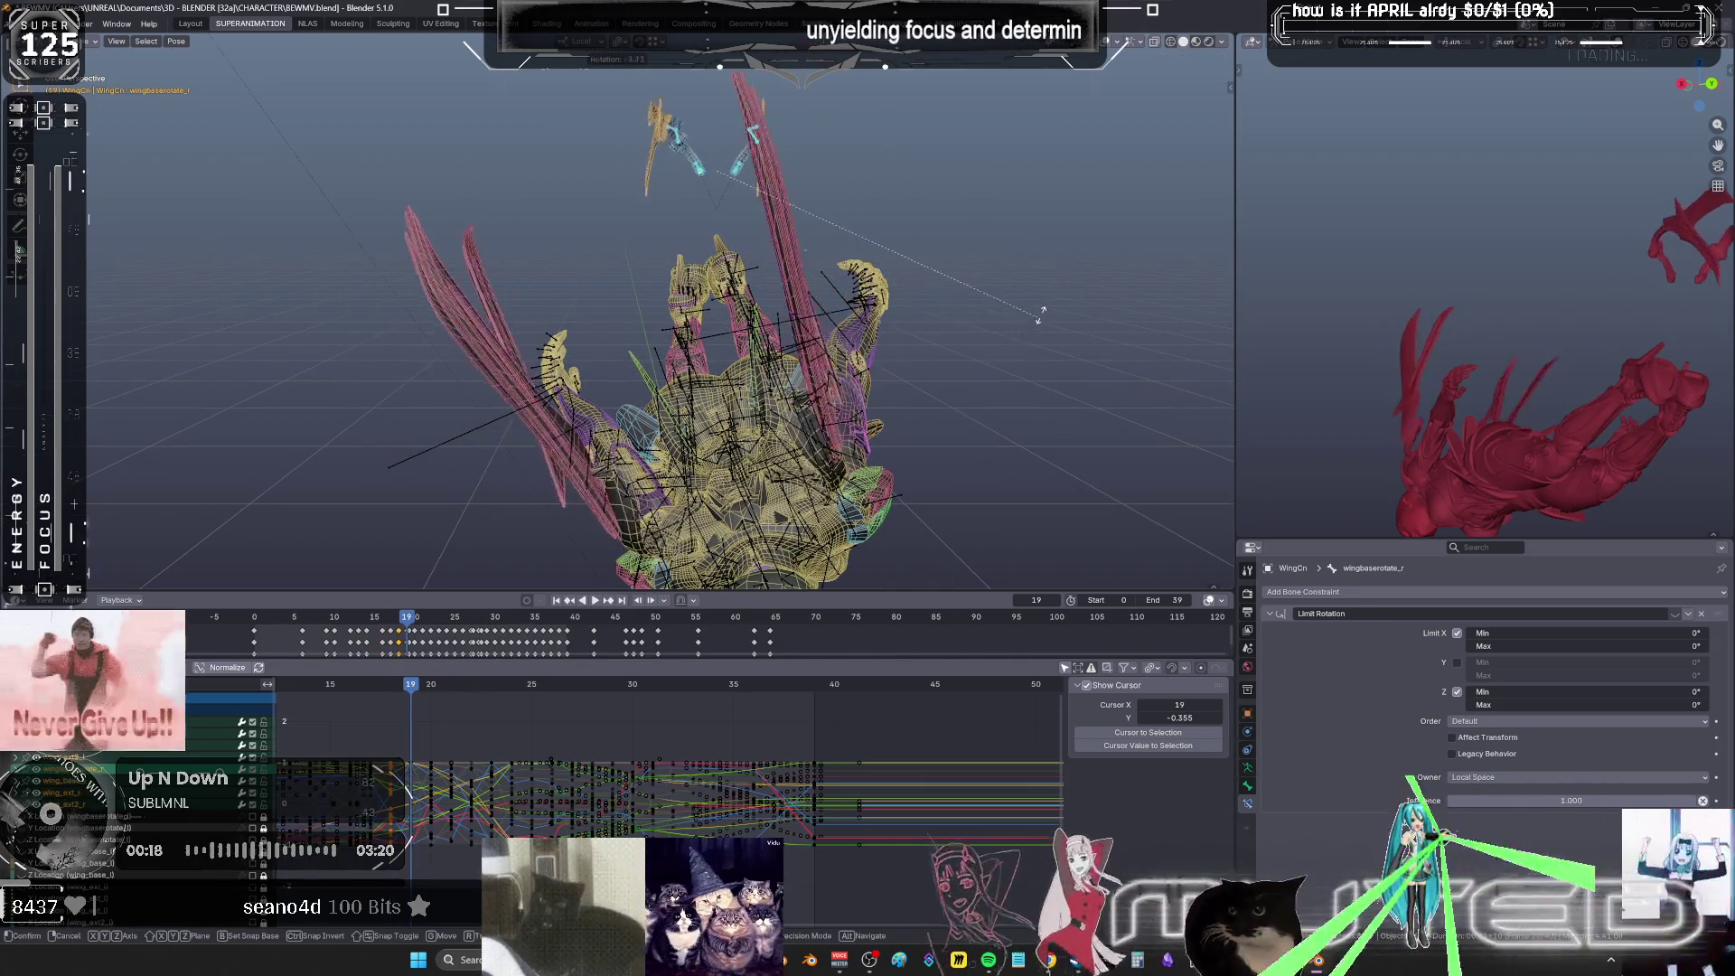
pyautogui.click(972, 395)
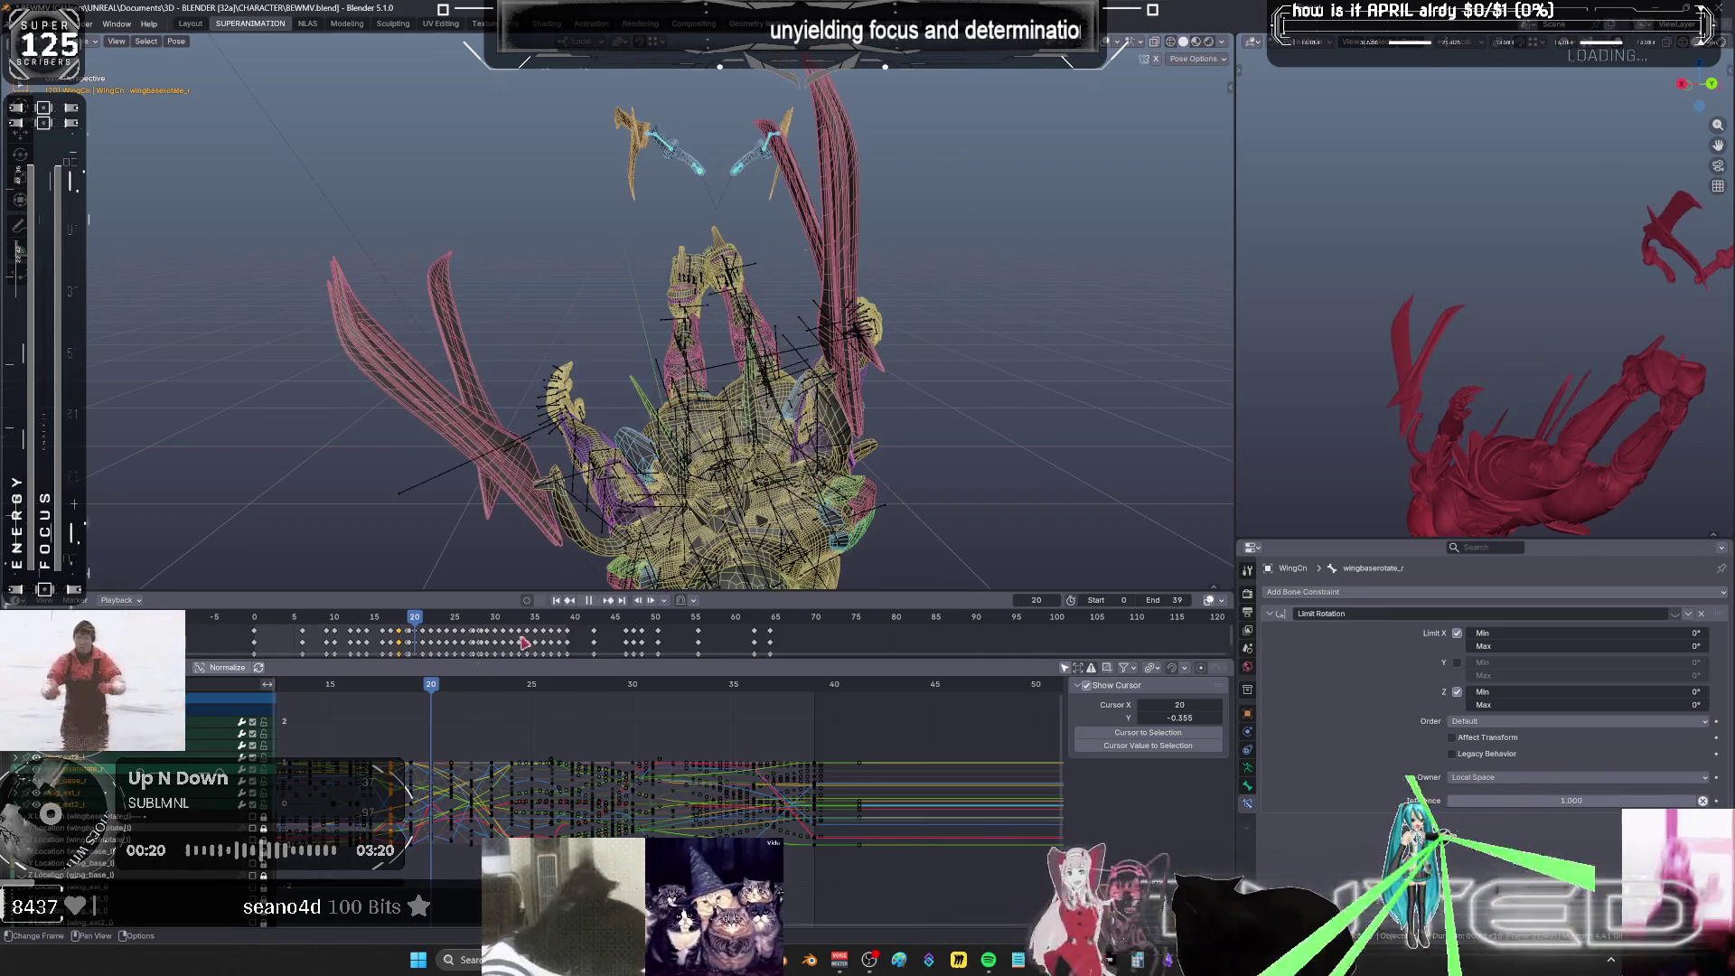
pyautogui.moveTo(972, 395); pyautogui.dragTo(750, 450, button='middle')
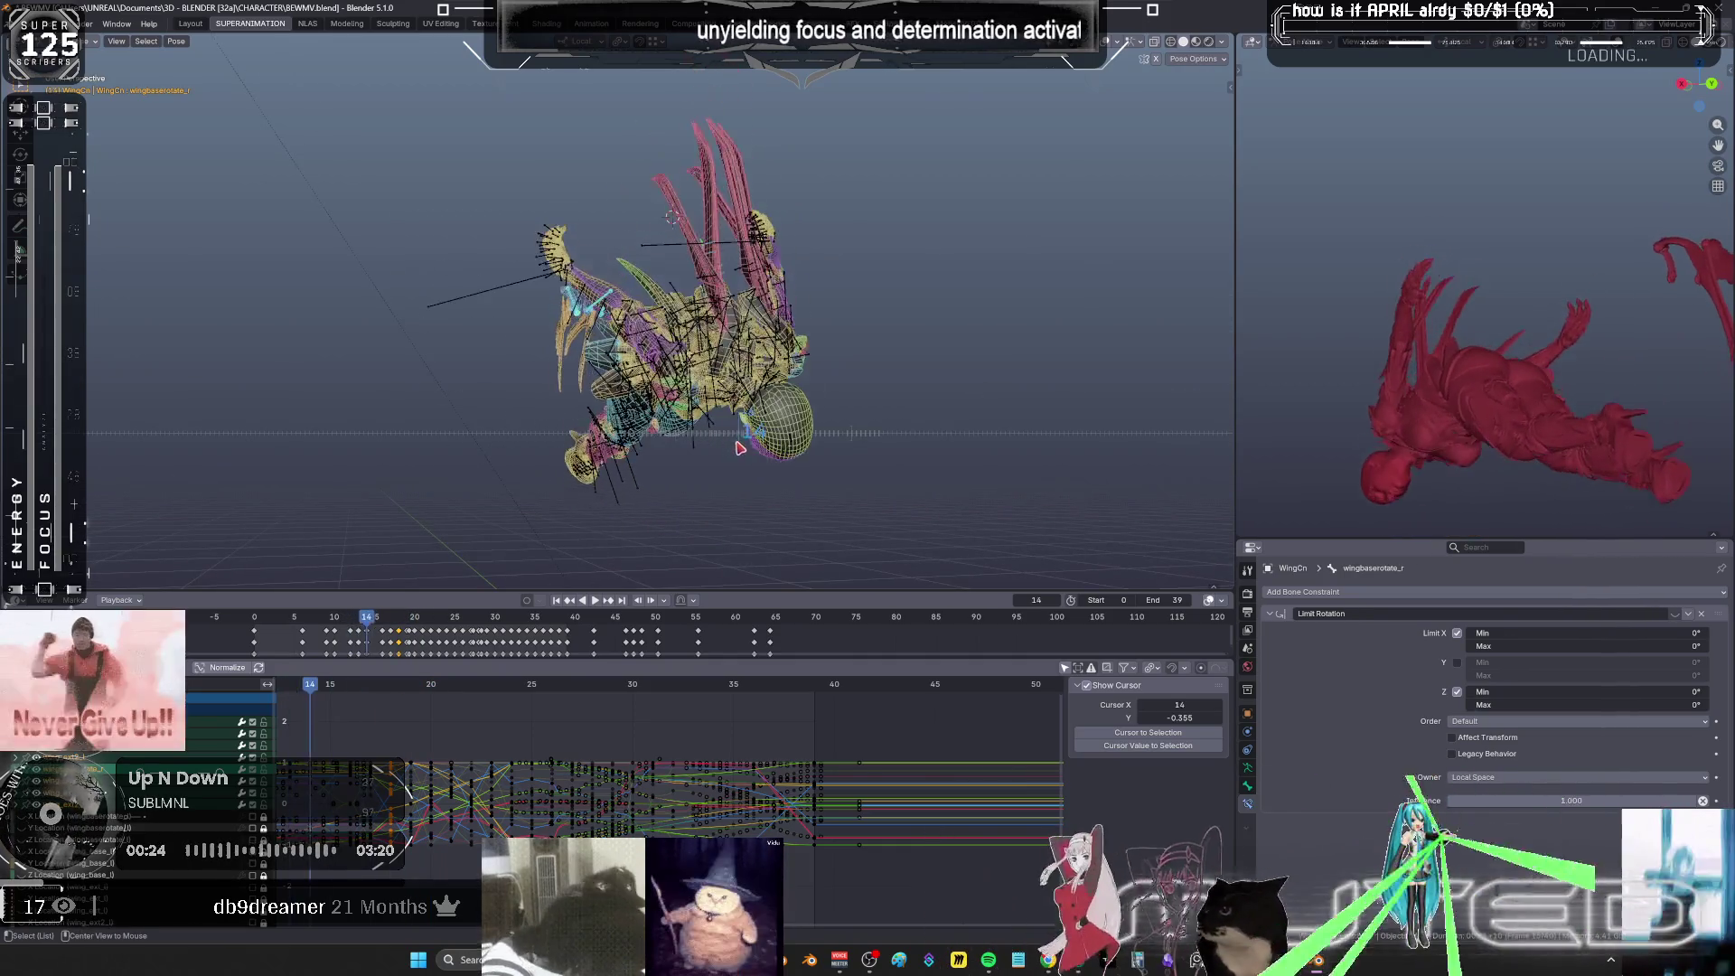
pyautogui.moveTo(750, 450); pyautogui.dragTo(812, 468)
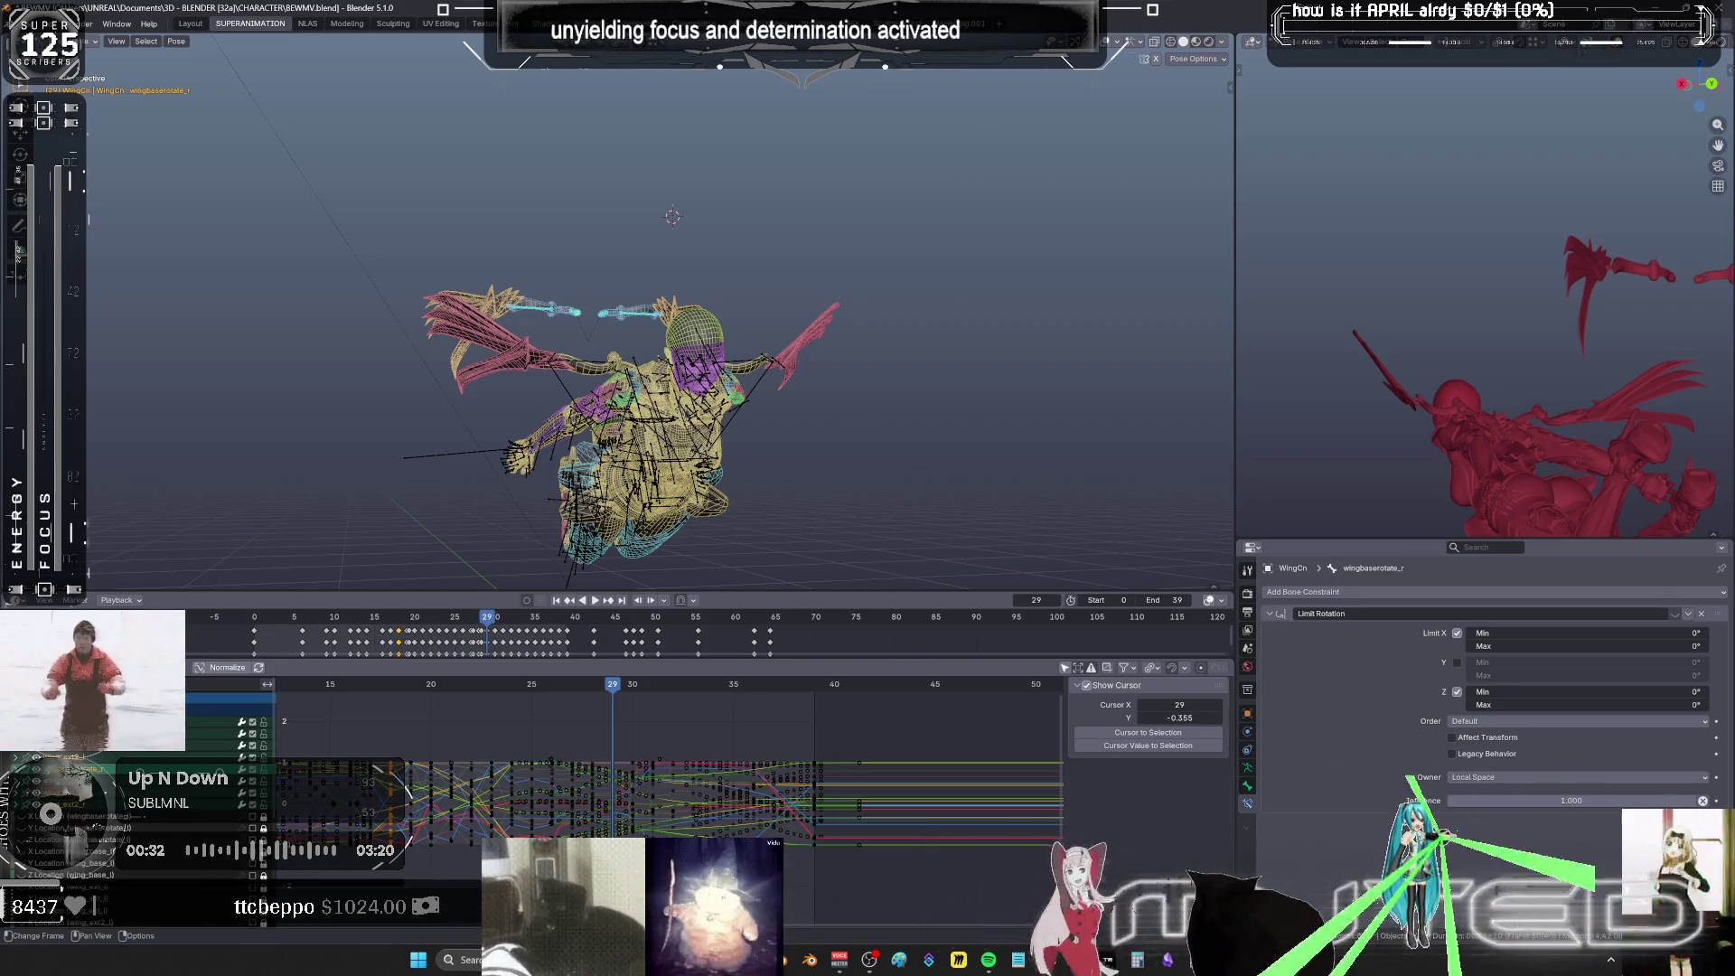
# - Set the box-selected wing keyframes in the Graph Editor to Linear interpolation
pyautogui.moveTo(680, 886); pyautogui.dragTo(382, 719)
pyautogui.rightClick(576, 807)
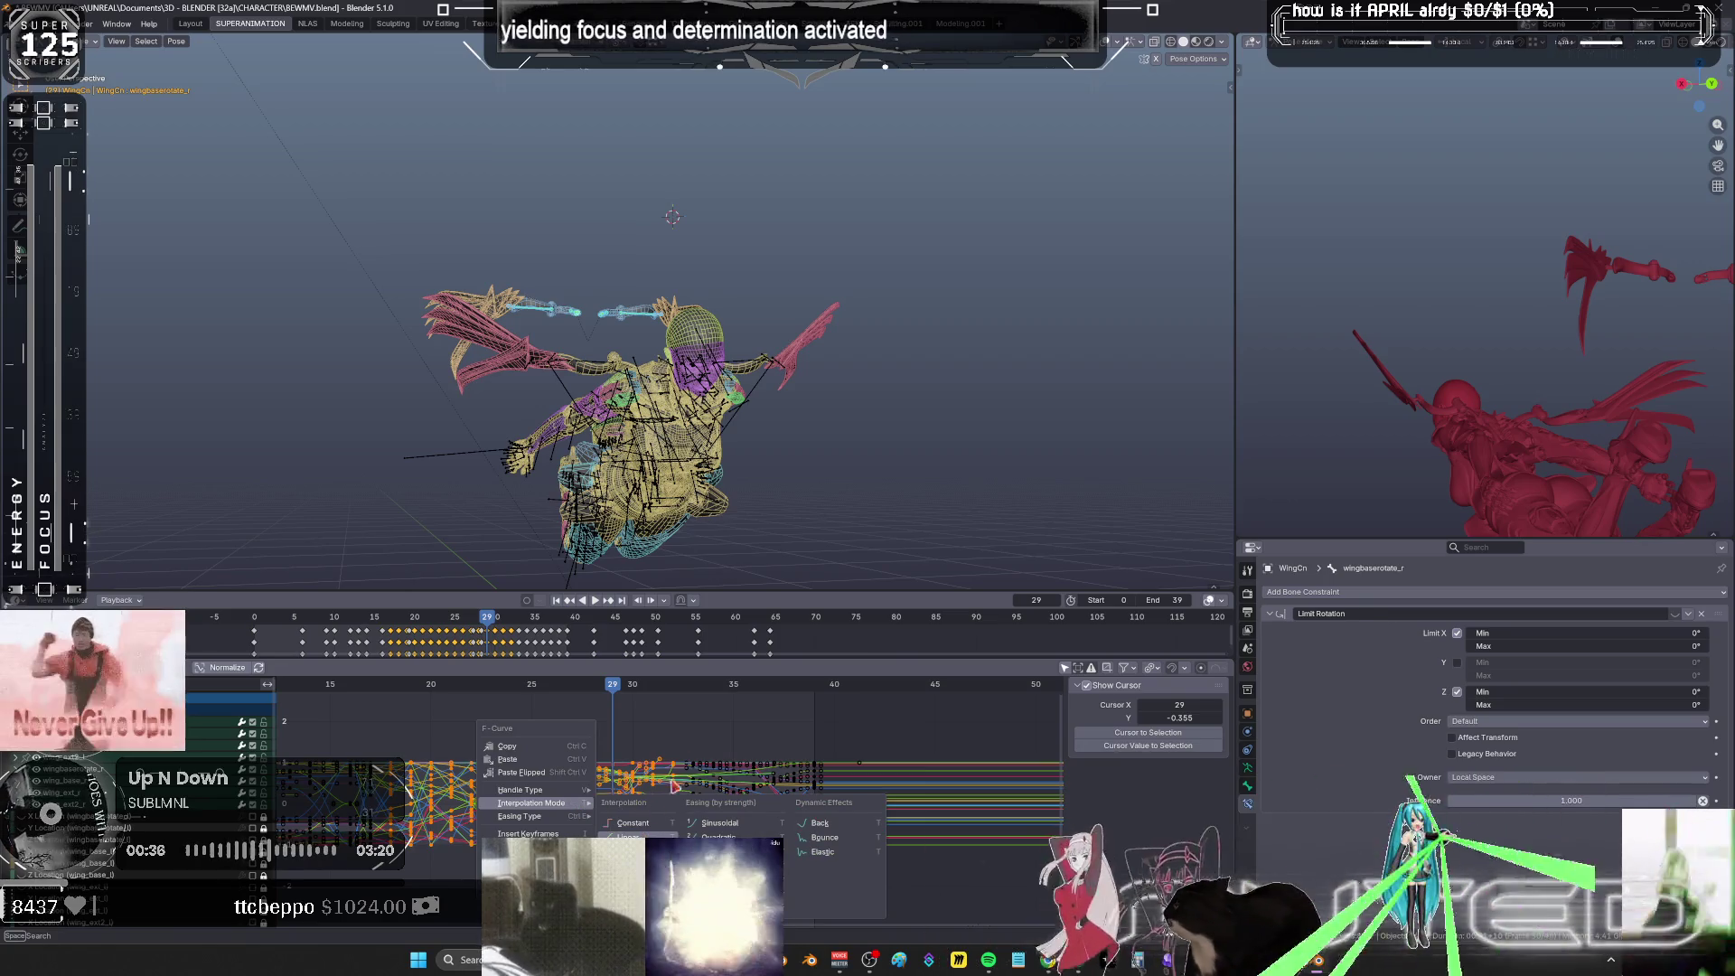
pyautogui.click(628, 835)
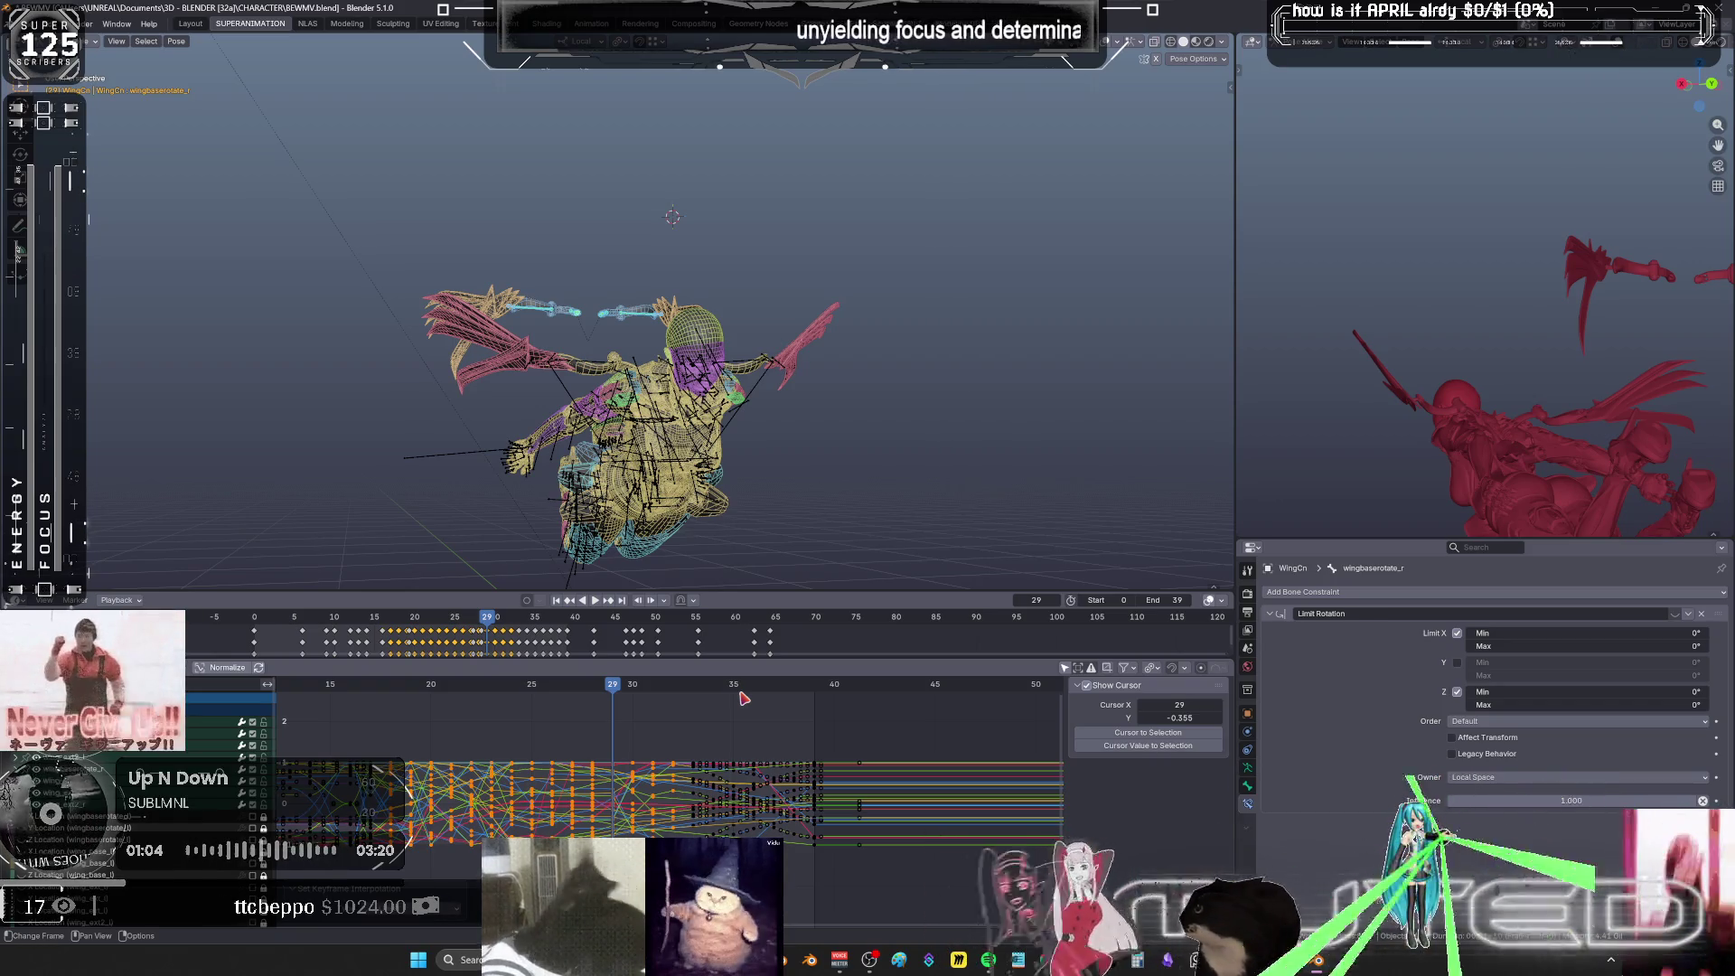
# - Zoom and orbit around the rig, briefly hiding overlays to inspect the solid mesh
pyautogui.keyDown('alt'); pyautogui.scroll(12, 747, 461); pyautogui.keyUp('alt')
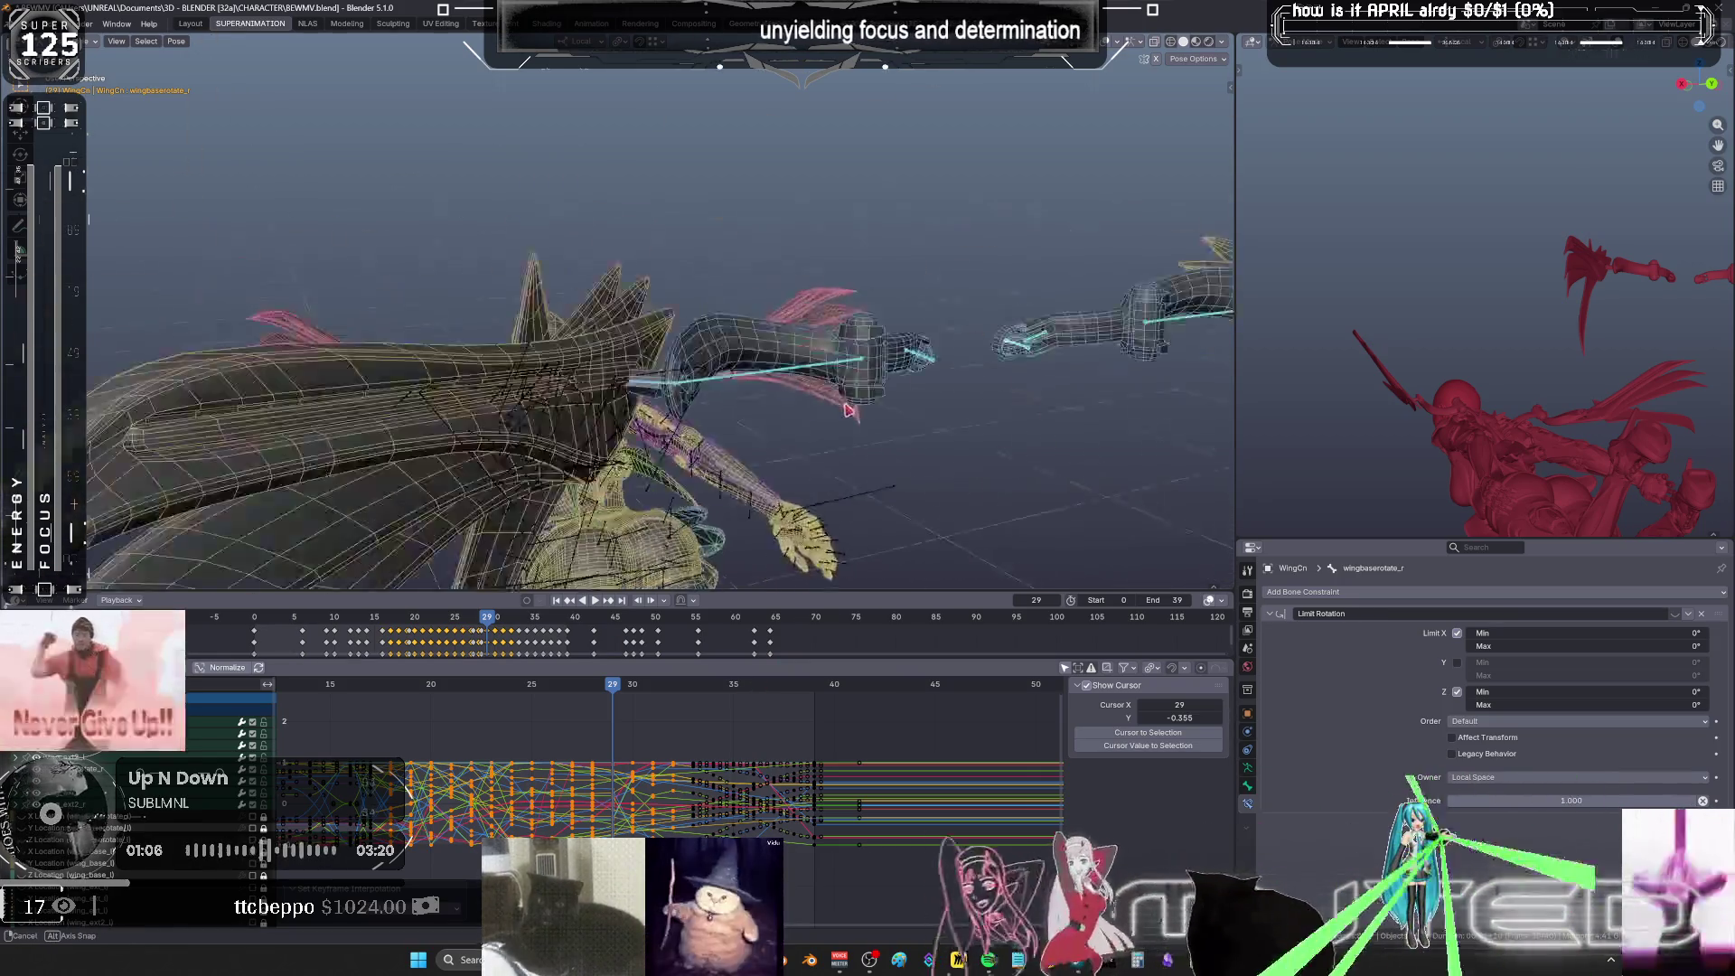
pyautogui.keyDown('alt'); pyautogui.scroll(5, 739, 461); pyautogui.keyUp('alt')
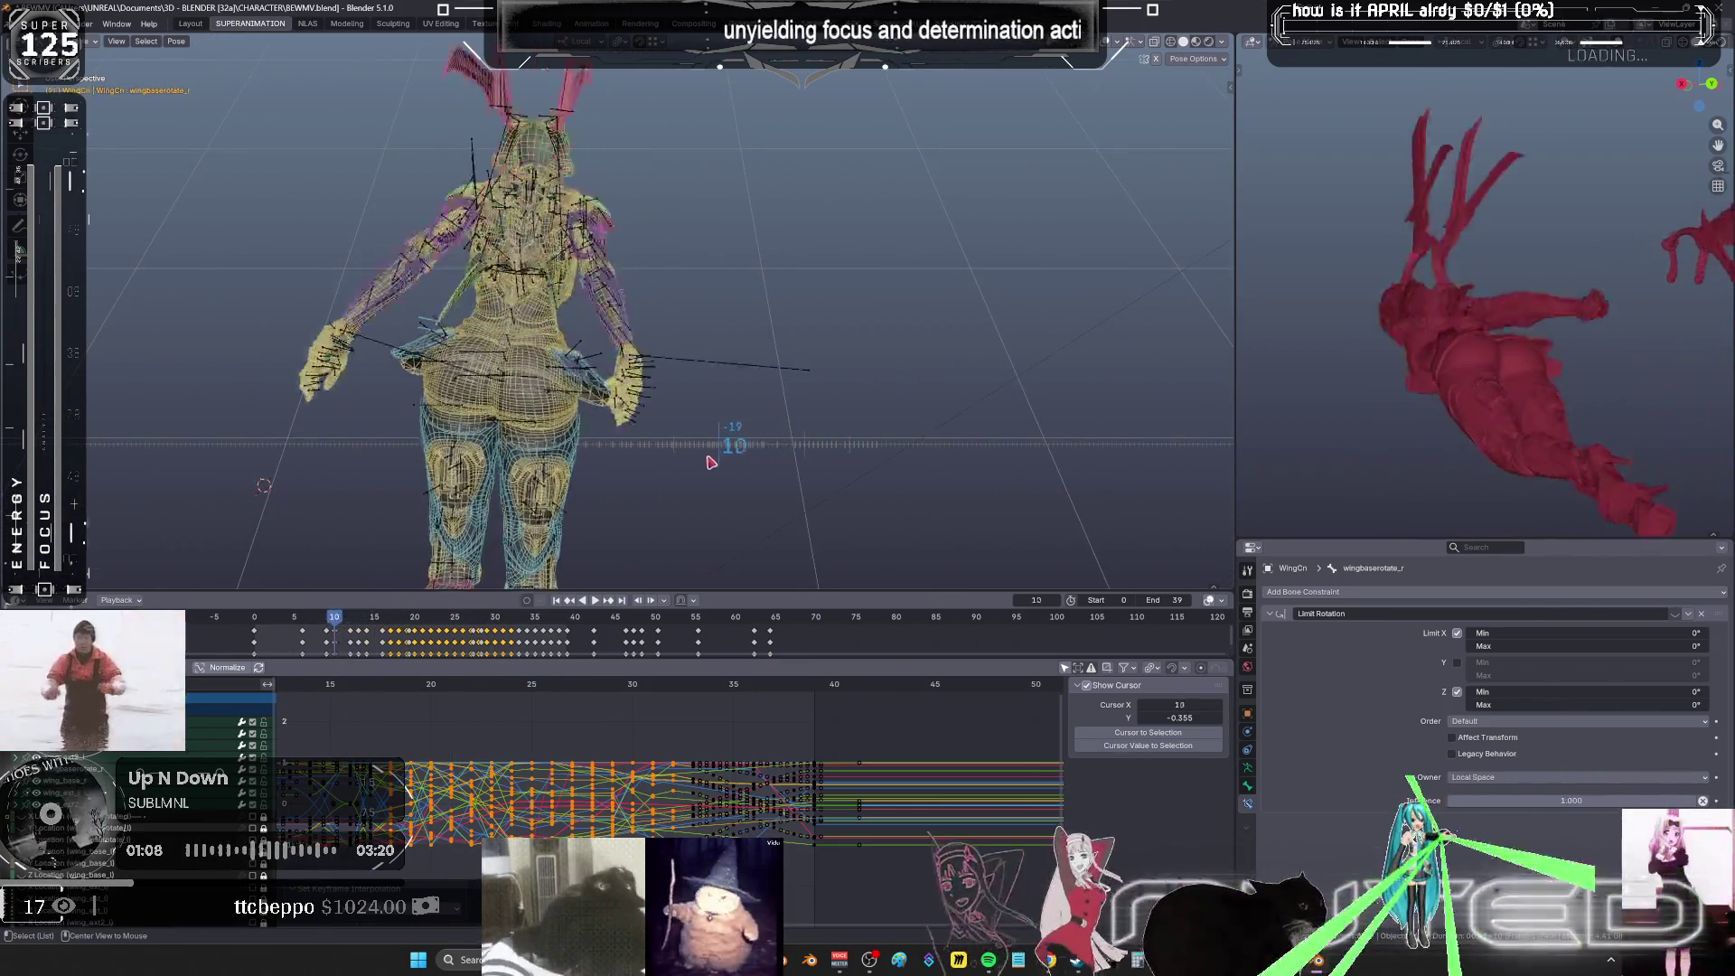
pyautogui.keyDown('alt'); pyautogui.scroll(-6, 732, 460); pyautogui.keyUp('alt')
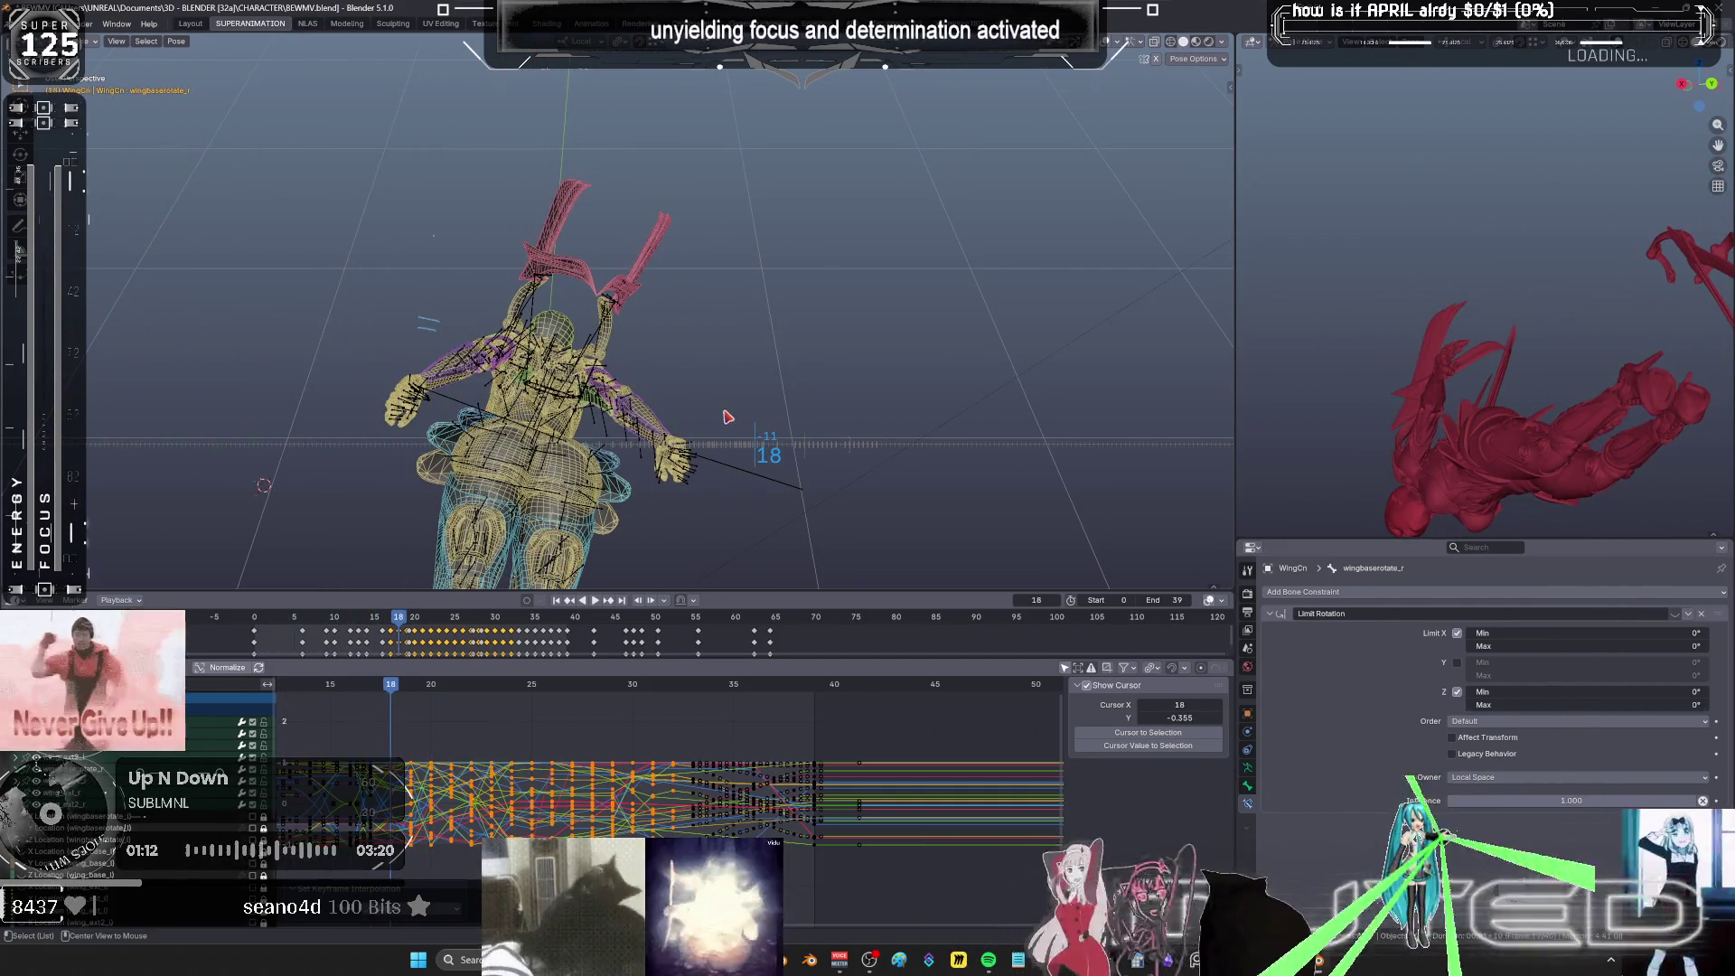
pyautogui.moveTo(727, 416); pyautogui.dragTo(750, 314, button='middle')
pyautogui.press('r')
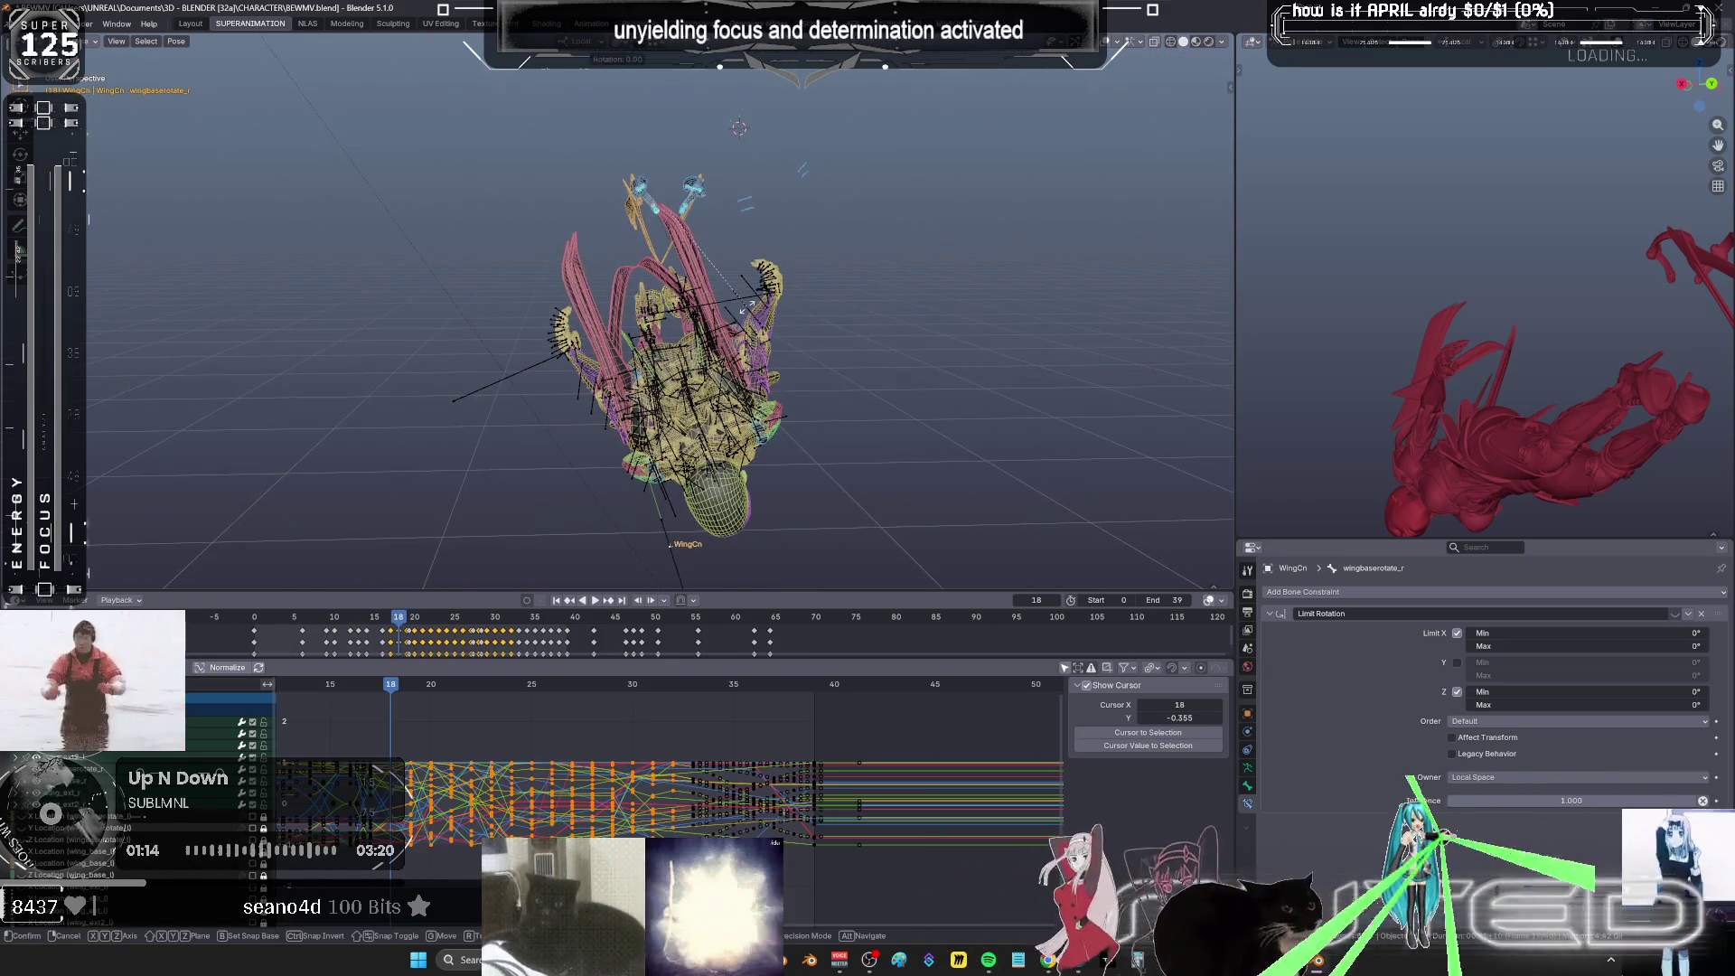
pyautogui.press('Escape')
pyautogui.scroll(3, 723, 317)
pyautogui.hotkey('shift', 'alt', 'z')
pyautogui.keyDown('alt'); pyautogui.scroll(1, 712, 318); pyautogui.keyUp('alt')
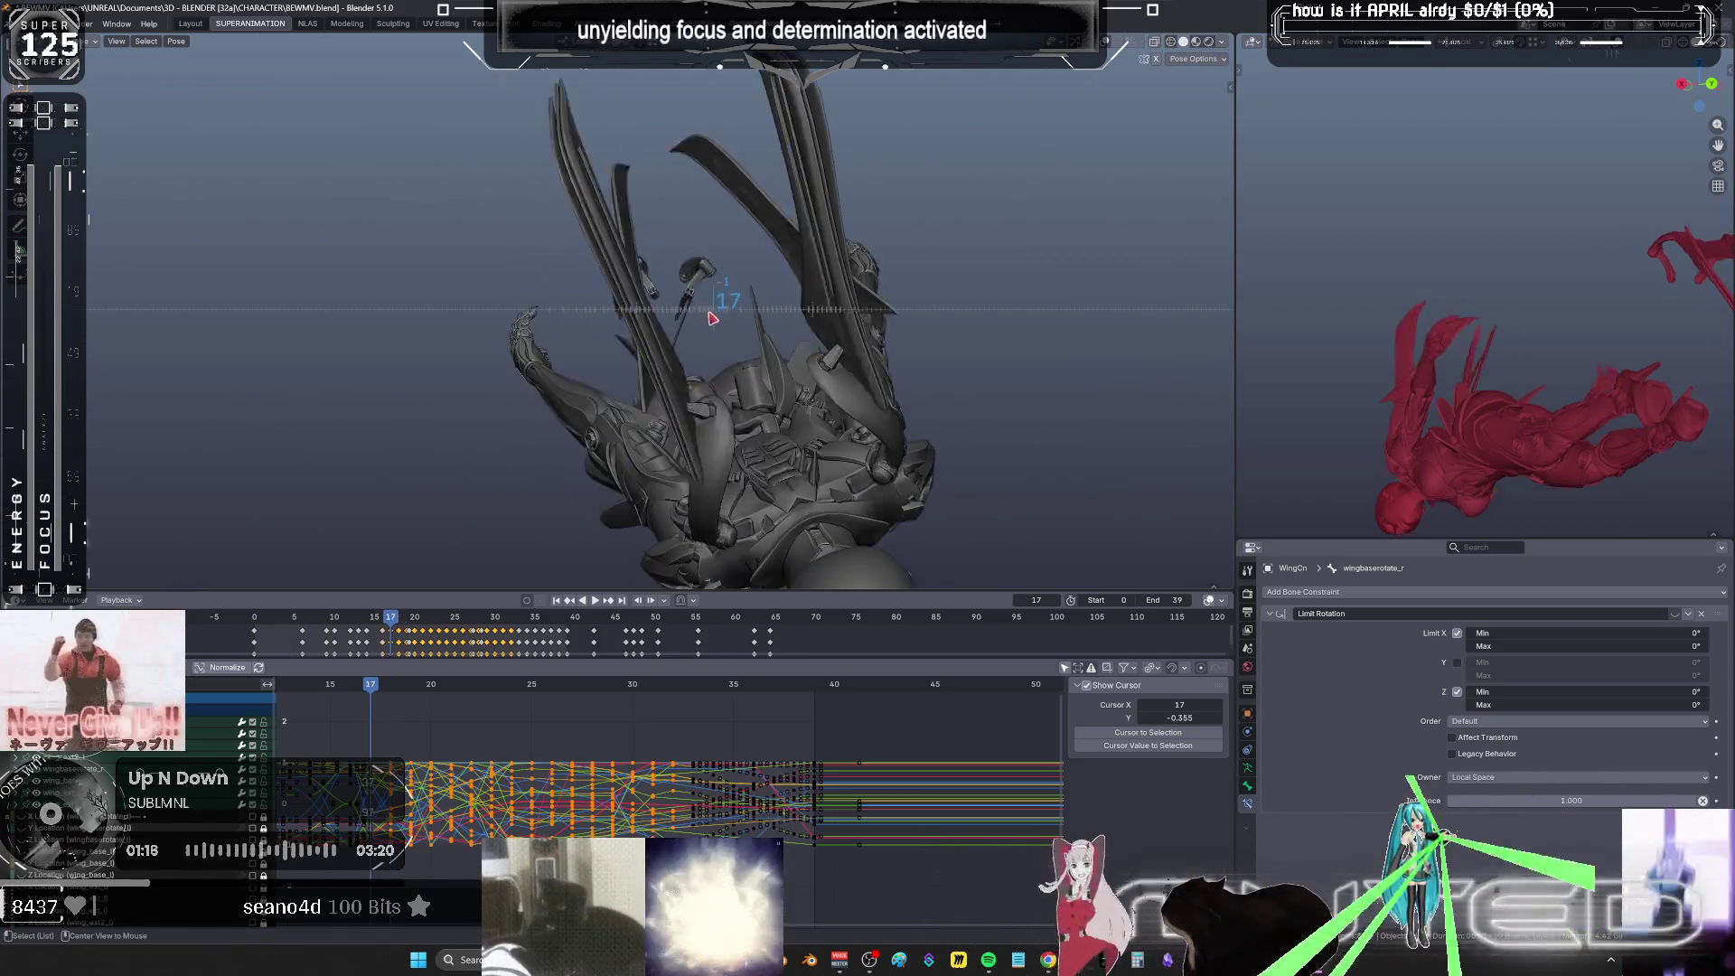
pyautogui.keyDown('alt'); pyautogui.scroll(-1, 714, 319); pyautogui.keyUp('alt')
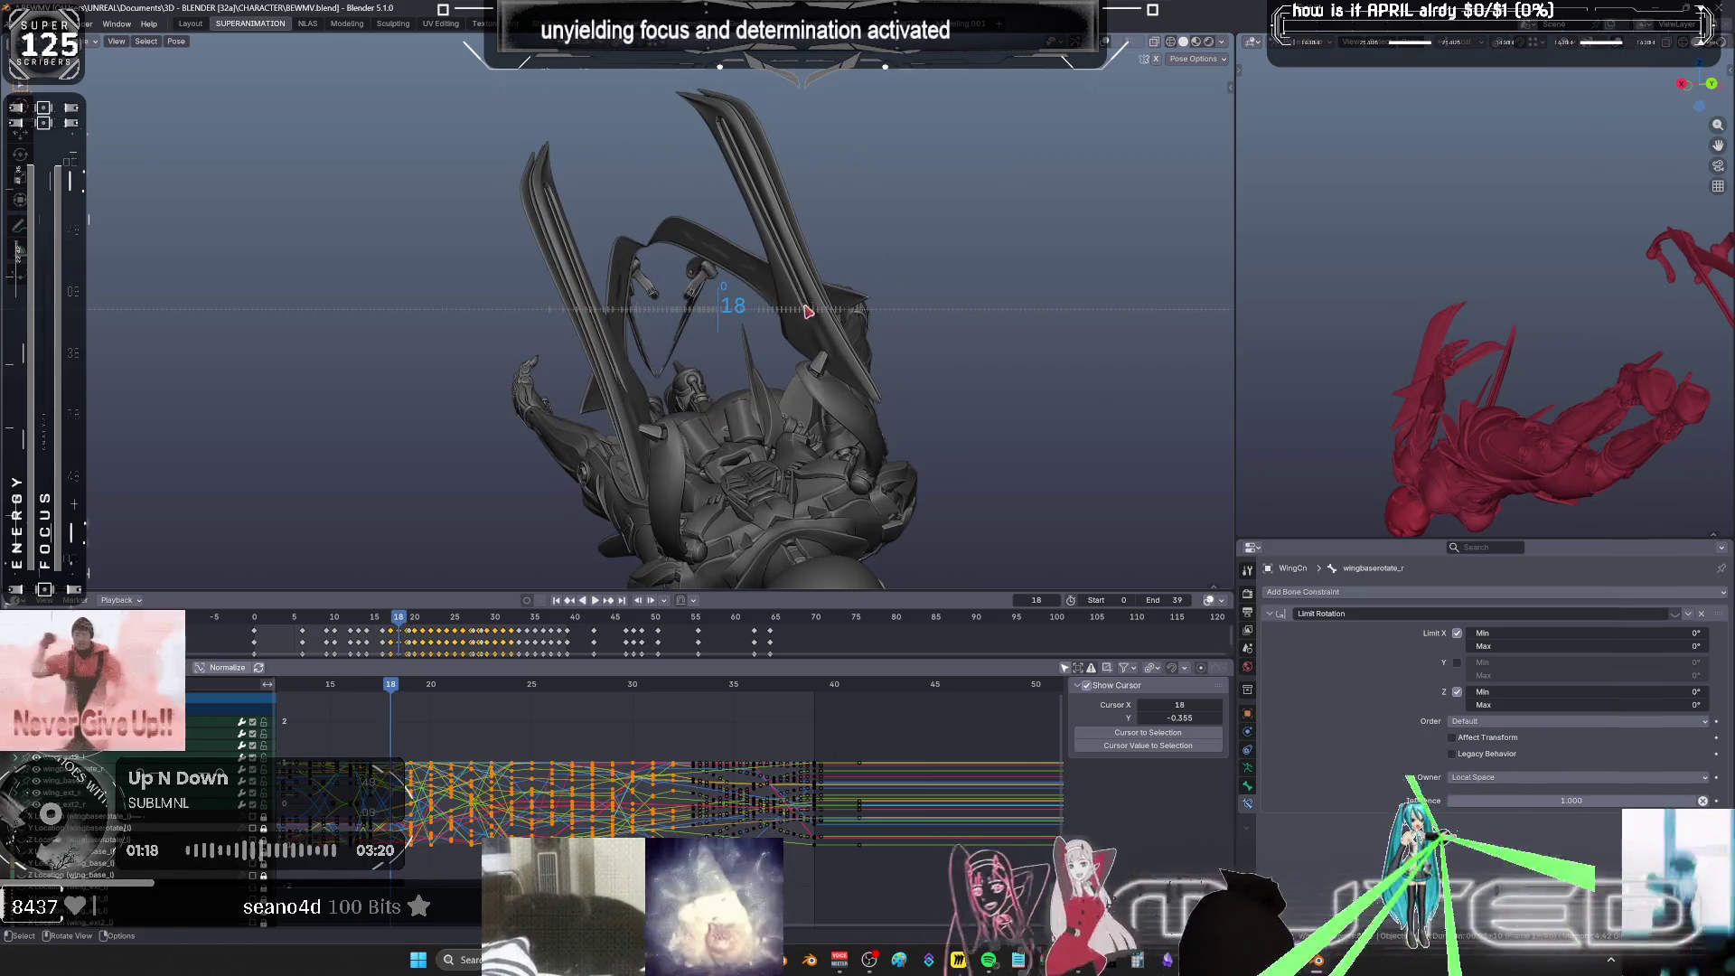
pyautogui.hotkey('shift', 'alt', 'z')
pyautogui.scroll(-3, 807, 310)
pyautogui.keyDown('shift'); pyautogui.moveTo(807, 310); pyautogui.dragTo(692, 355, button='middle'); pyautogui.keyUp('shift')
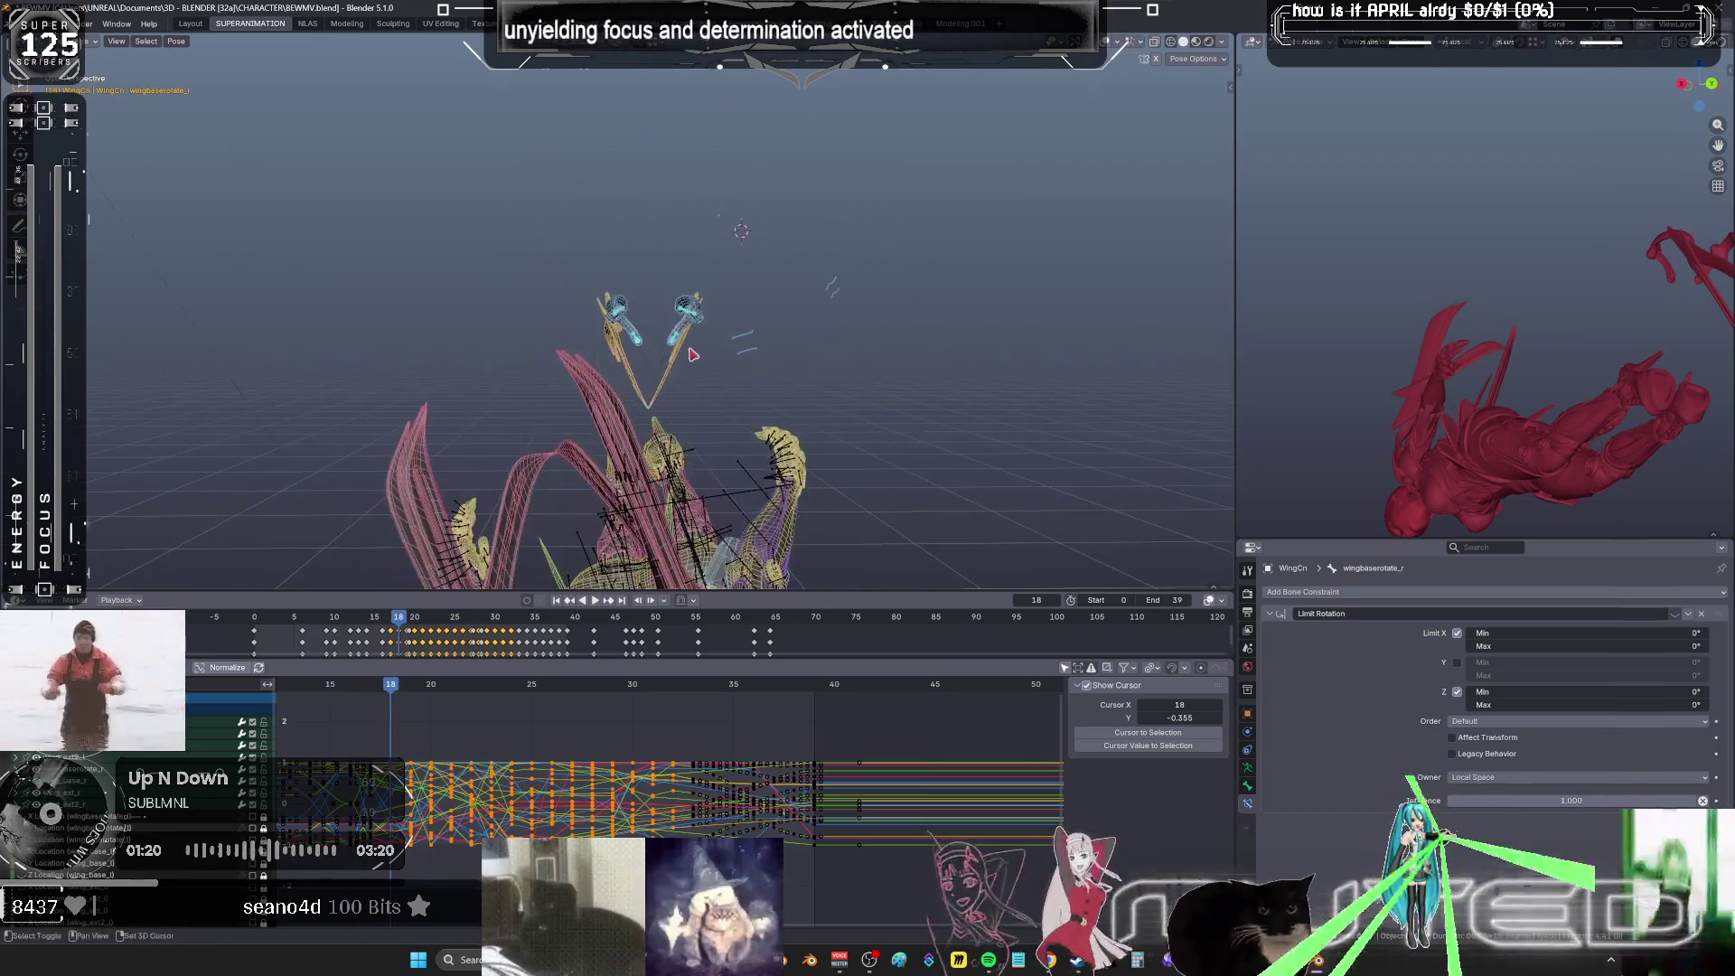
pyautogui.scroll(2, 692, 354)
# - Box-select both wing bones in front orthographic view and key their rotation at frame 18
pyautogui.moveTo(755, 259); pyautogui.dragTo(551, 330)
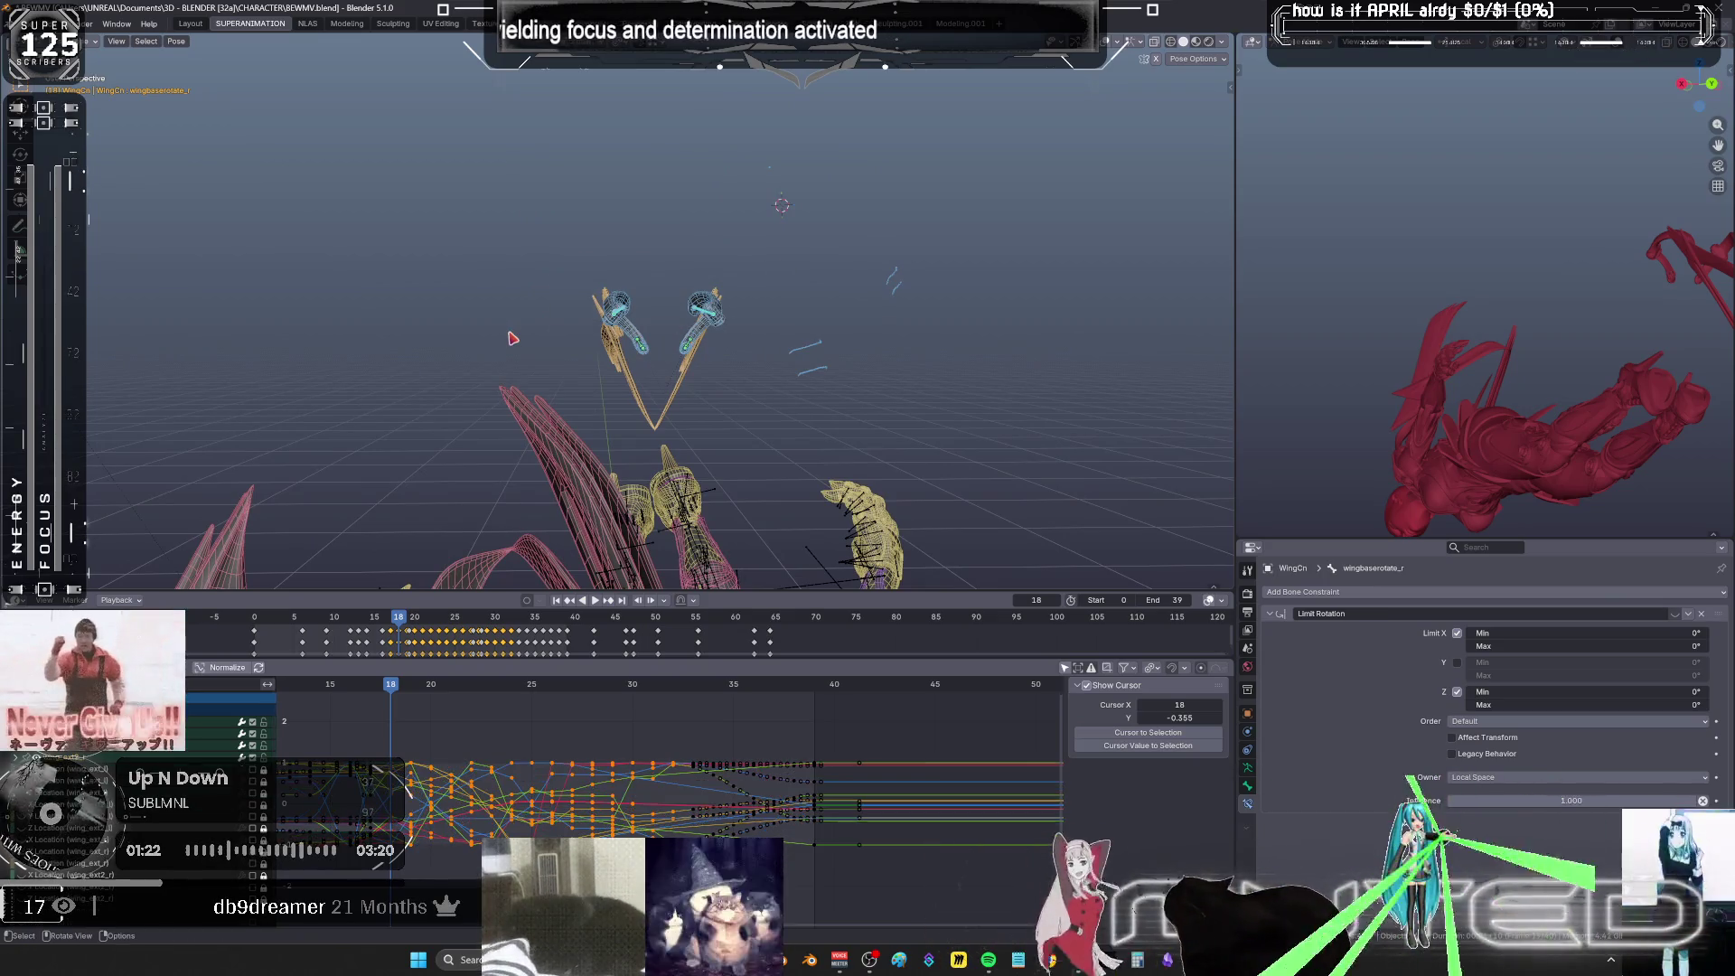
pyautogui.press('KP_Decimal')
pyautogui.moveTo(512, 338)
pyautogui.mouseDown(button='middle')
pyautogui.moveTo(809, 375)
pyautogui.moveTo(770, 418)
pyautogui.mouseUp(button='middle')
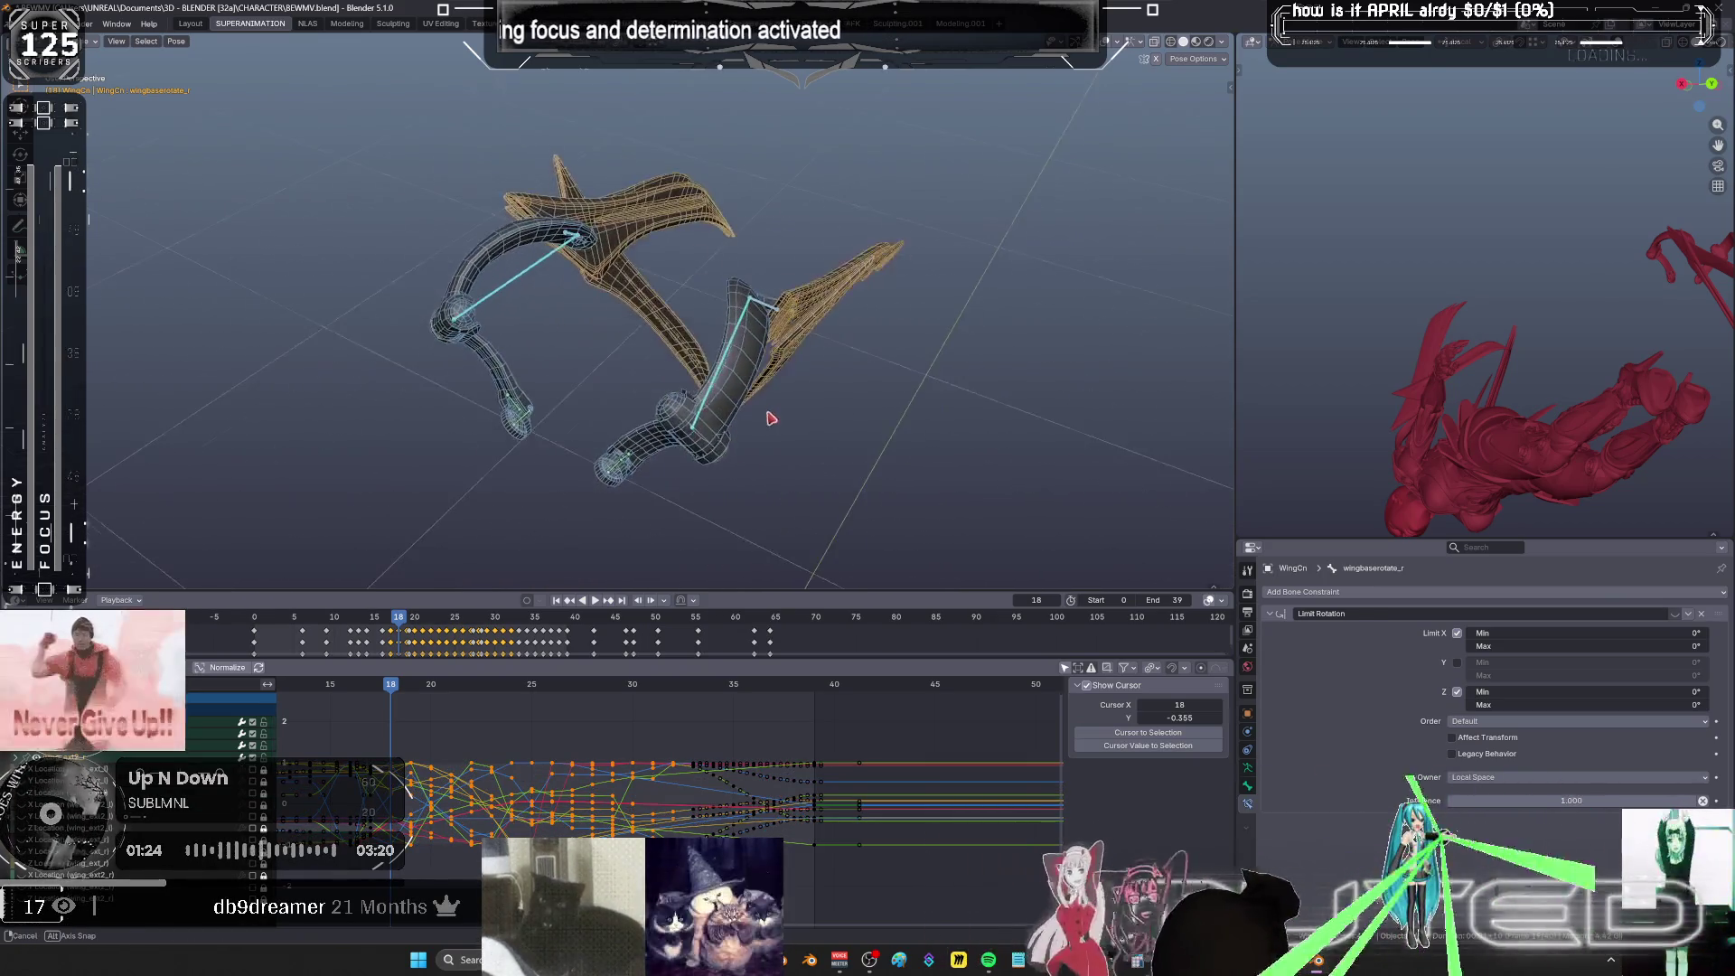
pyautogui.moveTo(931, 425); pyautogui.dragTo(991, 361, button='middle')
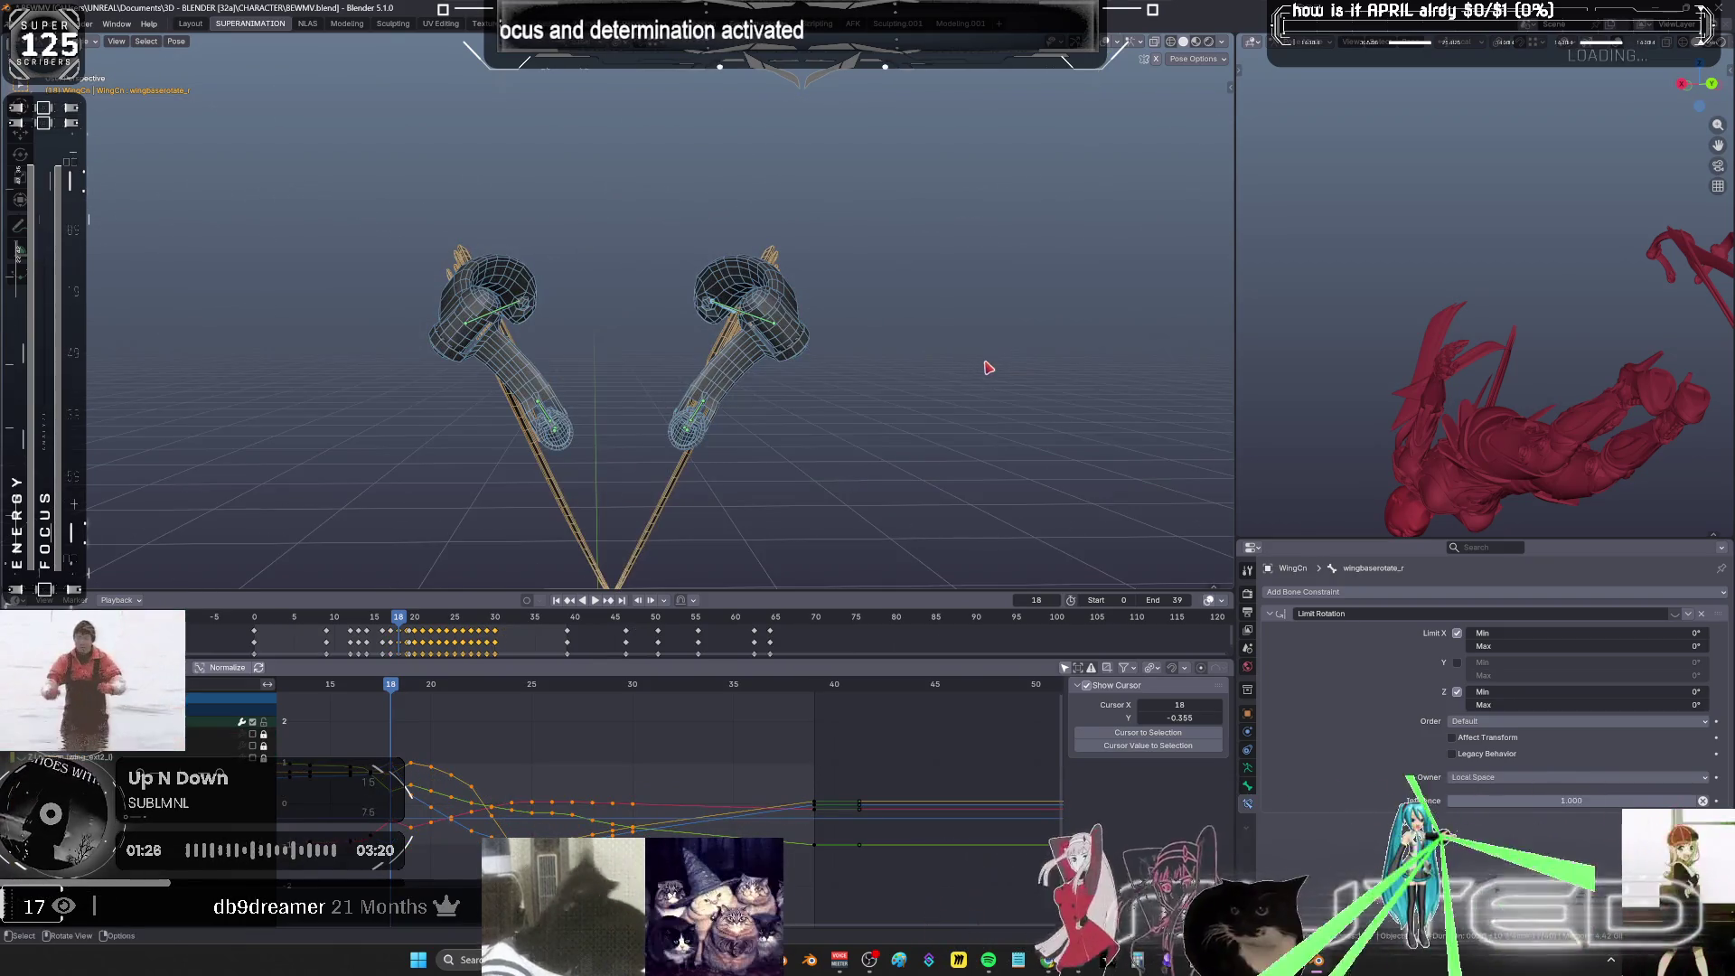
pyautogui.press('KP_1')
pyautogui.press('r')
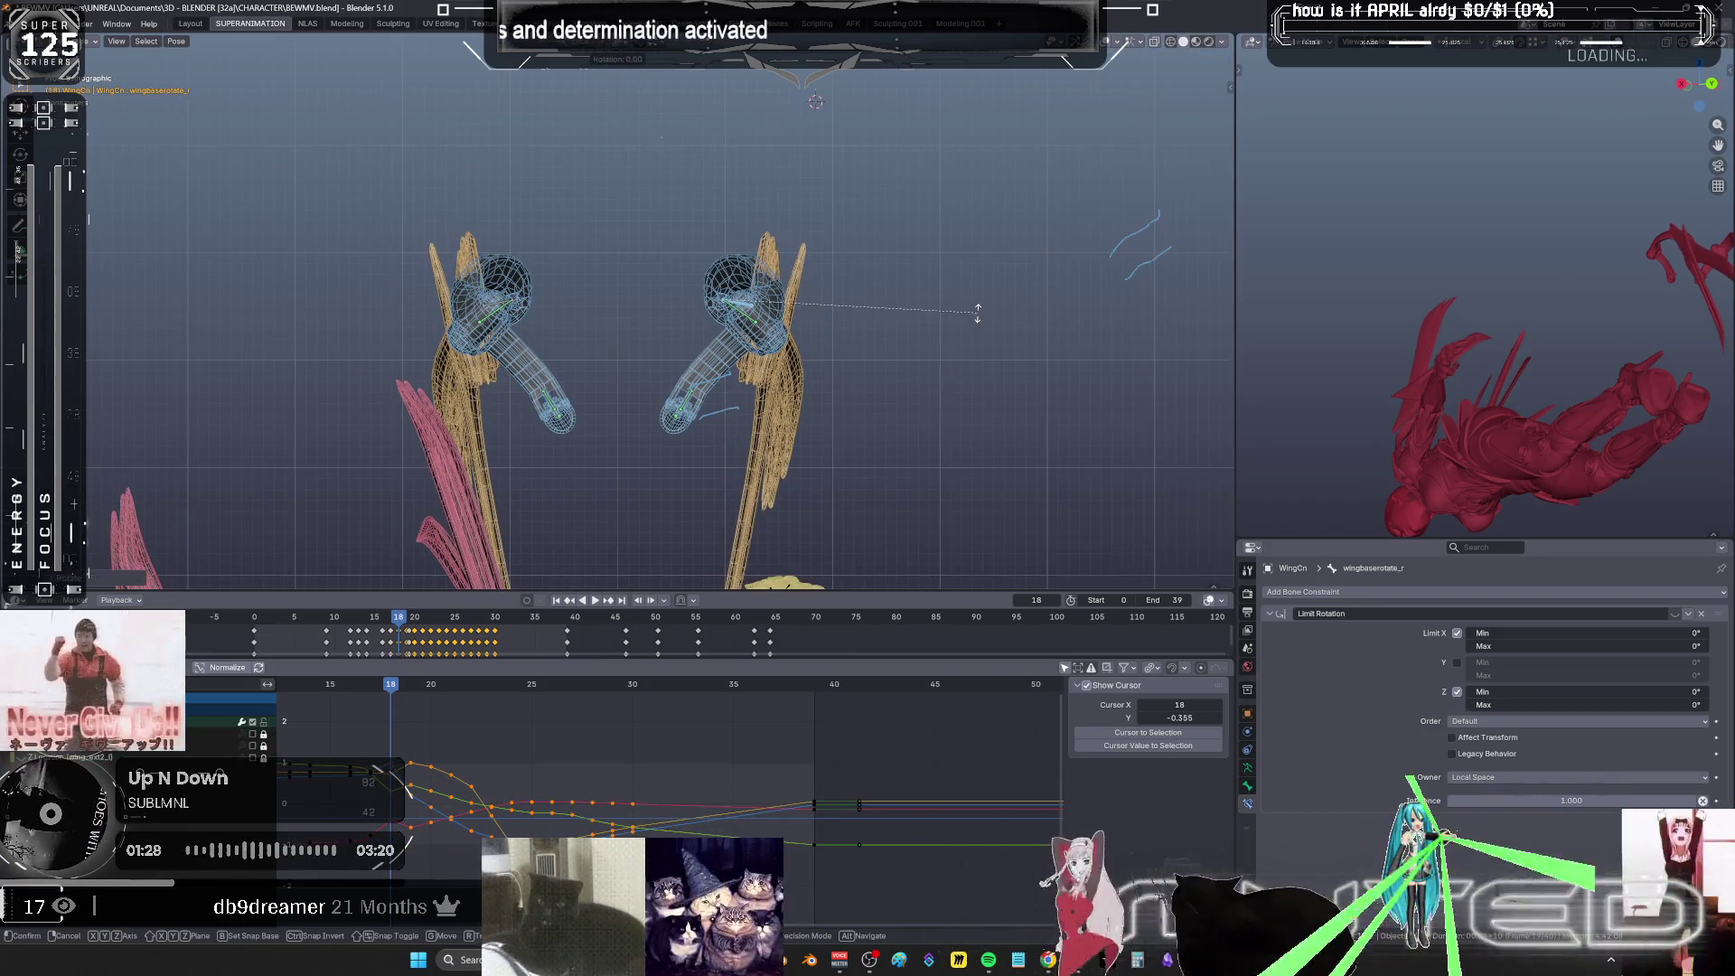
pyautogui.press('r')
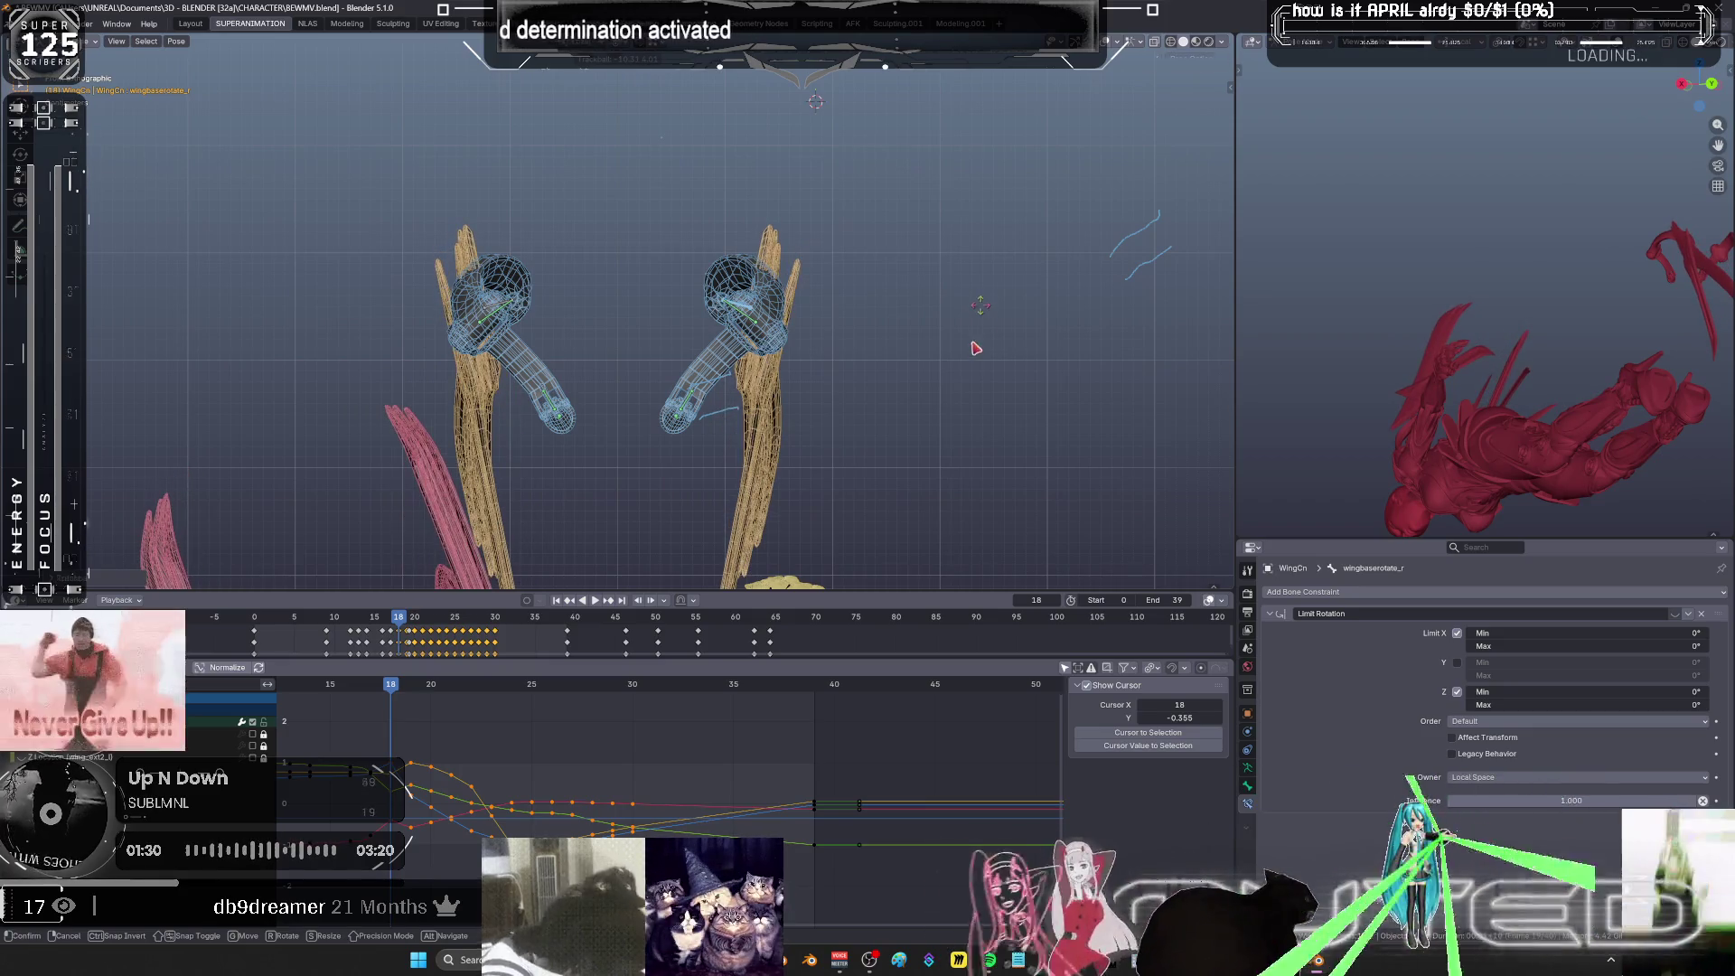
pyautogui.rightClick(976, 348)
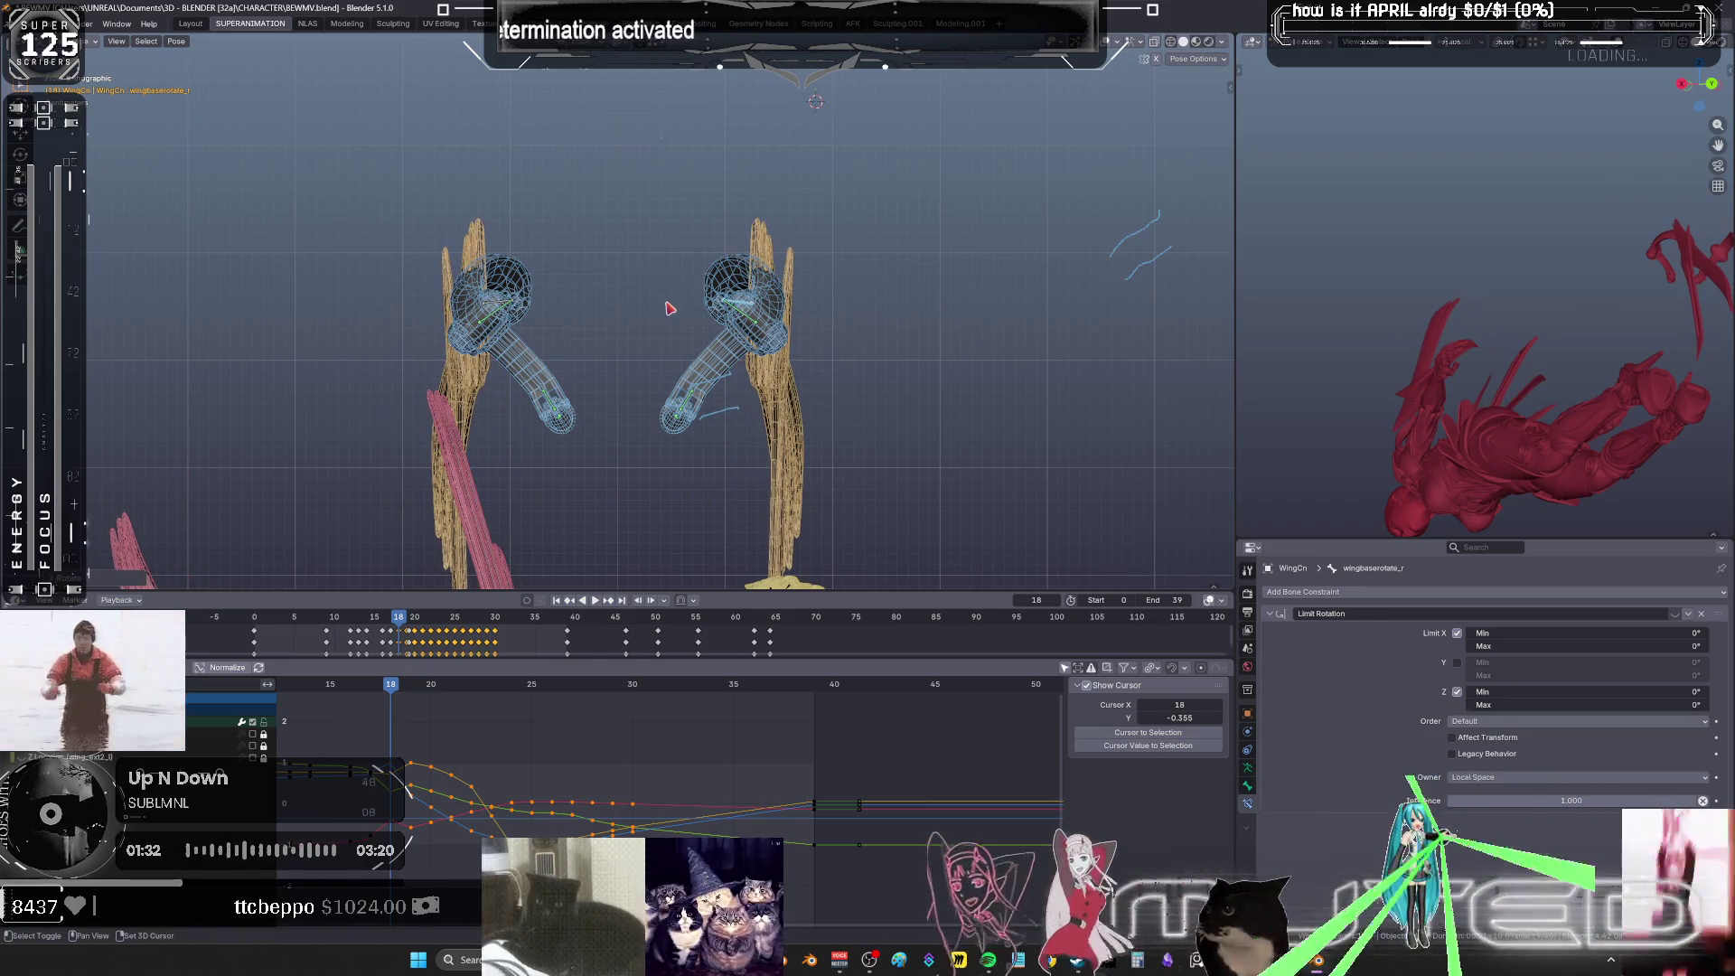
pyautogui.press('k')
pyautogui.press('Return')
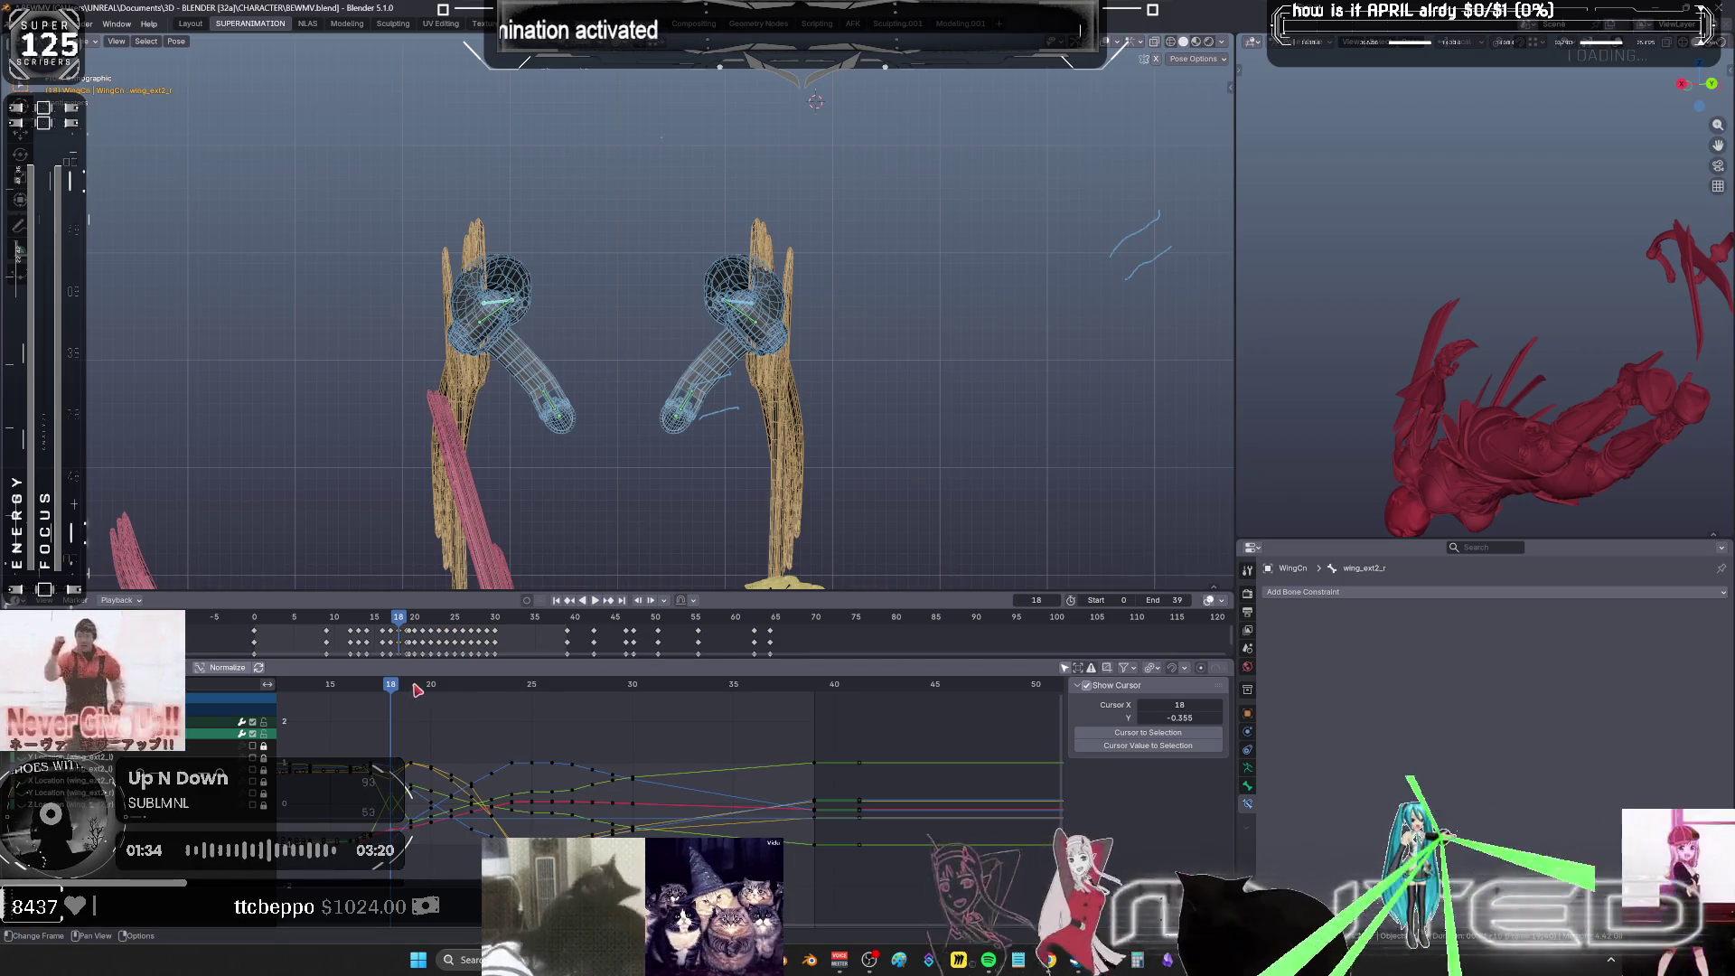
pyautogui.click(417, 690)
pyautogui.hotkey('shift', 'e')
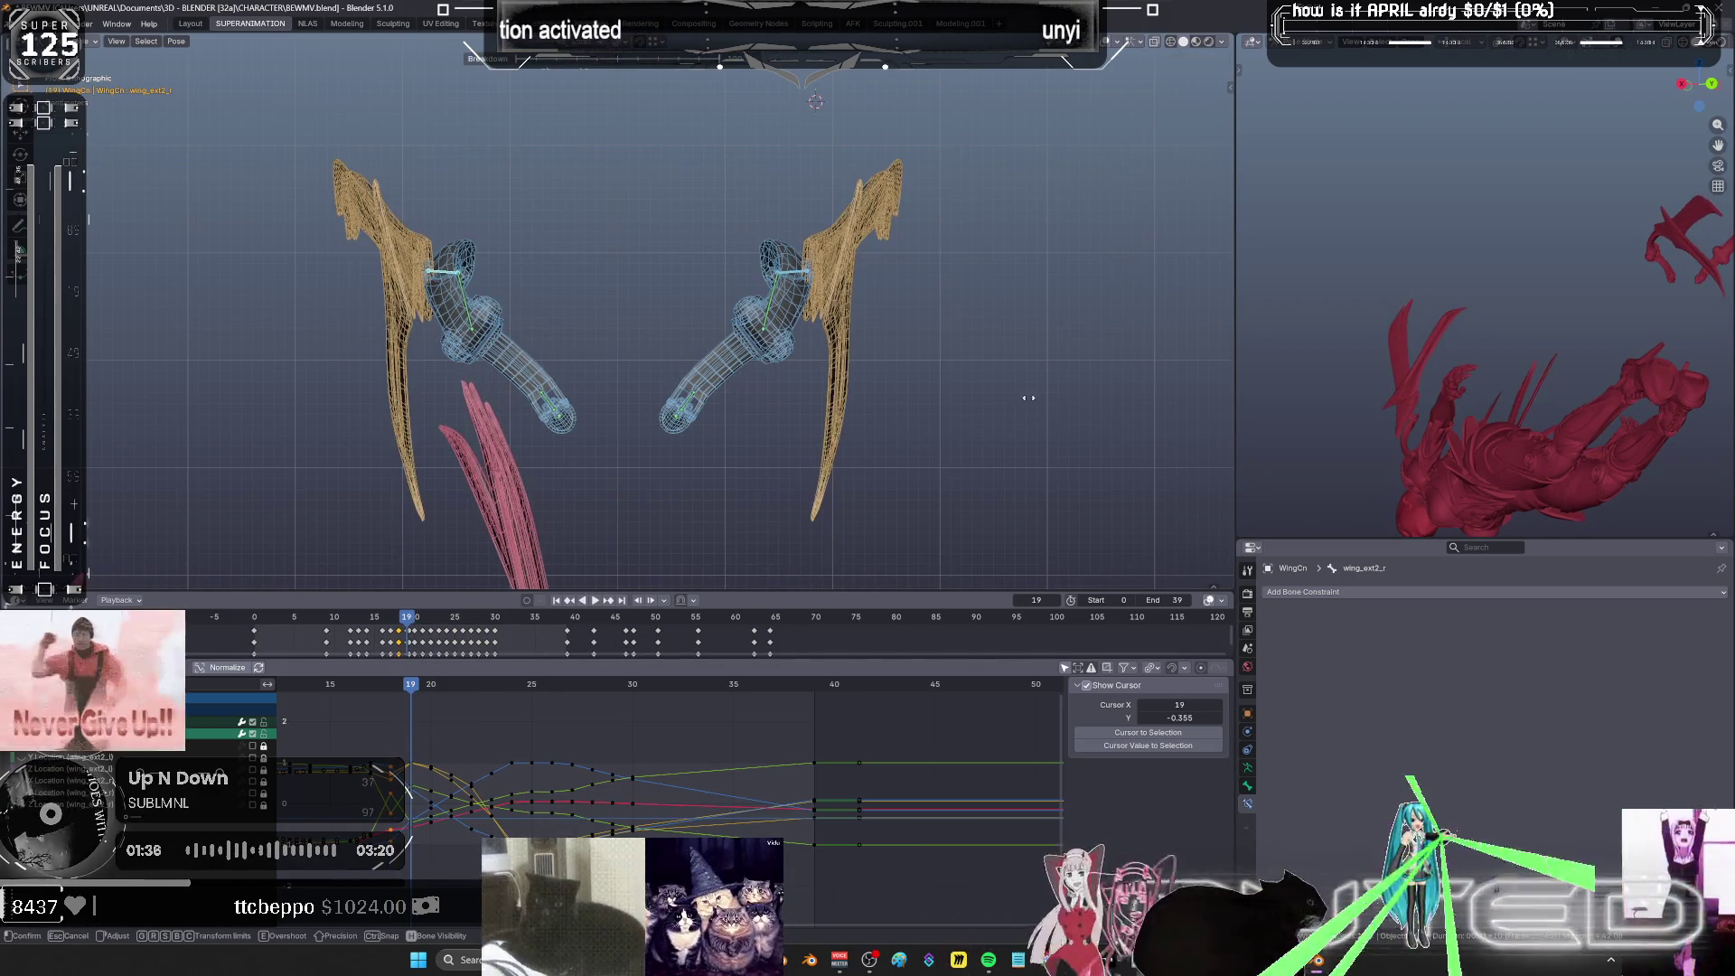
pyautogui.click(958, 412)
pyautogui.rightClick(954, 406)
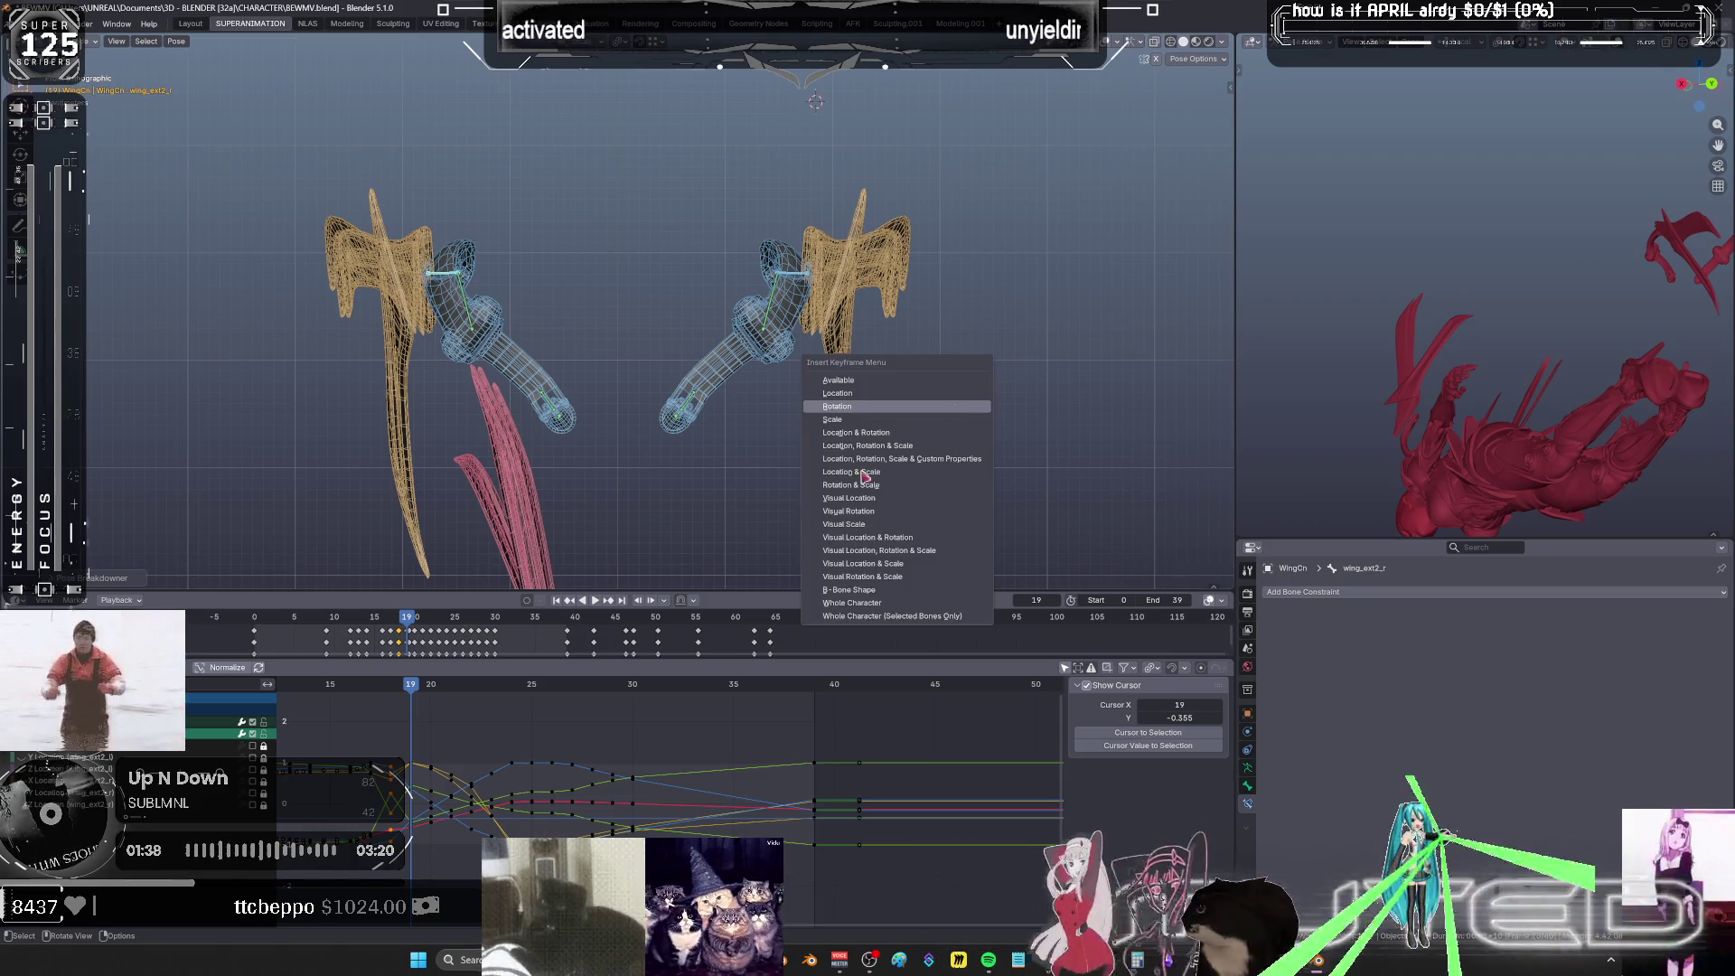
pyautogui.click(435, 693)
pyautogui.hotkey('shift', 'e')
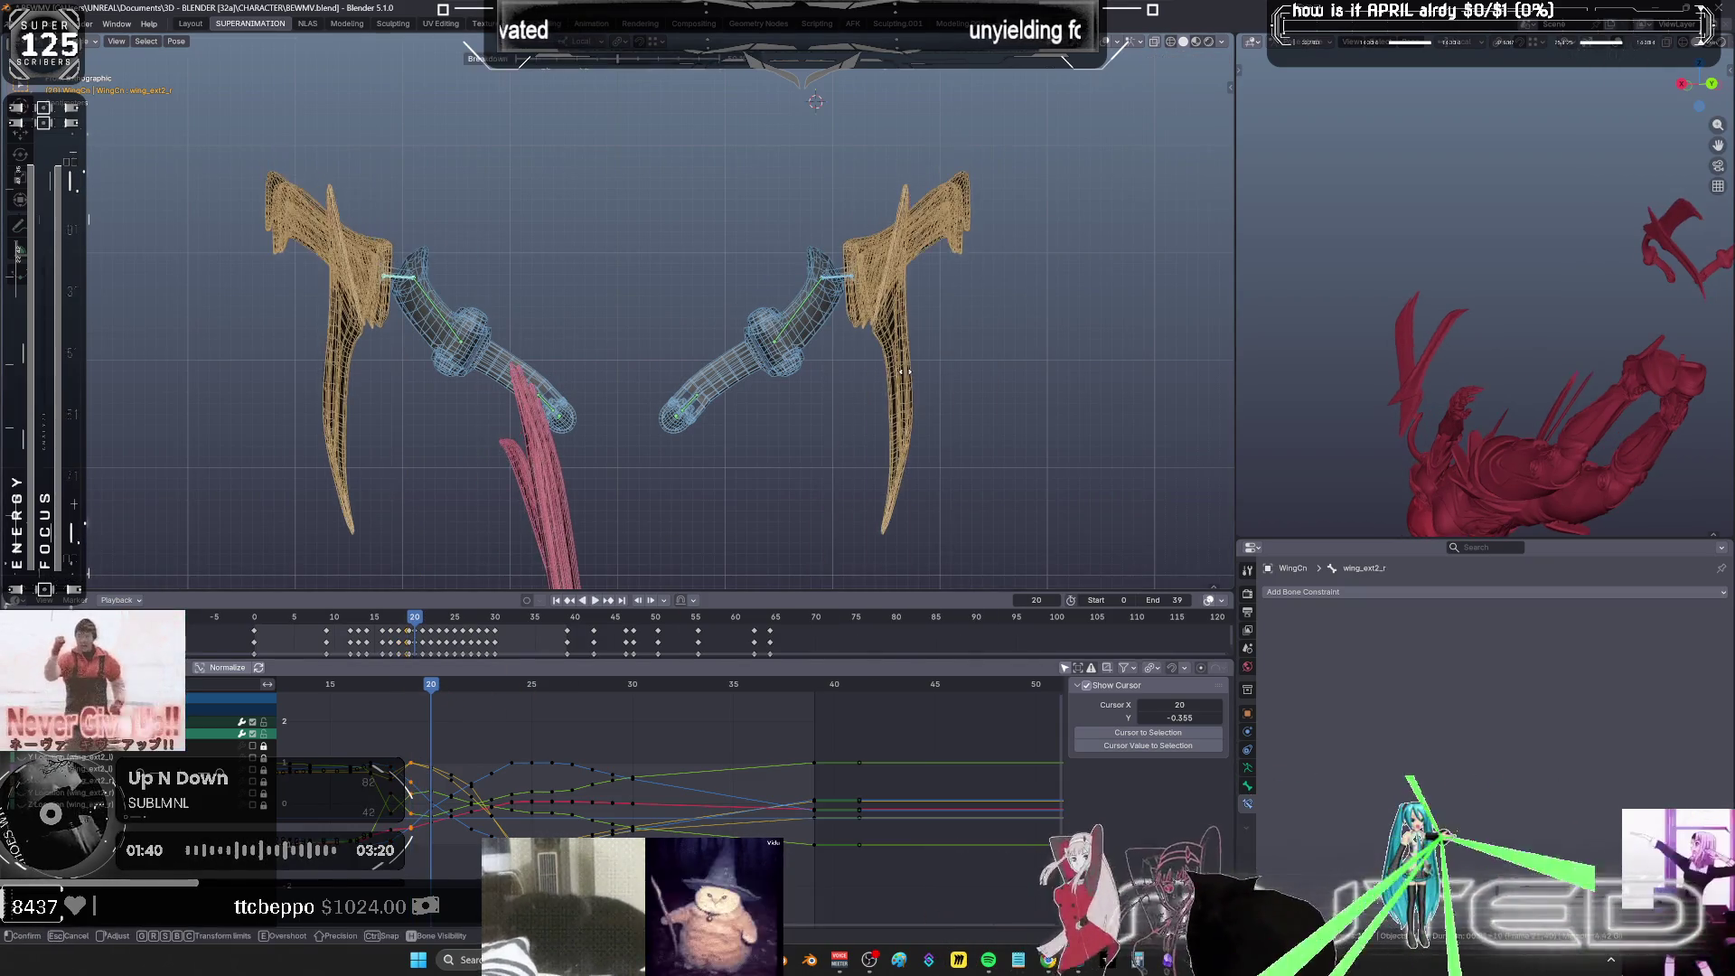
pyautogui.rightClick(954, 368)
pyautogui.rightClick(954, 371)
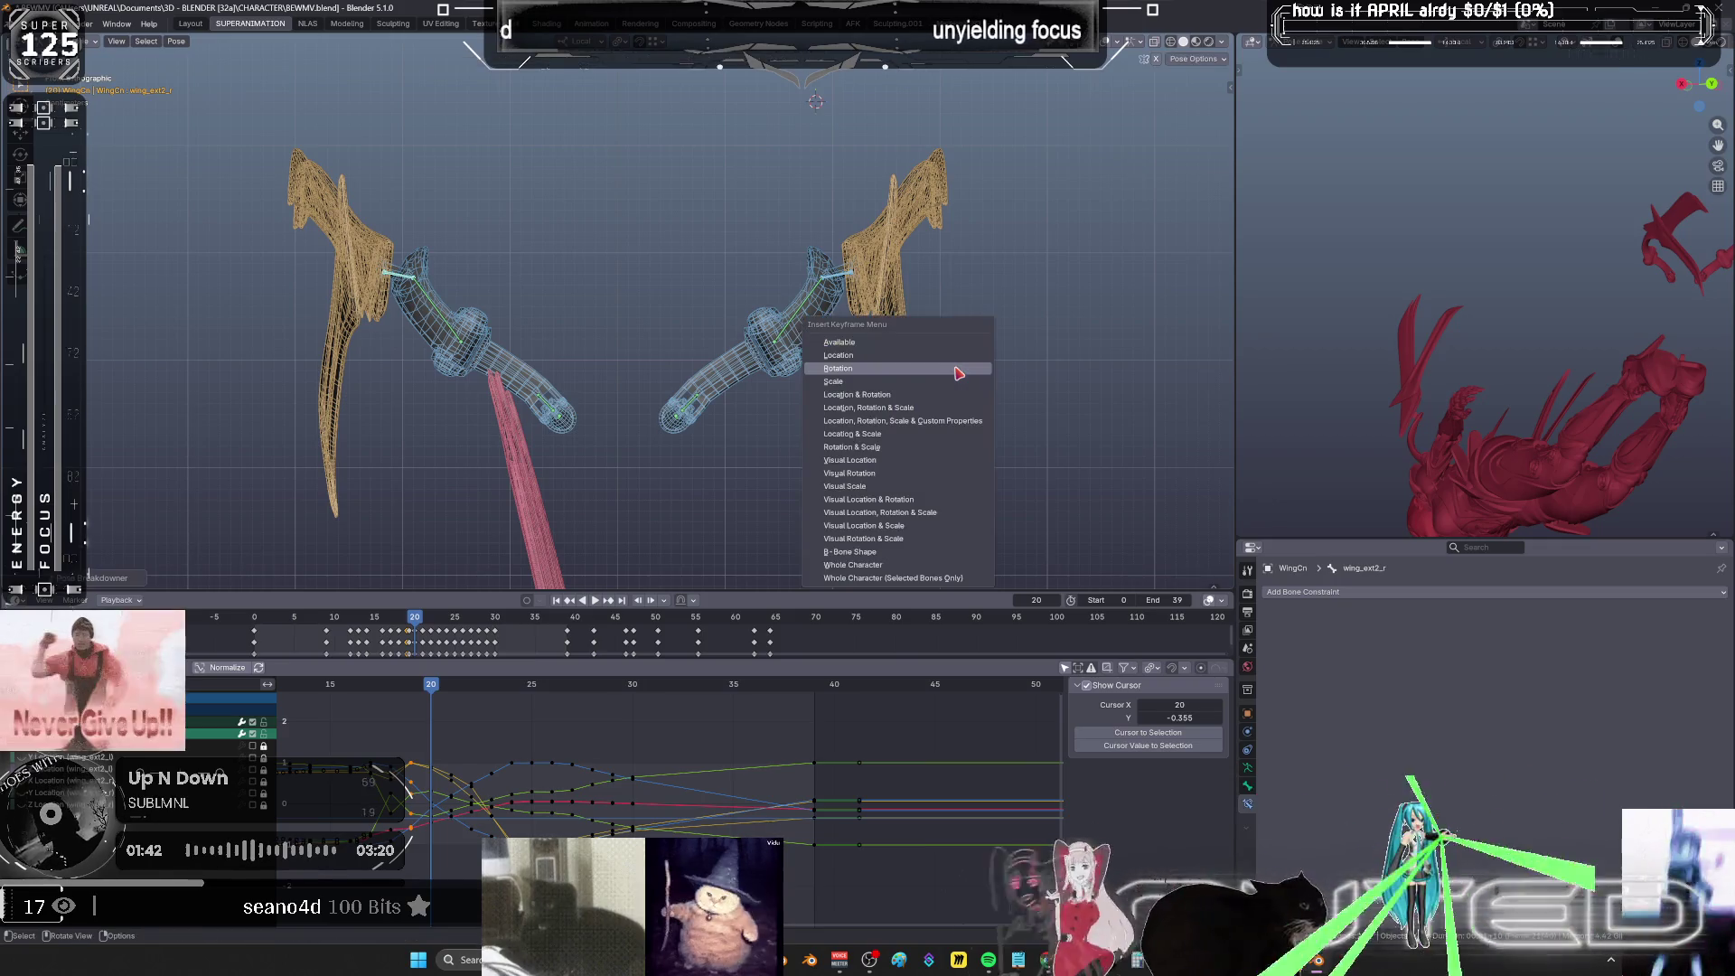
pyautogui.press('Escape')
pyautogui.click(467, 700)
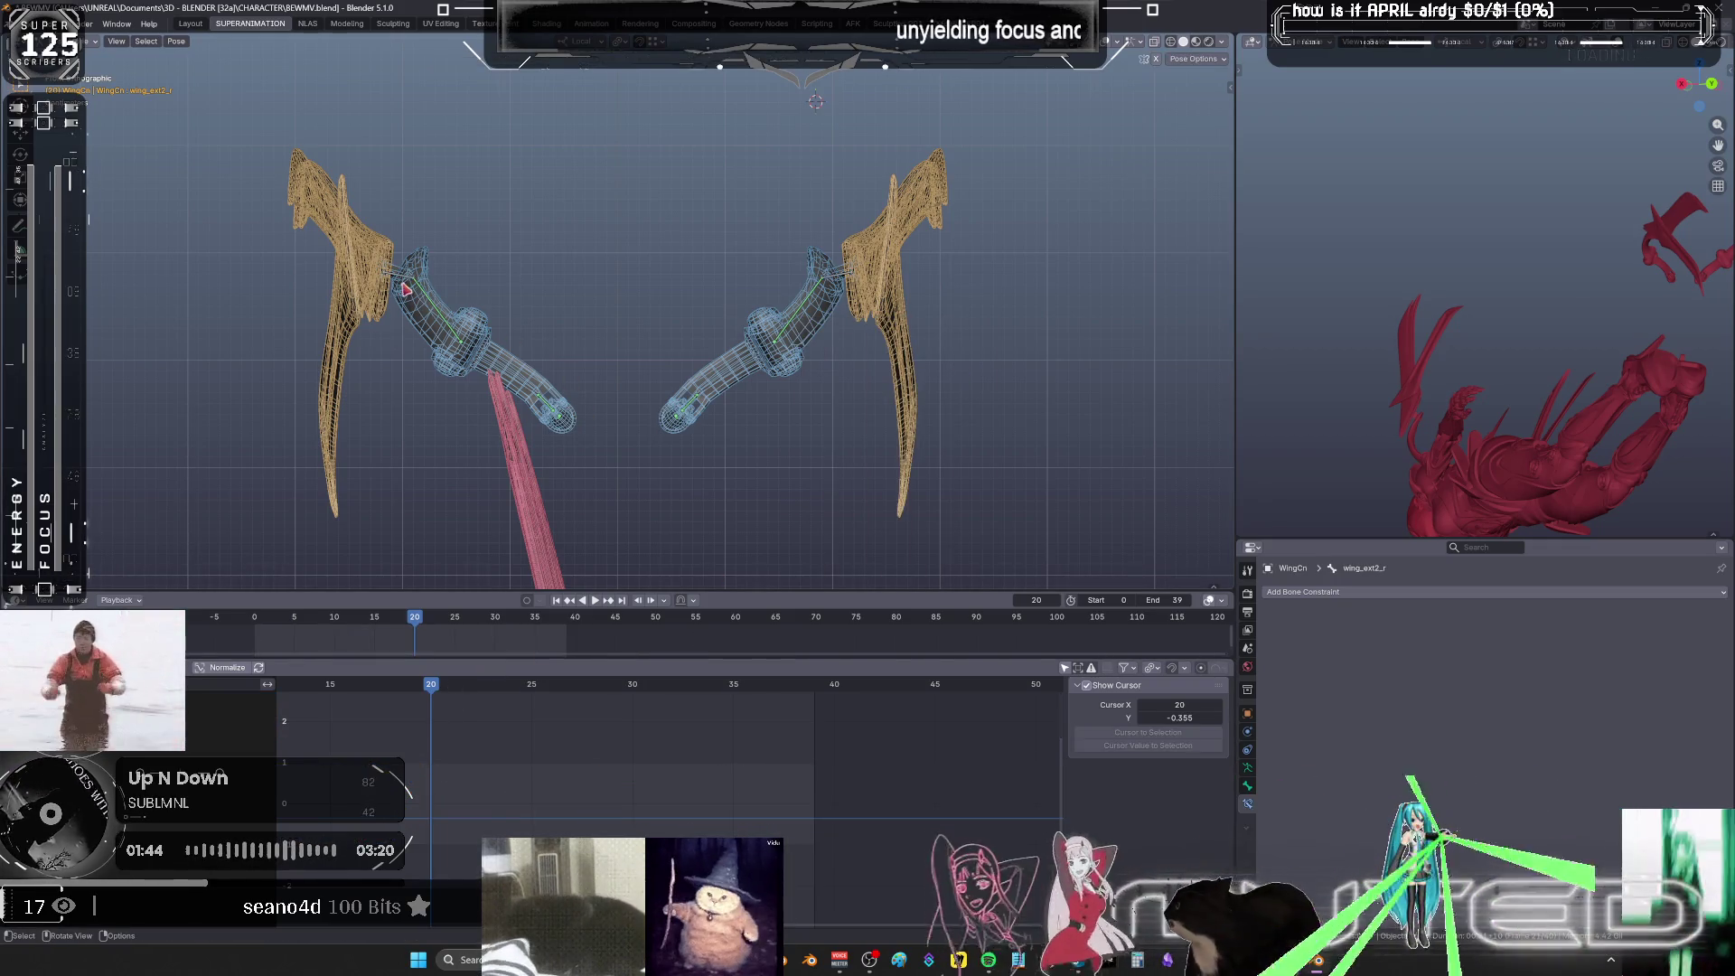
pyautogui.keyDown('shift'); pyautogui.click(843, 276); pyautogui.keyUp('shift')
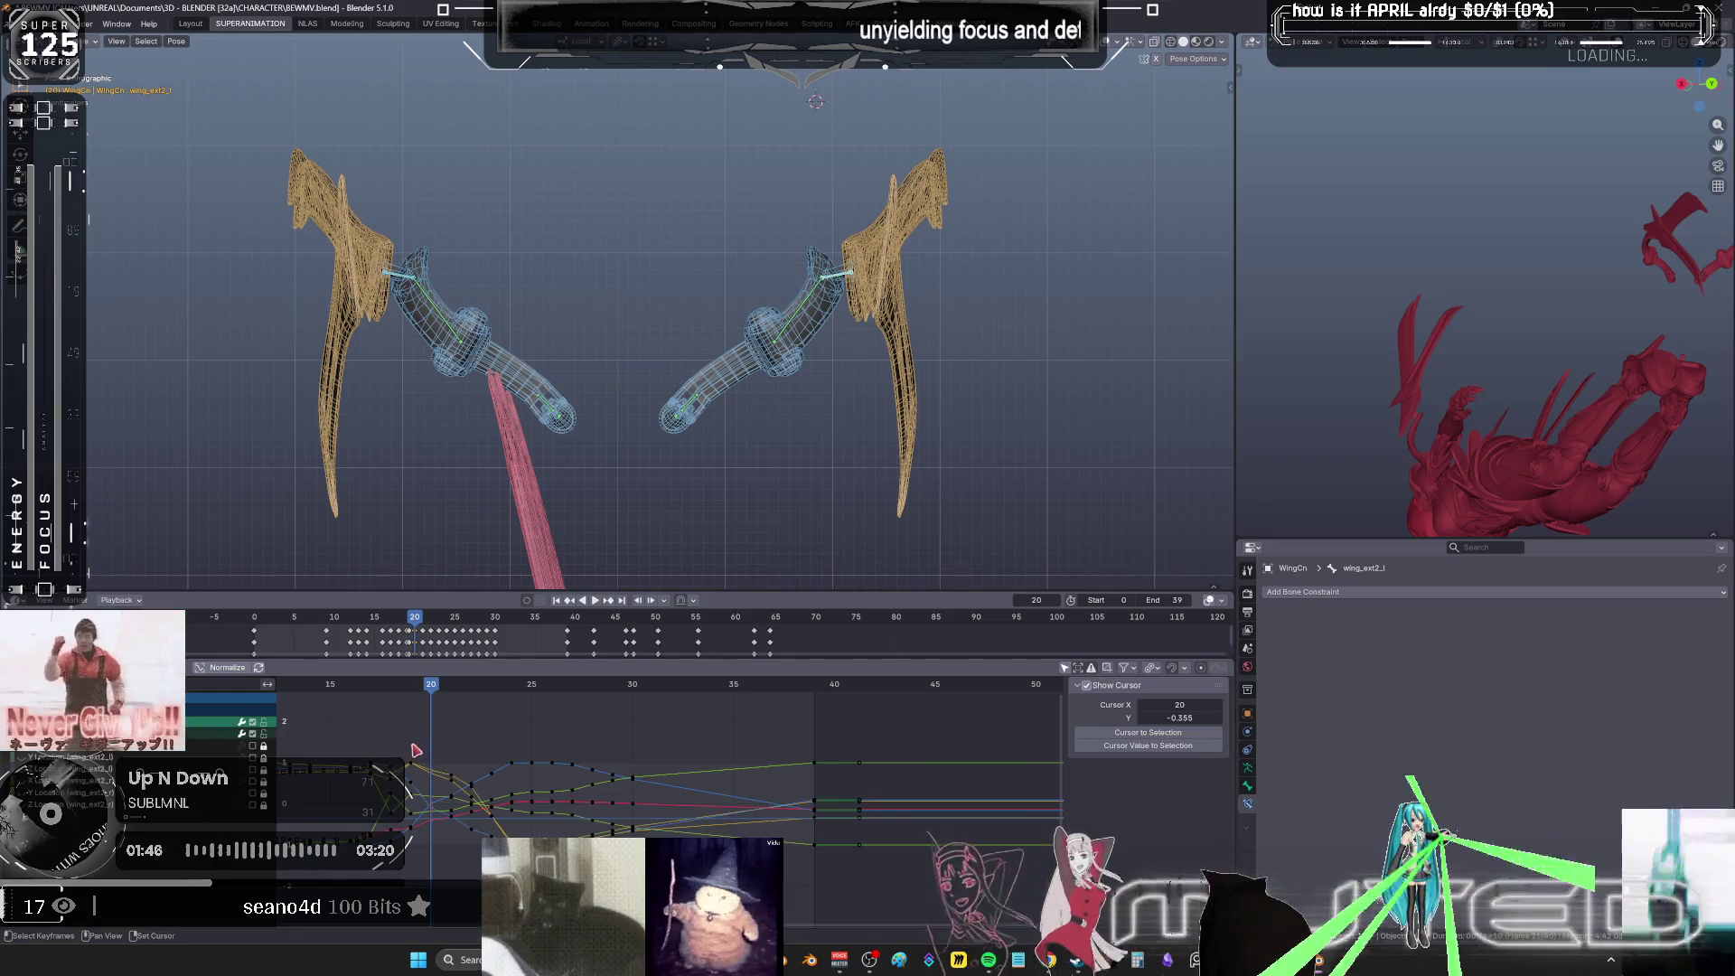
pyautogui.moveTo(415, 750); pyautogui.dragTo(560, 725, button='middle')
pyautogui.moveTo(549, 719)
pyautogui.mouseDown()
pyautogui.moveTo(534, 836)
pyautogui.moveTo(575, 806)
pyautogui.mouseUp()
pyautogui.press('space')
pyautogui.click(536, 687)
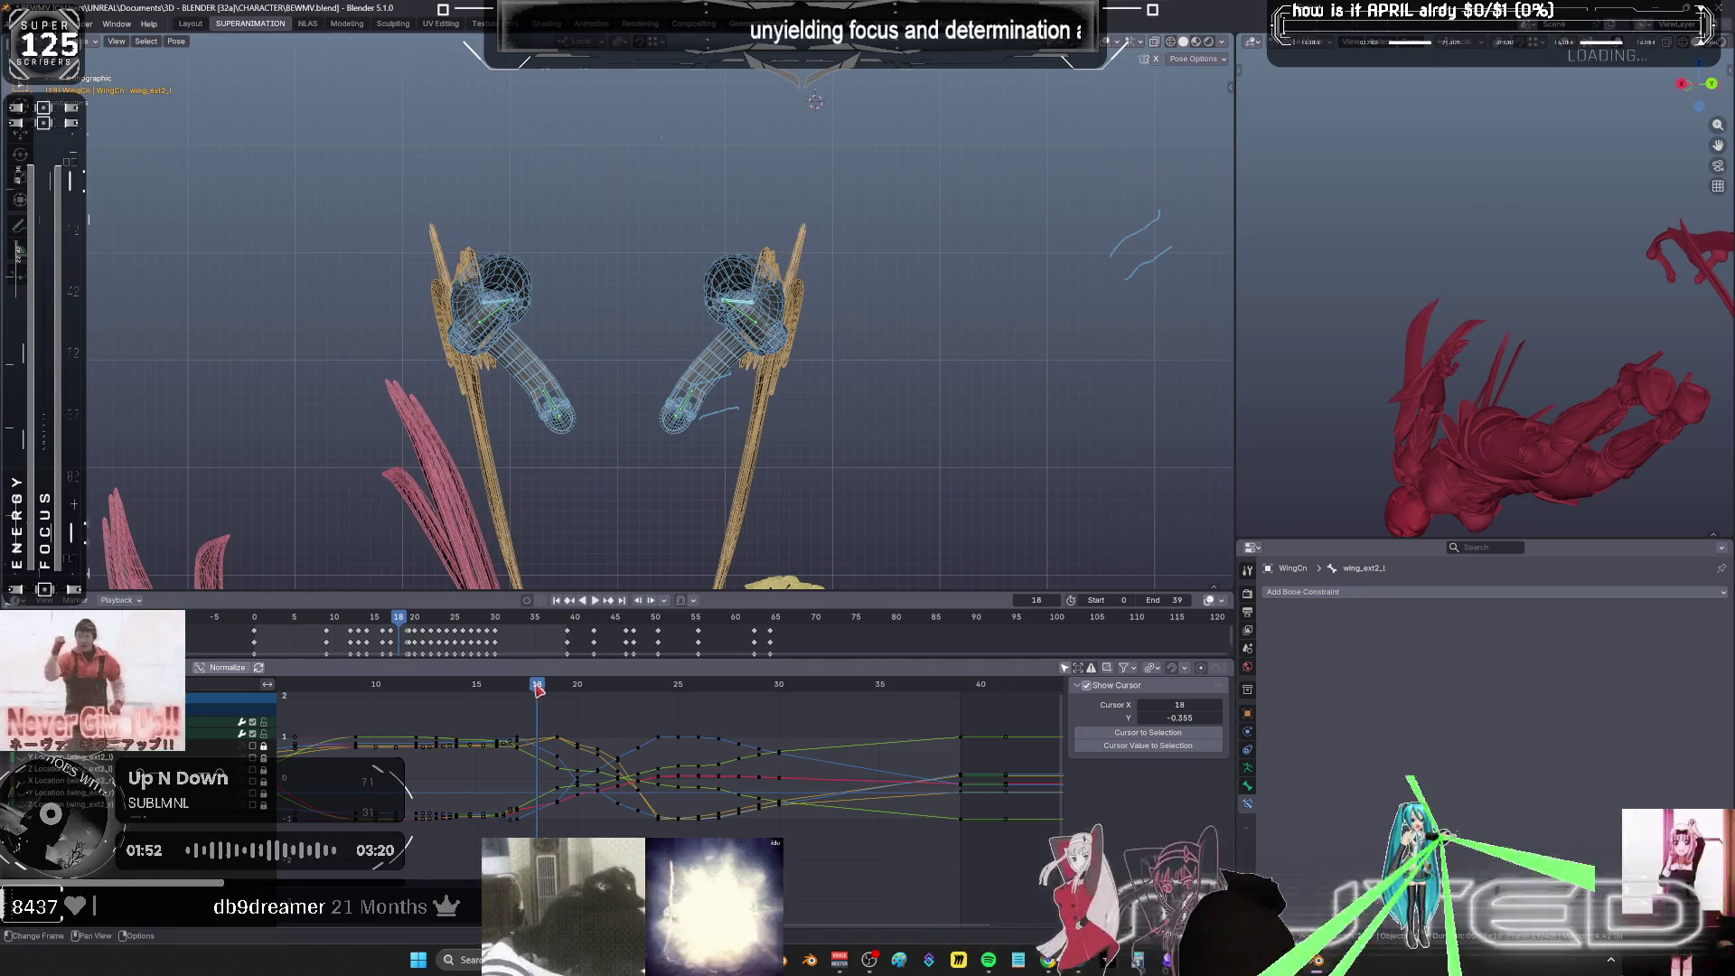
pyautogui.moveTo(538, 689); pyautogui.dragTo(440, 705)
pyautogui.moveTo(714, 457)
pyautogui.mouseDown(button='middle')
pyautogui.moveTo(717, 410)
pyautogui.moveTo(507, 389)
pyautogui.moveTo(791, 327)
pyautogui.mouseUp(button='middle')
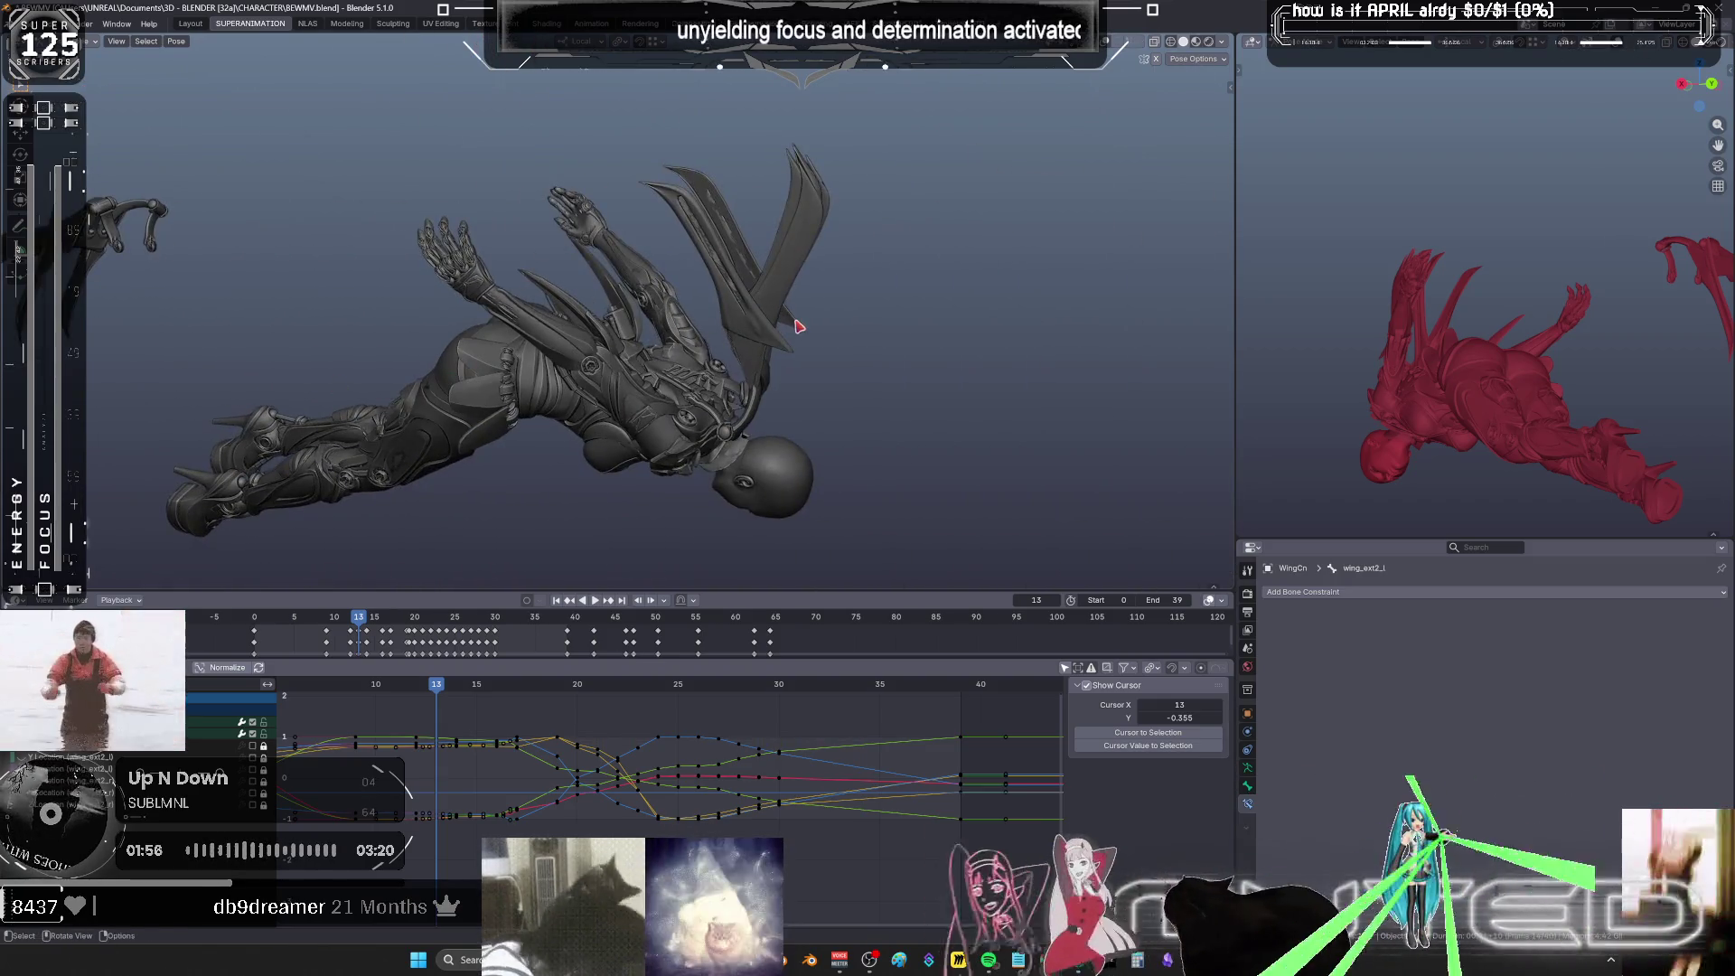
pyautogui.moveTo(449, 693); pyautogui.dragTo(752, 703)
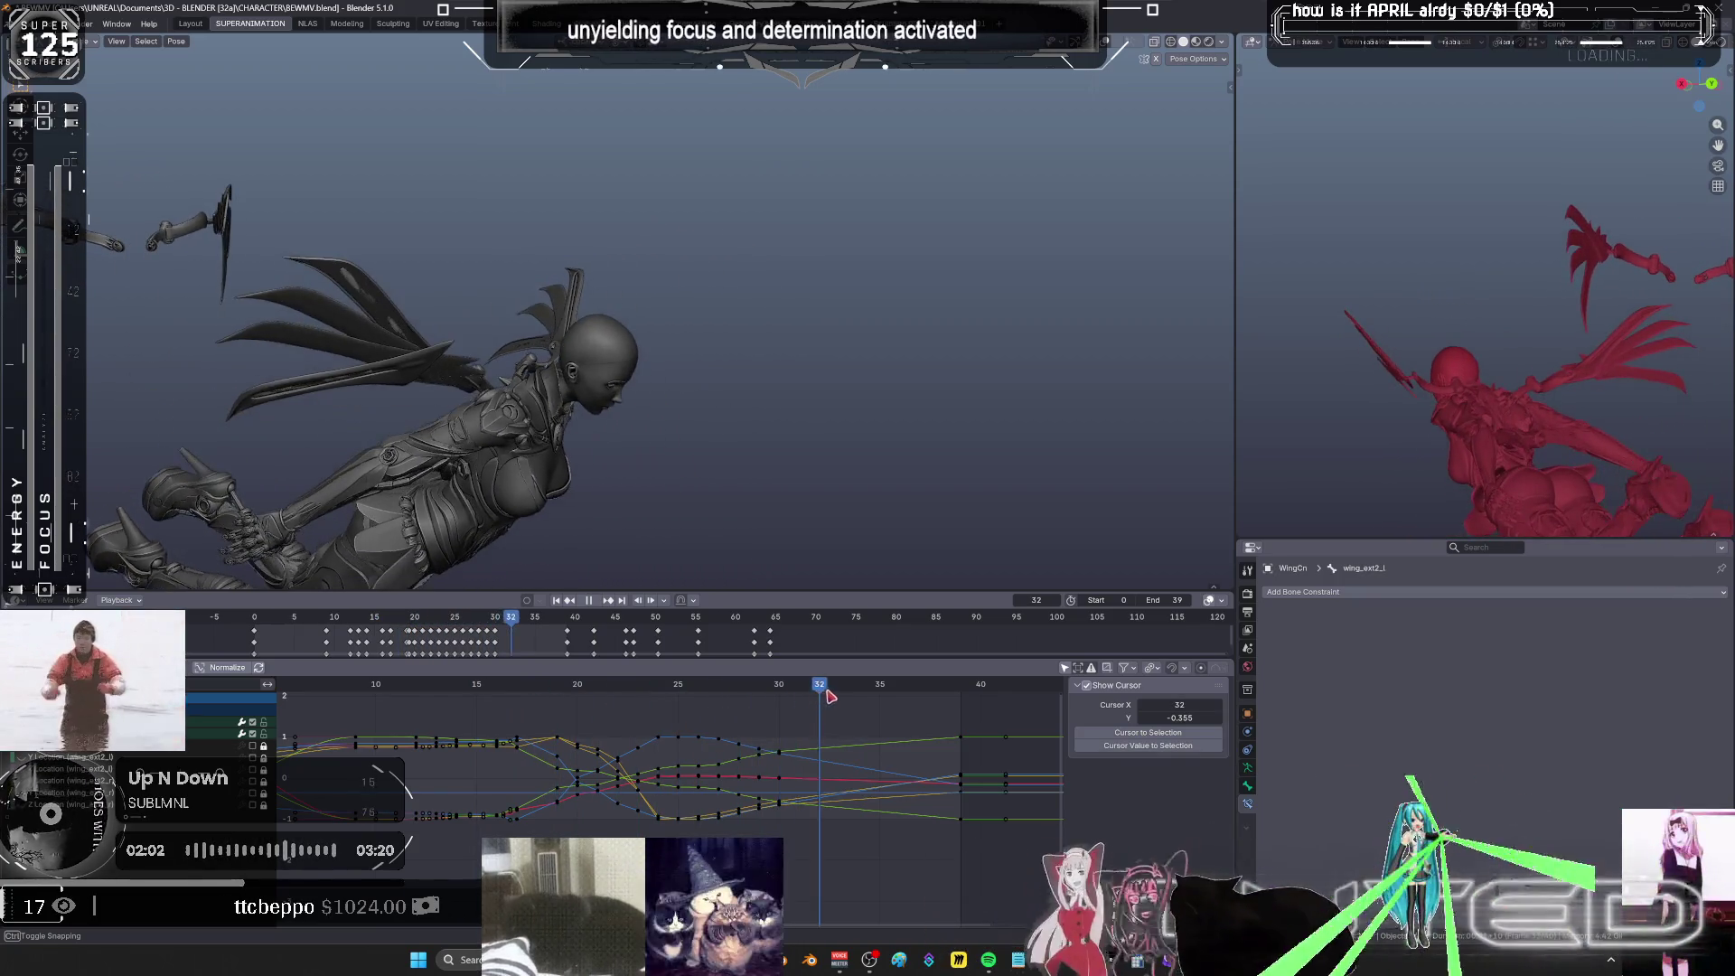
pyautogui.click(595, 601)
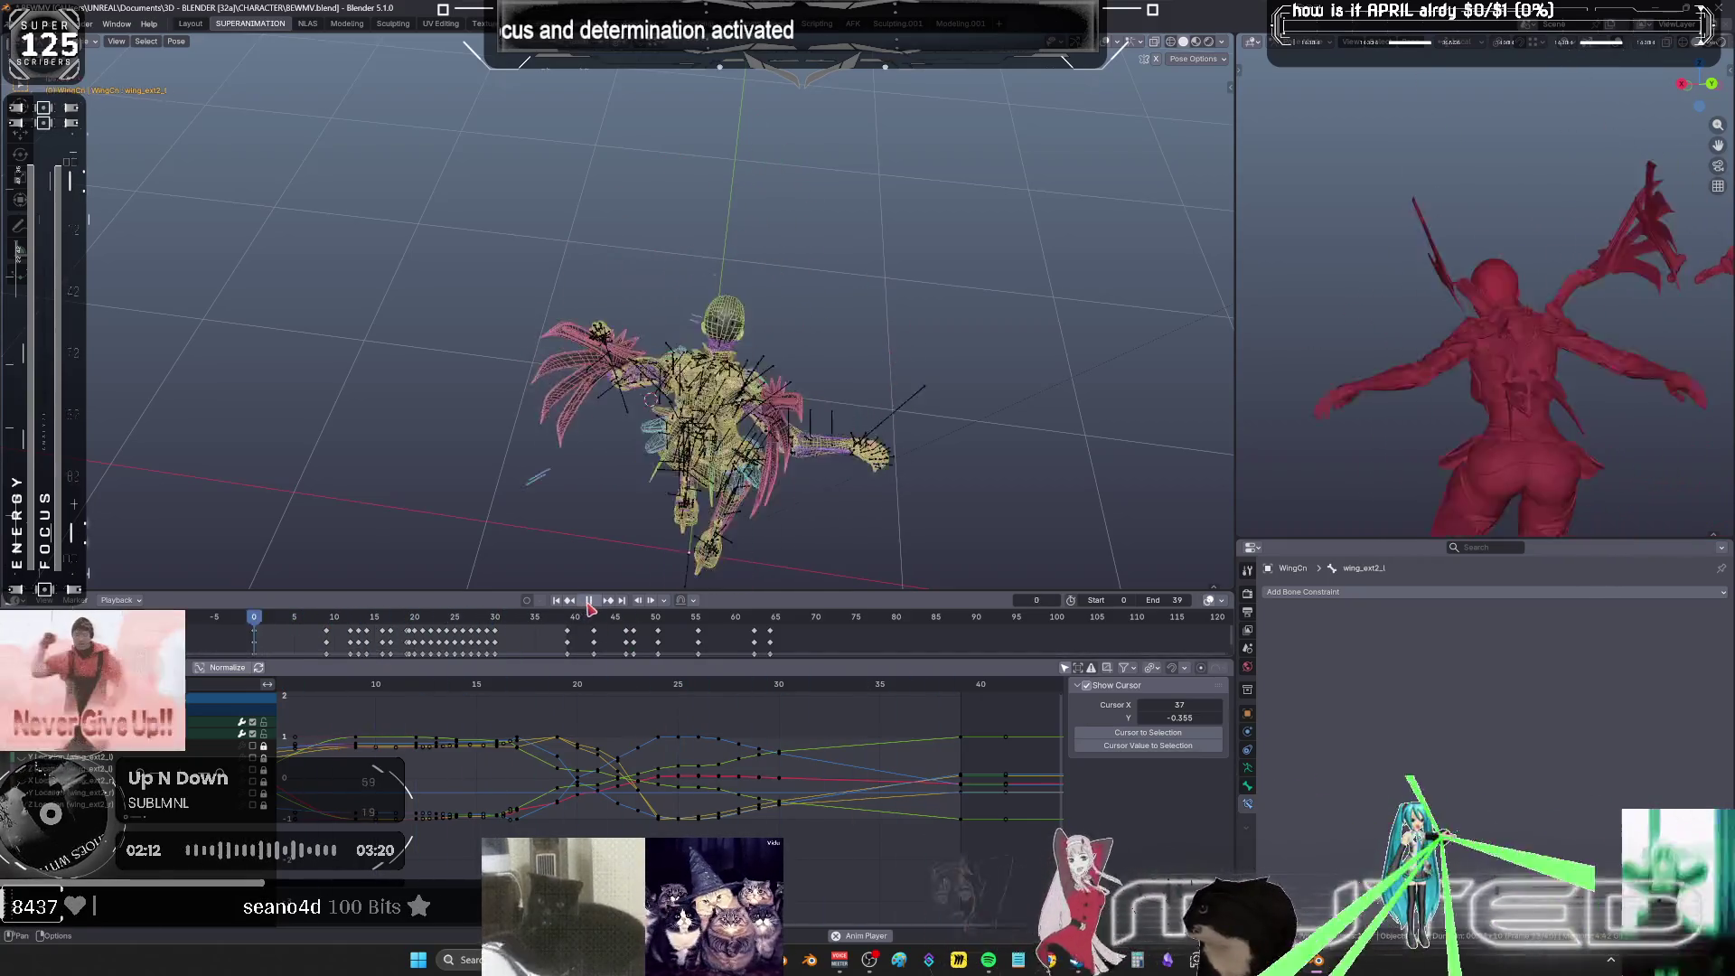
pyautogui.moveTo(777, 389); pyautogui.dragTo(810, 365, button='middle')
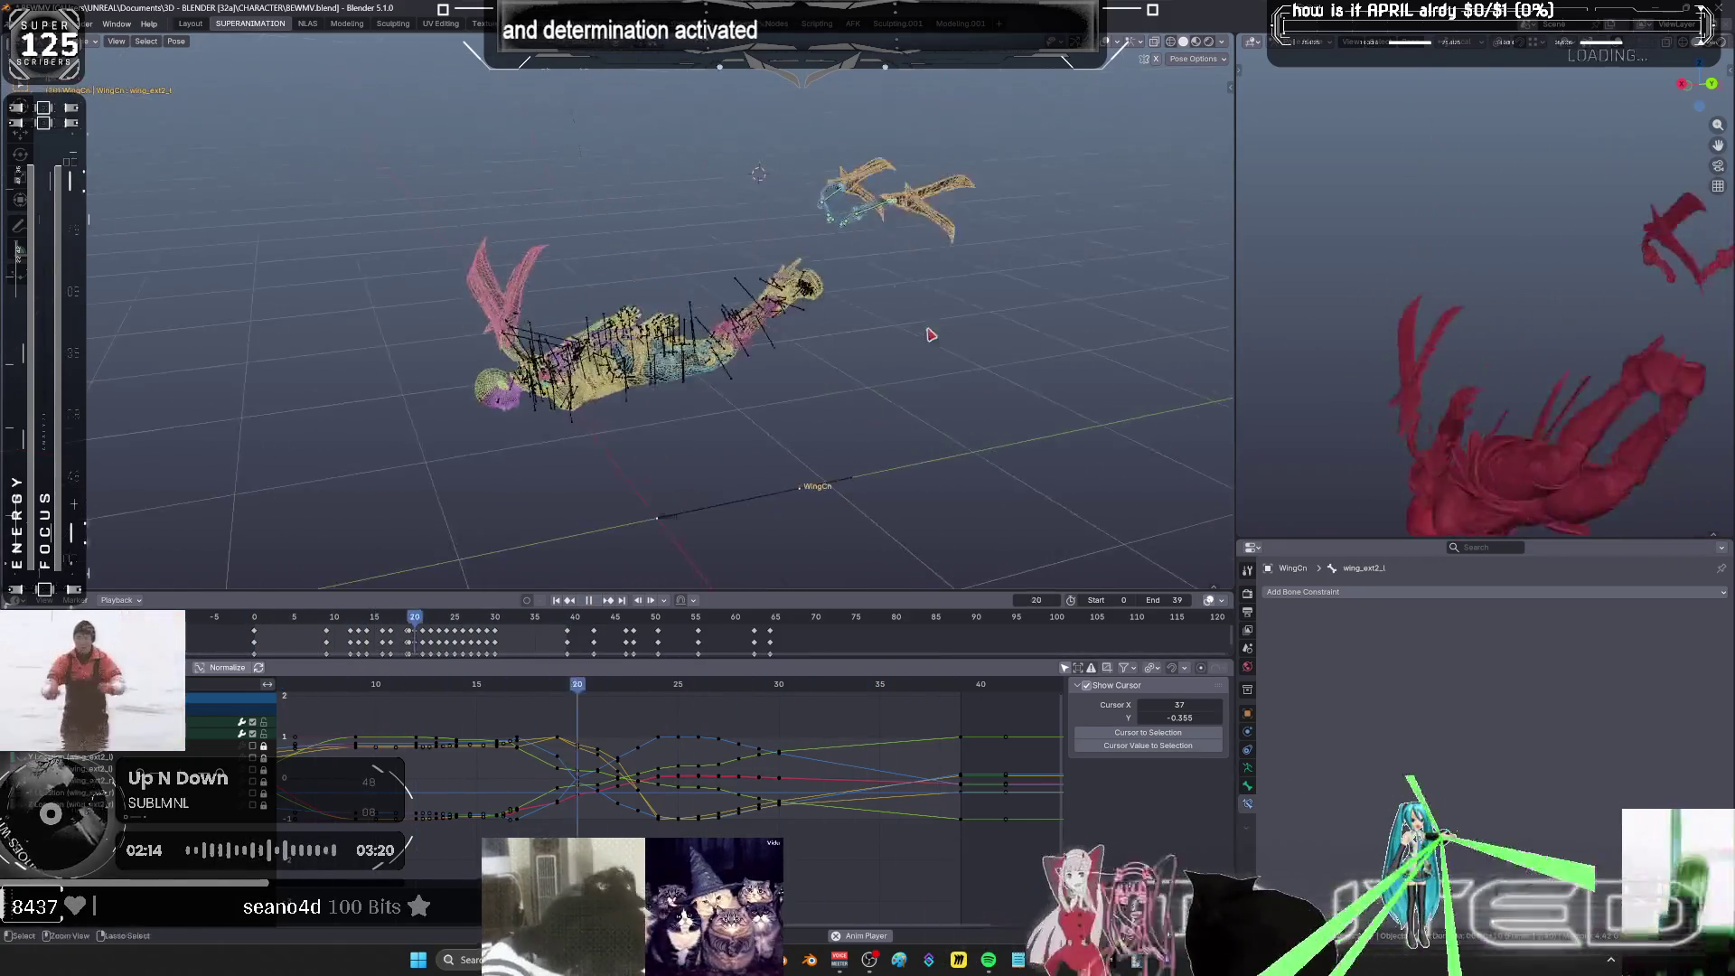
pyautogui.hotkey('ctrl', 'alt', 'space')
pyautogui.hotkey('shift', 'z')
pyautogui.hotkey('shift', 'alt', 'z')
pyautogui.moveTo(805, 426); pyautogui.dragTo(792, 420, button='middle')
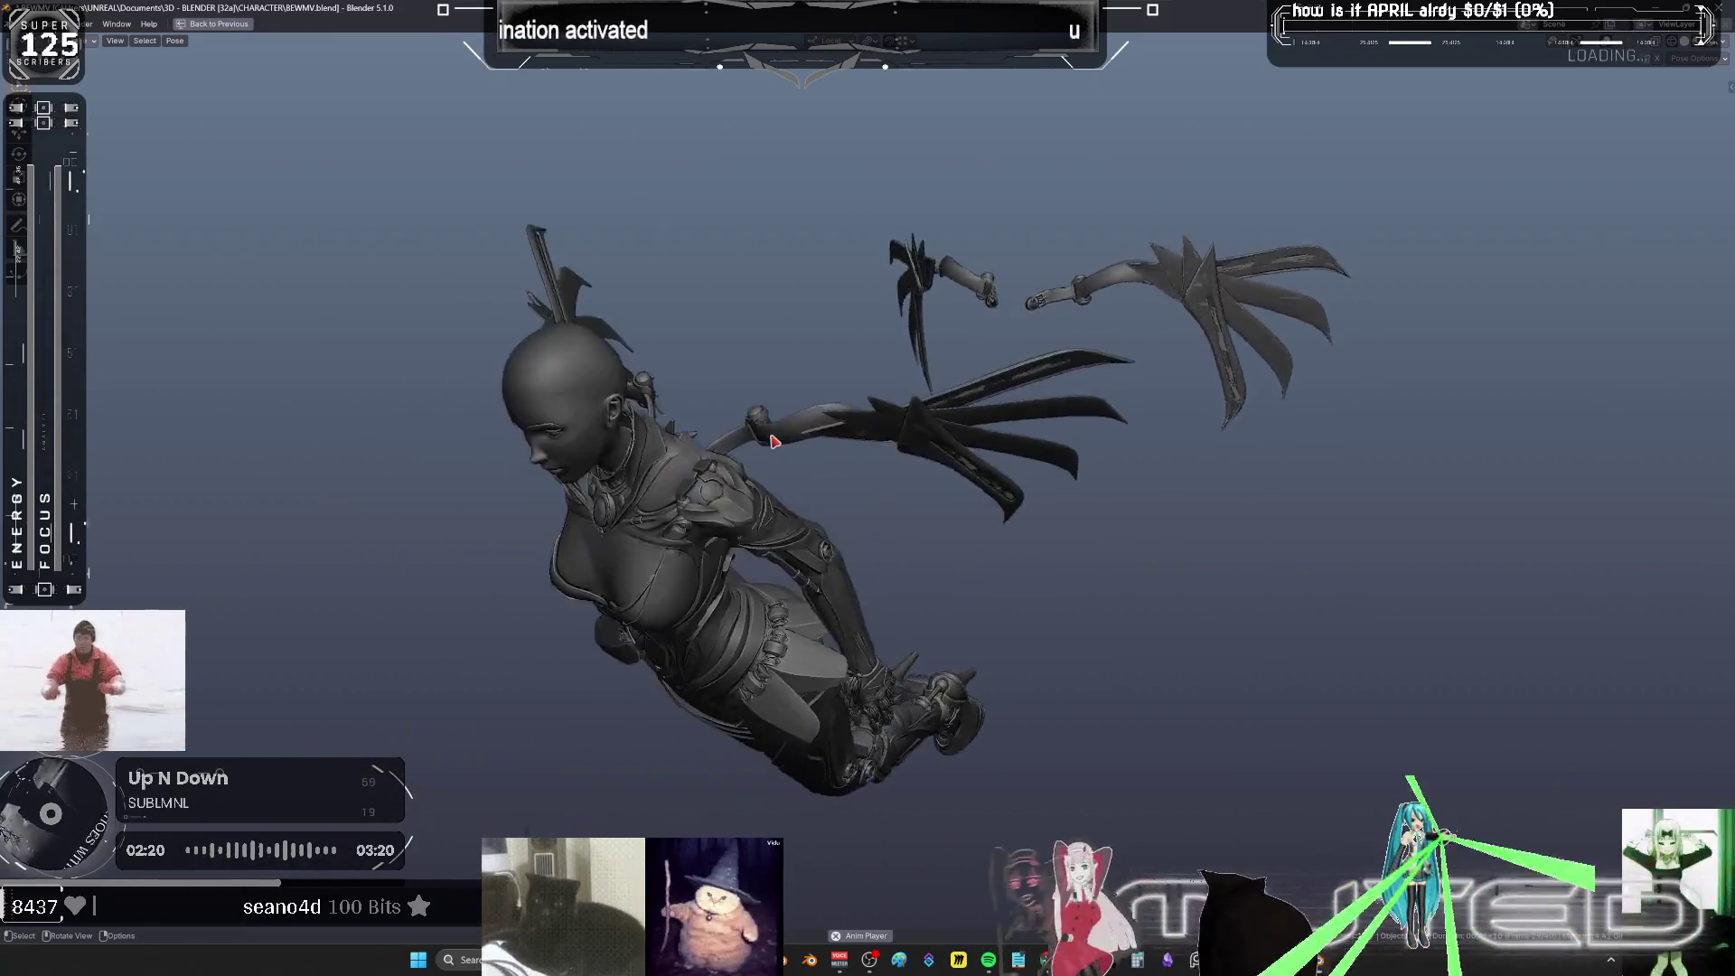
pyautogui.hotkey('ctrl', 'alt', 'space')
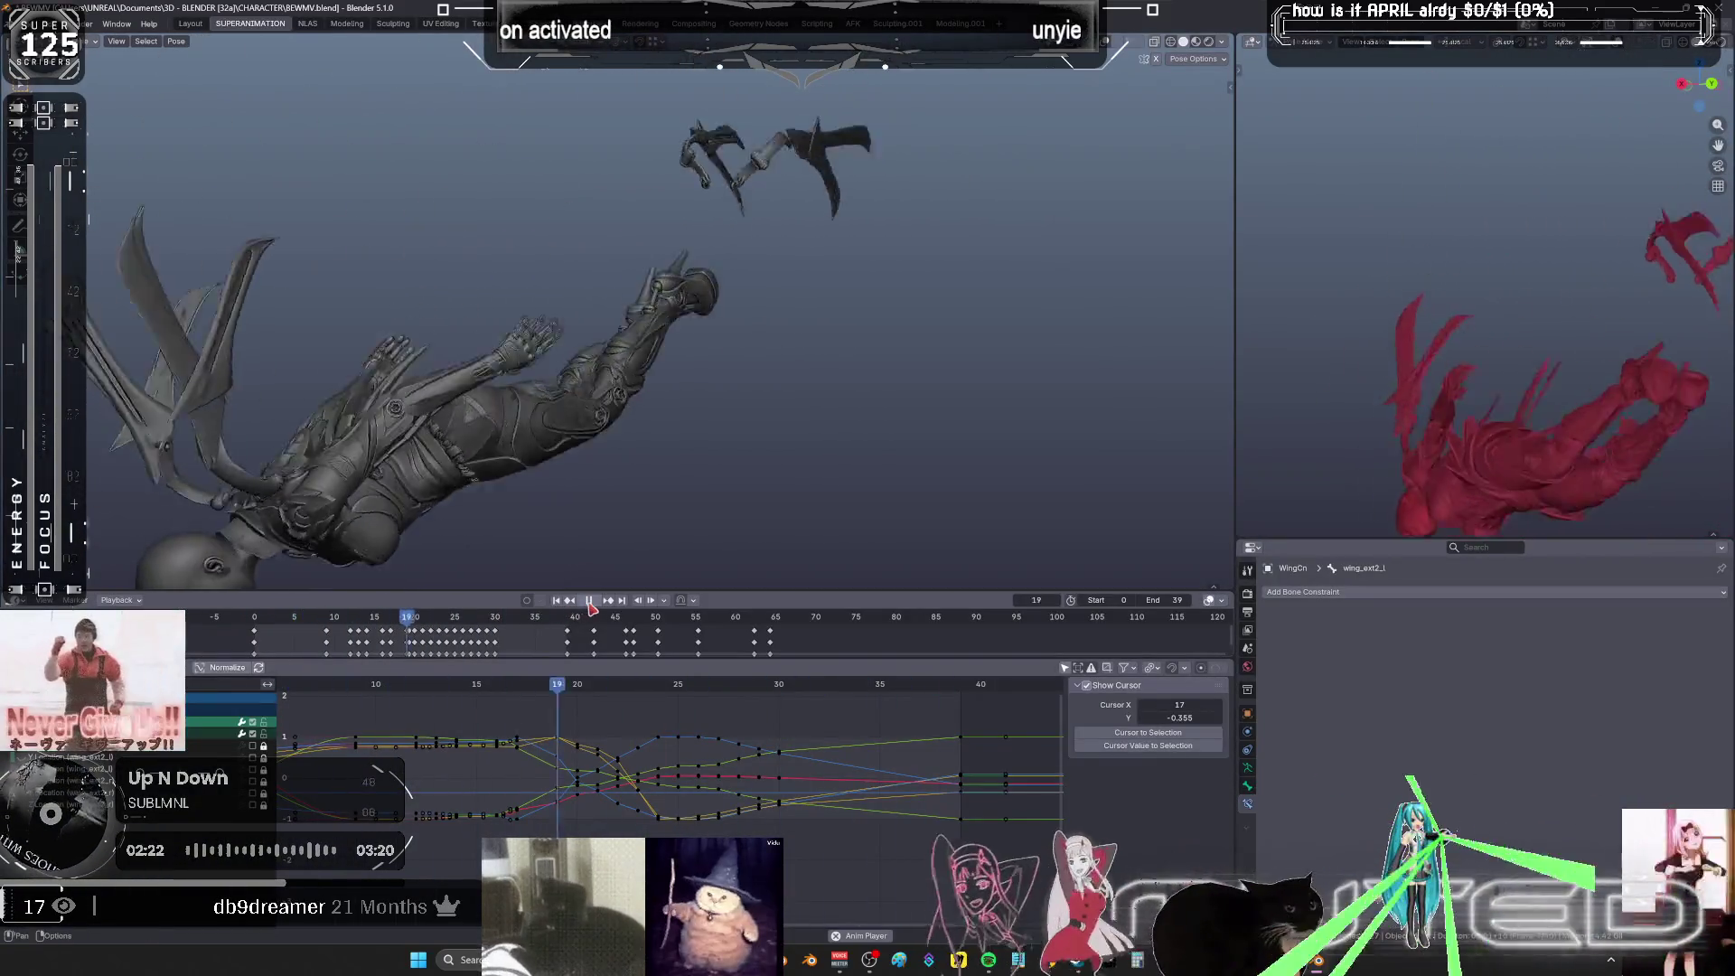
pyautogui.hotkey('shift', 'alt', 'z')
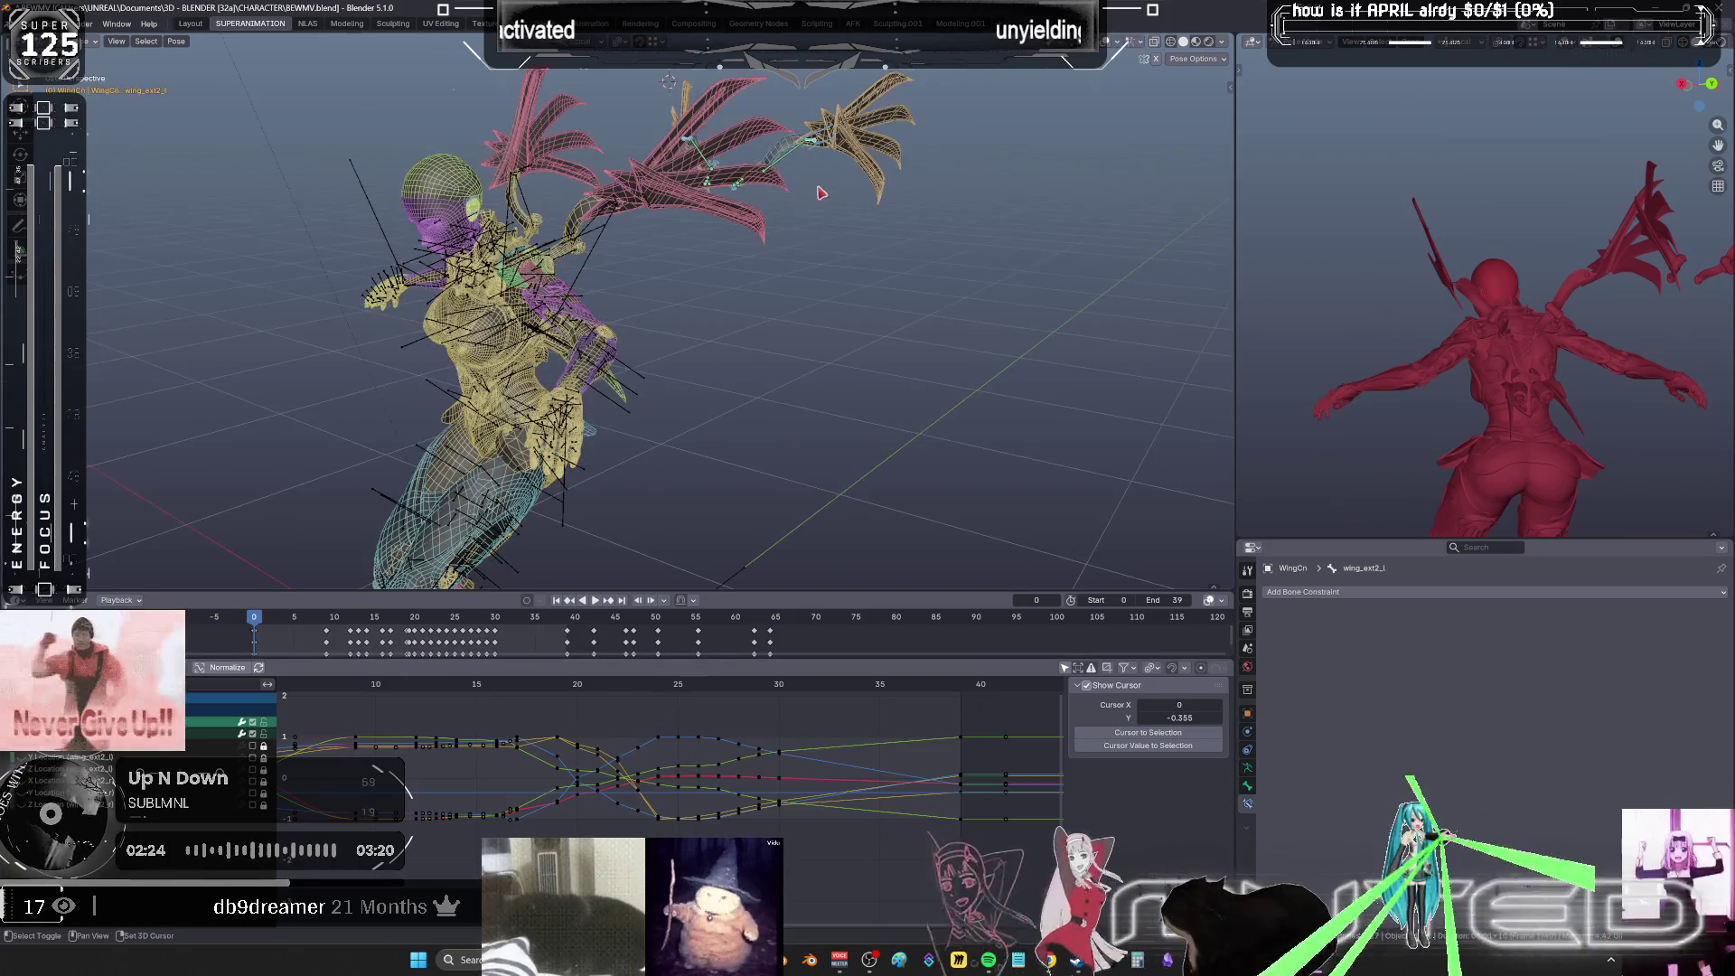
# - Select the wingbaserotate_l bone, frame its keys, and scrub between frames 16 and 12
pyautogui.click(732, 244)
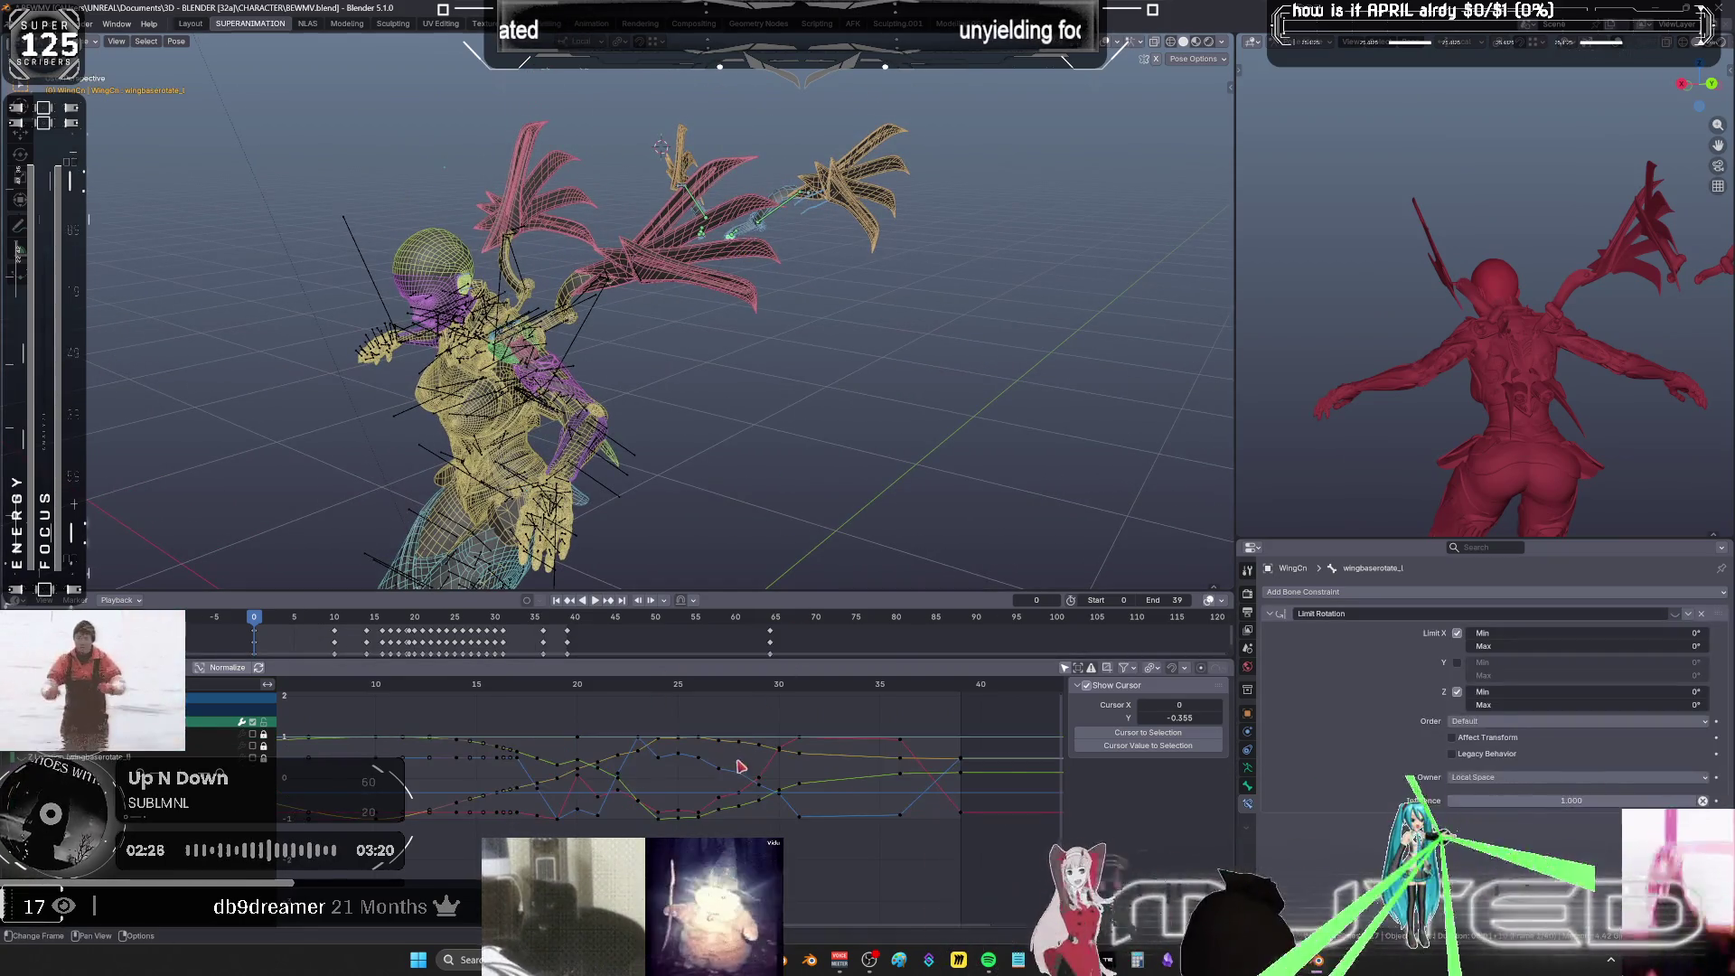
pyautogui.press('Home')
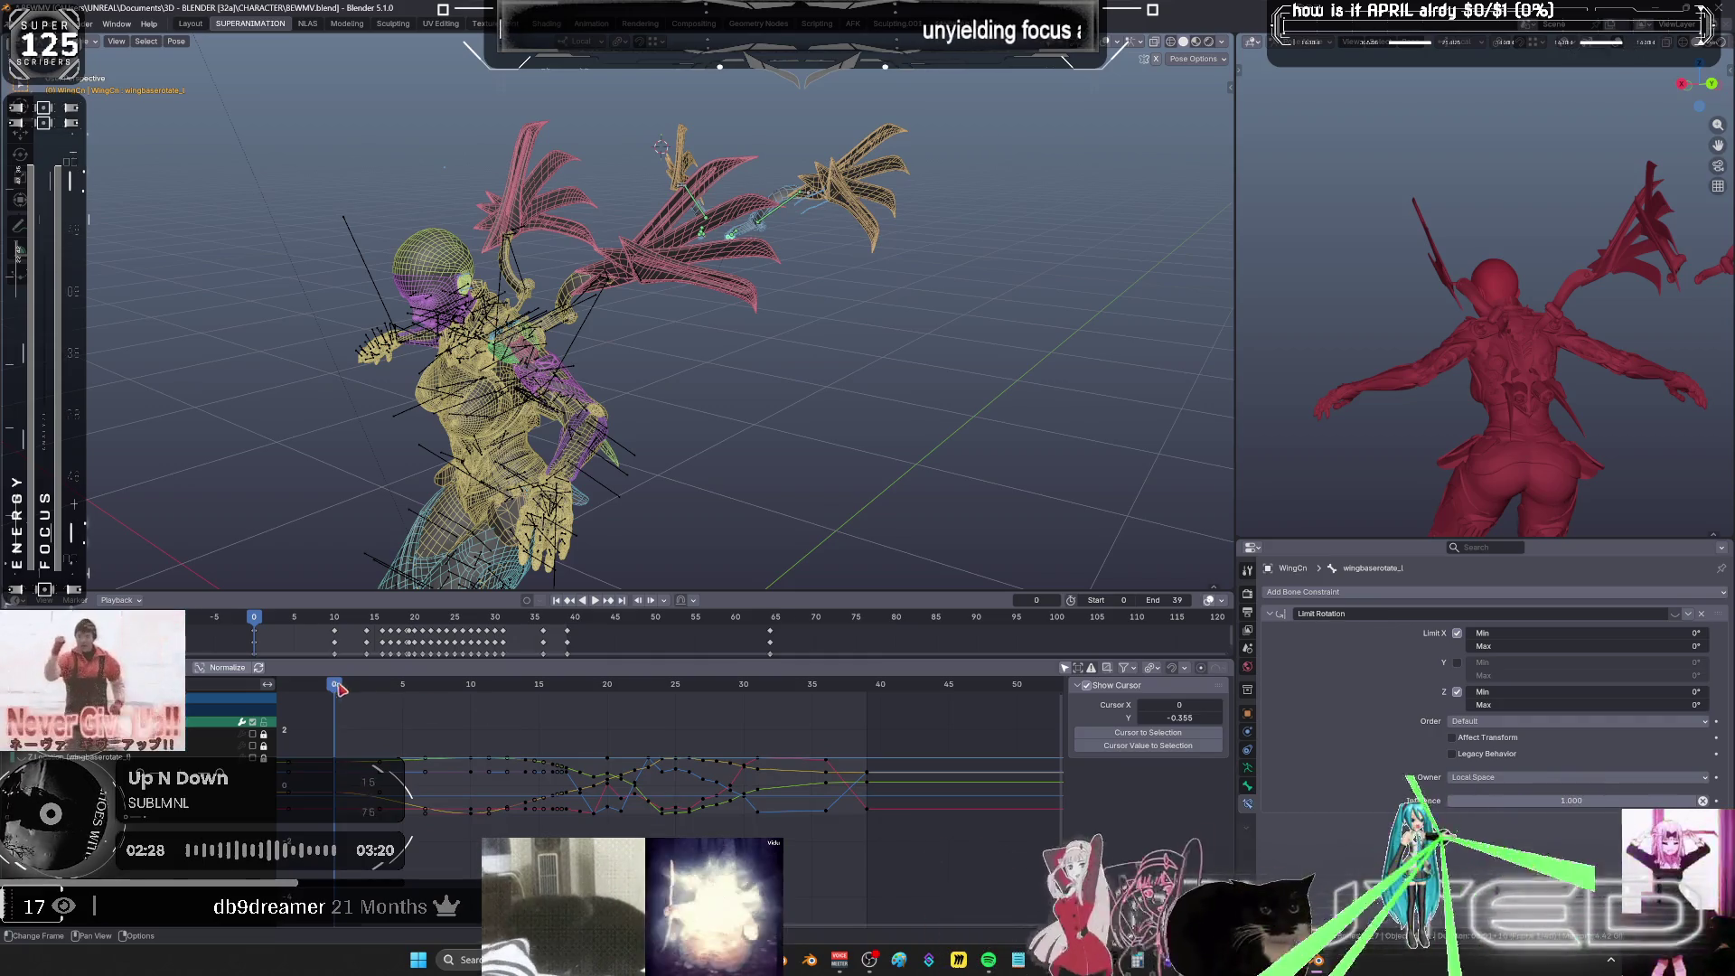
pyautogui.moveTo(339, 688)
pyautogui.mouseDown()
pyautogui.moveTo(505, 710)
pyautogui.moveTo(656, 764)
pyautogui.moveTo(463, 788)
pyautogui.moveTo(660, 823)
pyautogui.moveTo(587, 820)
pyautogui.mouseUp()
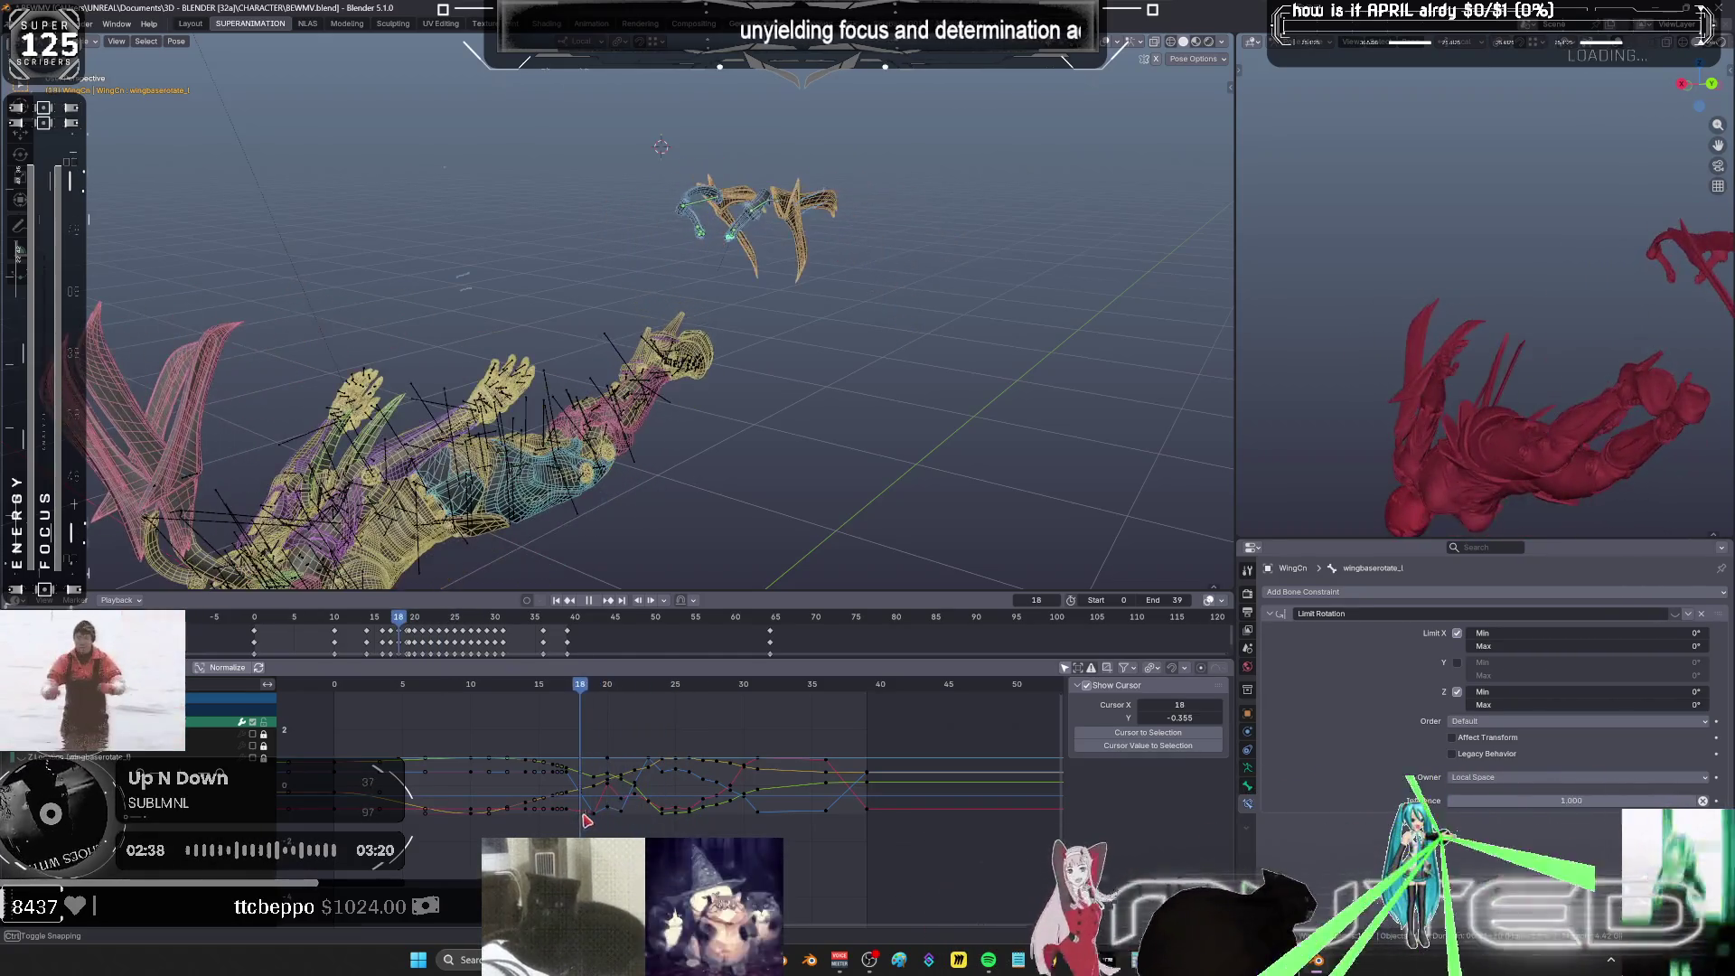
pyautogui.press('KP_Decimal')
pyautogui.moveTo(825, 291)
pyautogui.mouseDown(button='middle')
pyautogui.moveTo(821, 263)
pyautogui.moveTo(891, 310)
pyautogui.moveTo(818, 330)
pyautogui.mouseUp(button='middle')
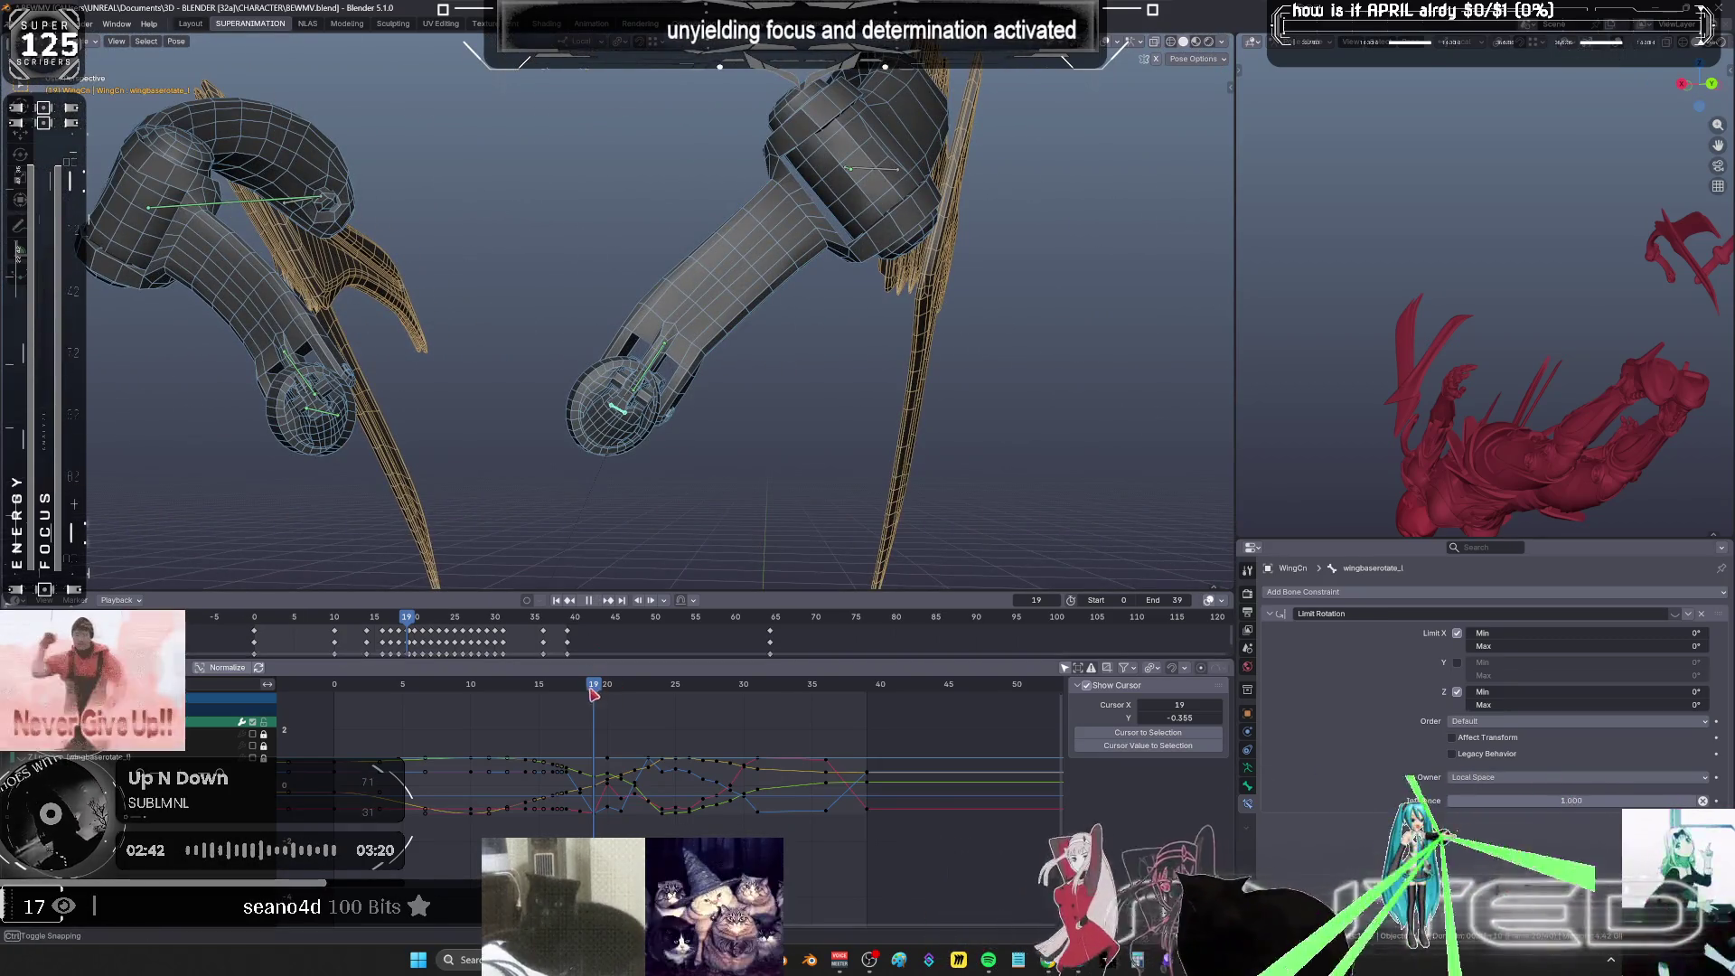
pyautogui.moveTo(597, 696)
pyautogui.mouseDown()
pyautogui.moveTo(506, 699)
pyautogui.moveTo(840, 711)
pyautogui.mouseUp()
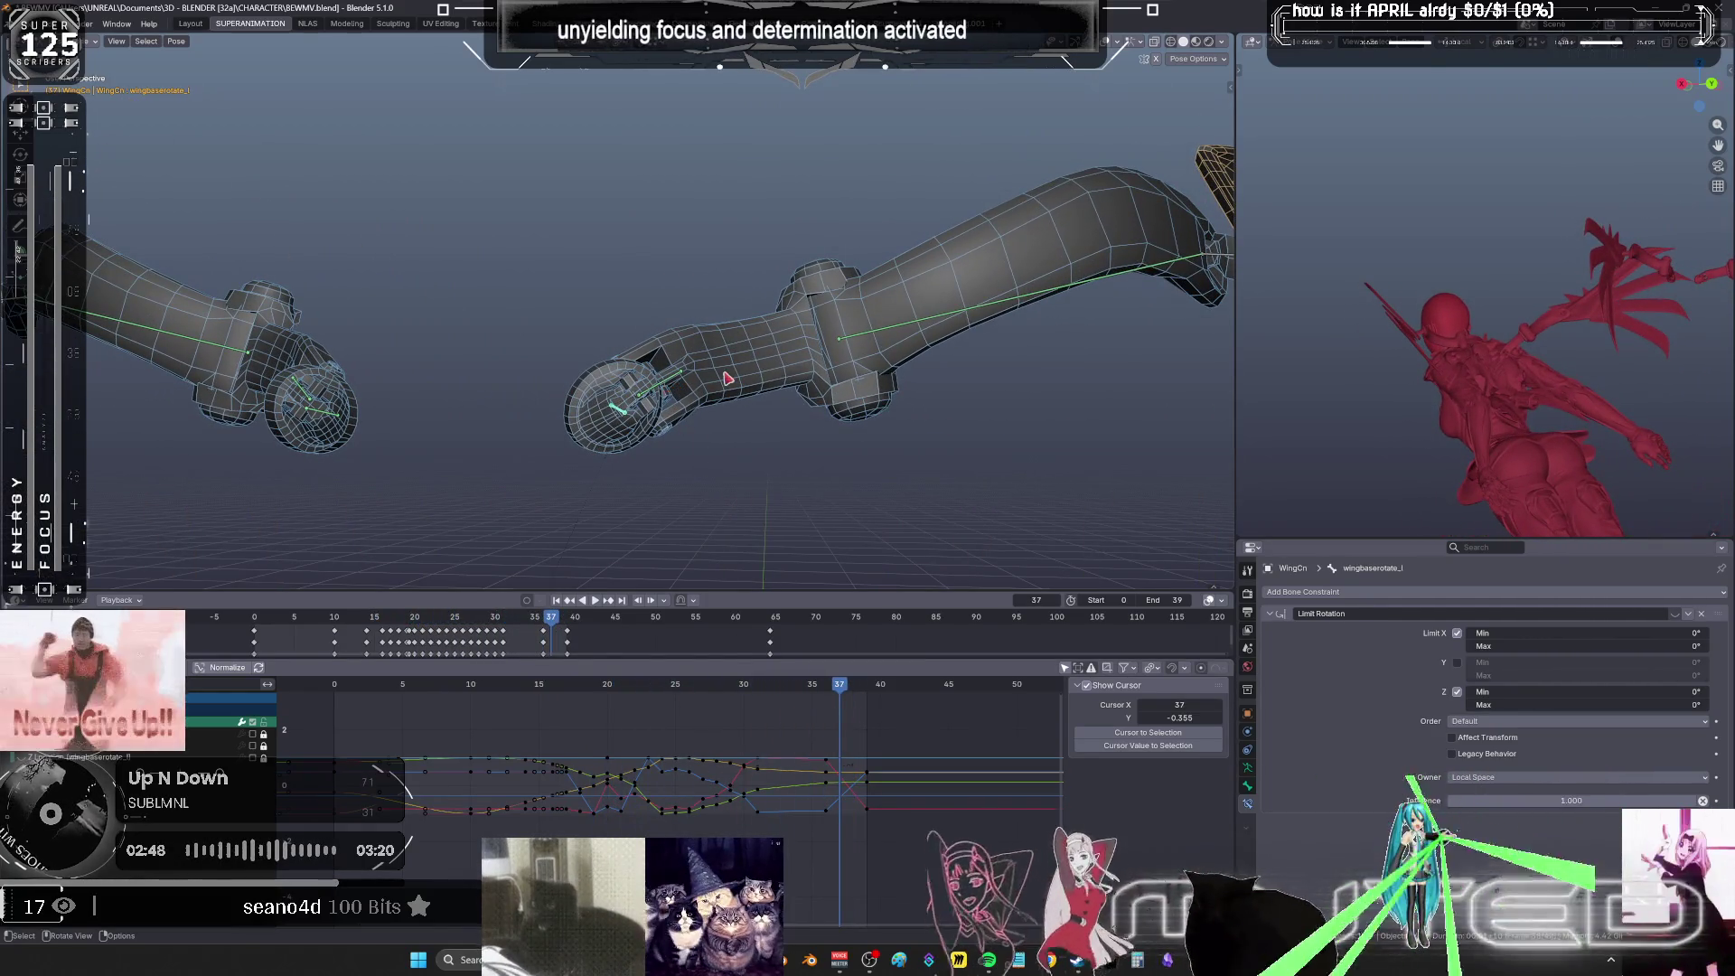
# - Select wing_base_l, play through to frame 26, and maximize the Graph Editor
pyautogui.click(728, 378)
pyautogui.moveTo(728, 378); pyautogui.dragTo(883, 517, button='middle')
pyautogui.press('space')
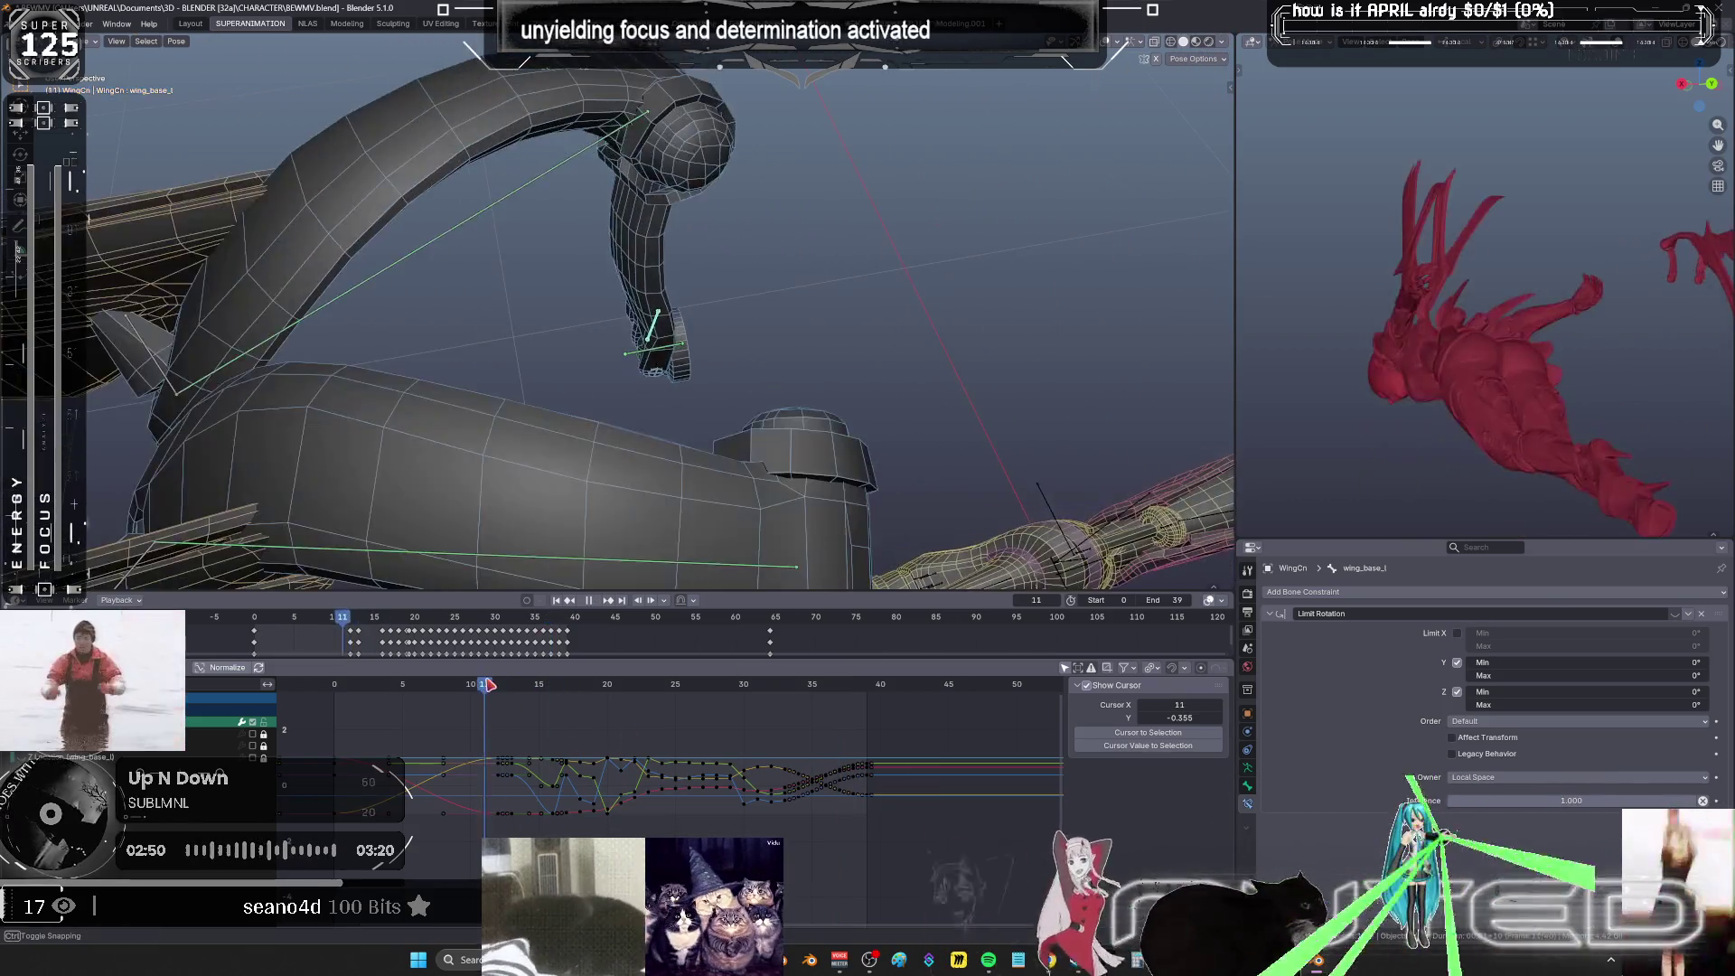
pyautogui.moveTo(576, 694); pyautogui.dragTo(774, 690)
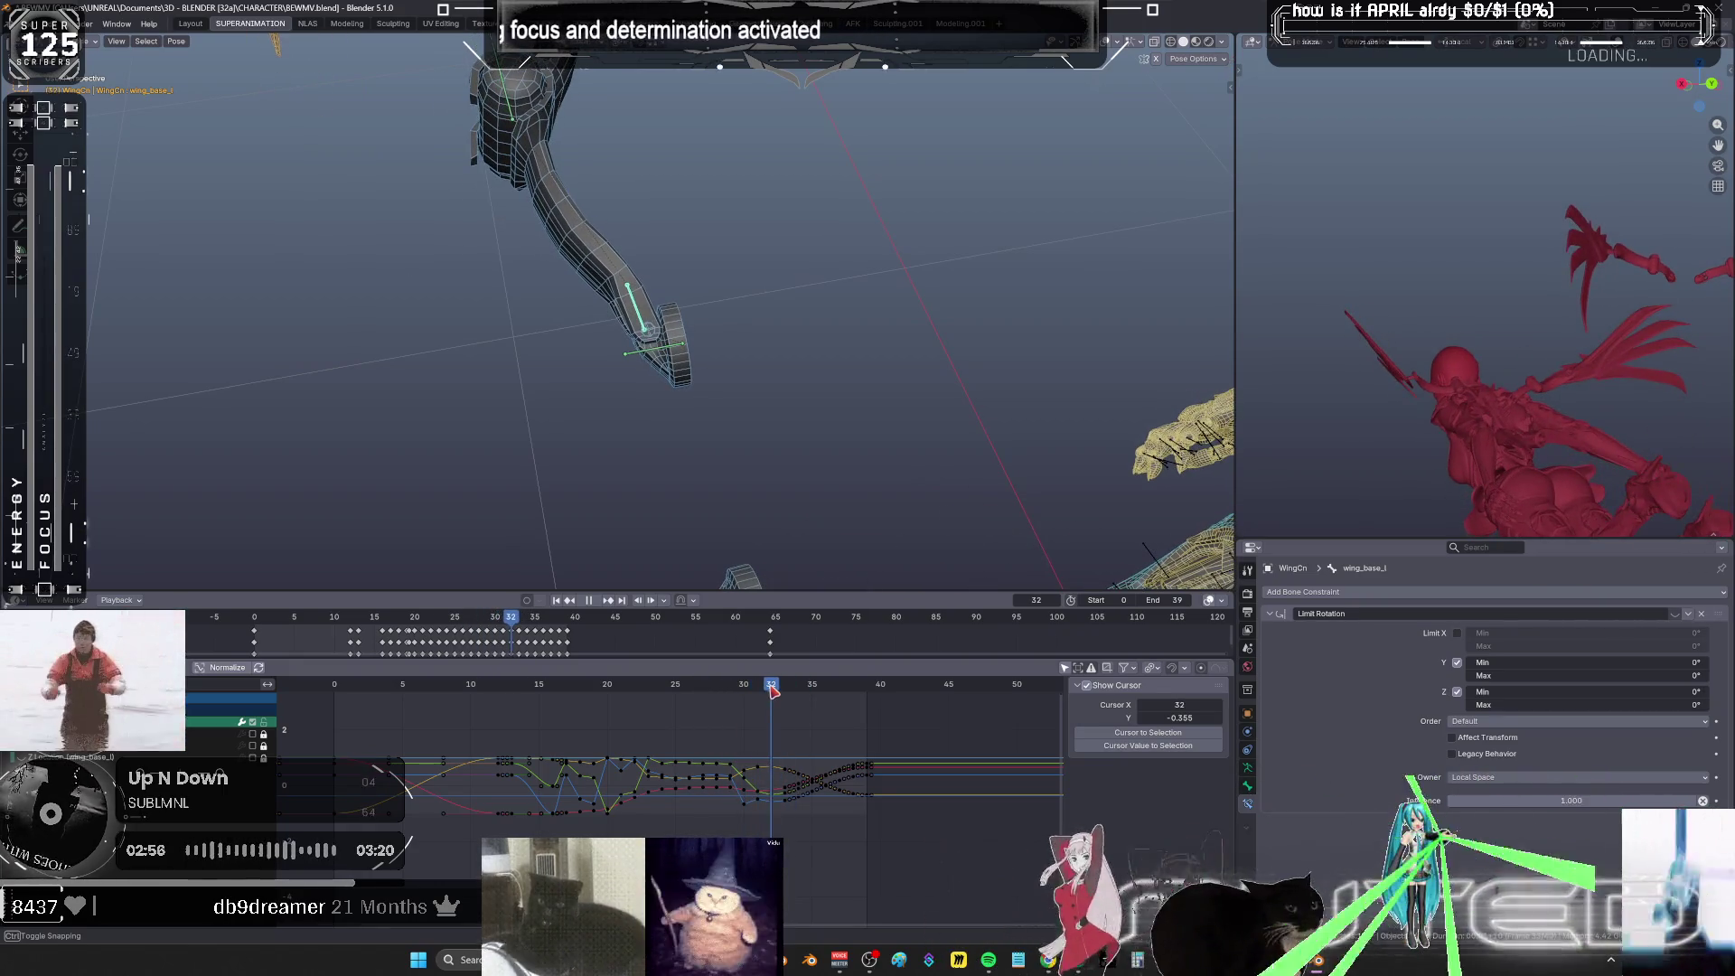
pyautogui.hotkey('ctrl', 'space')
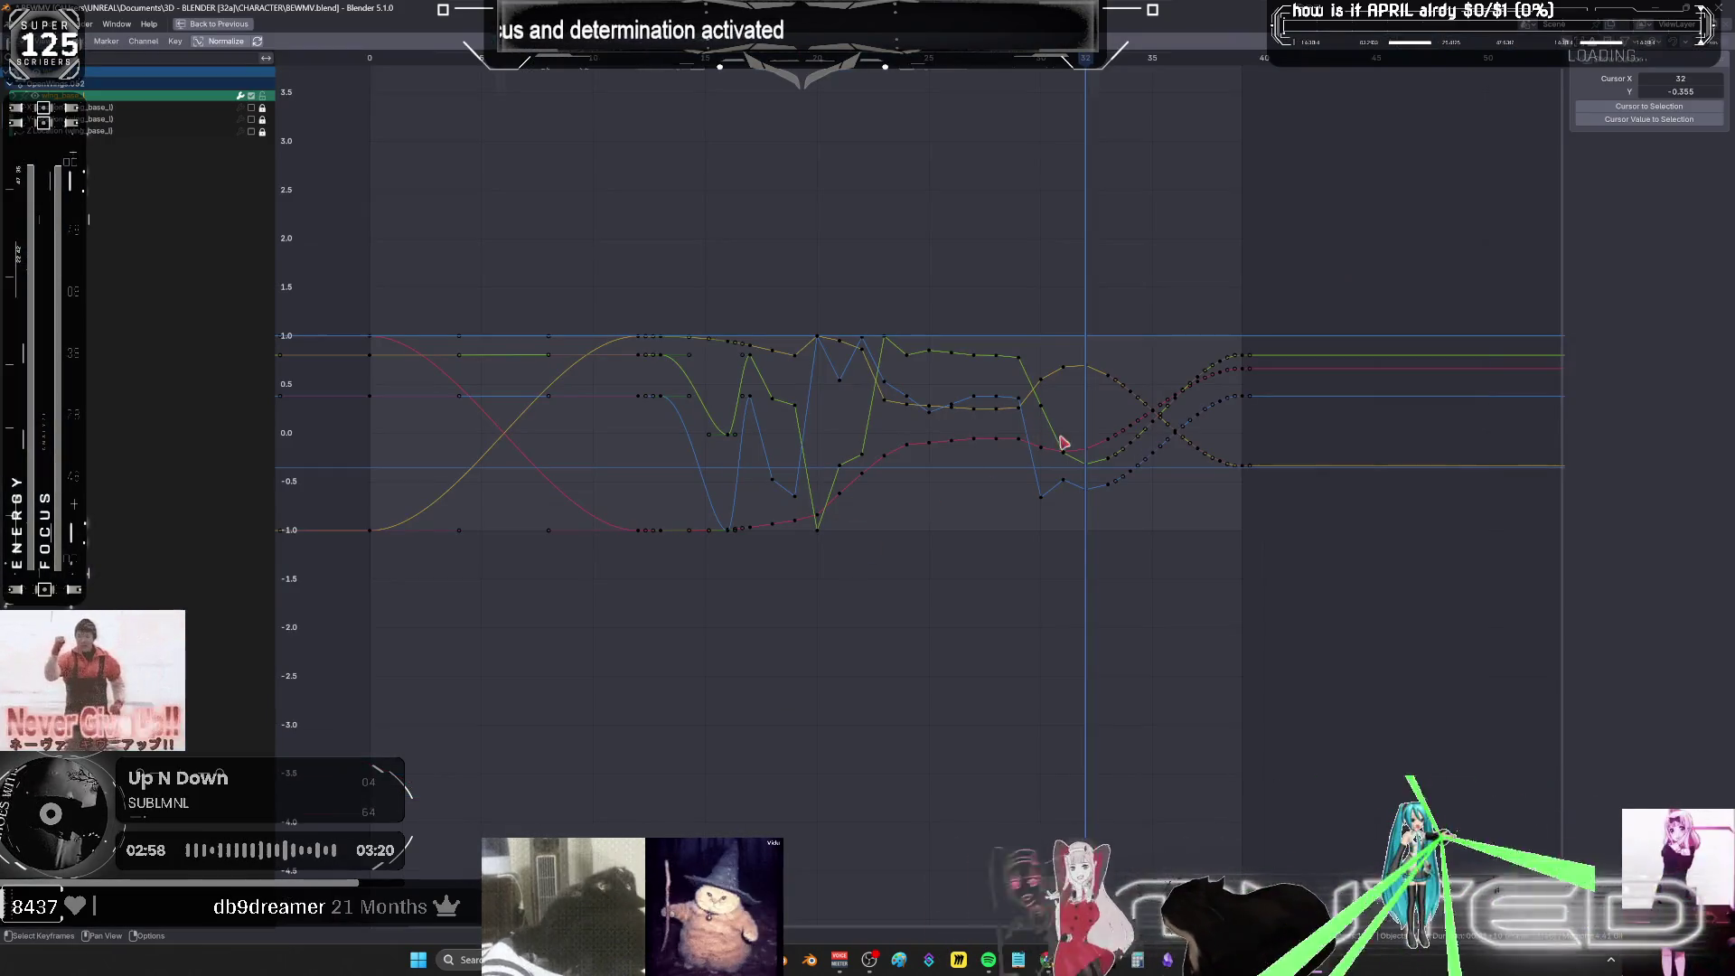
# - Give the wing keys after frame 32 smooth eased interpolation
pyautogui.moveTo(1075, 540); pyautogui.dragTo(1040, 331)
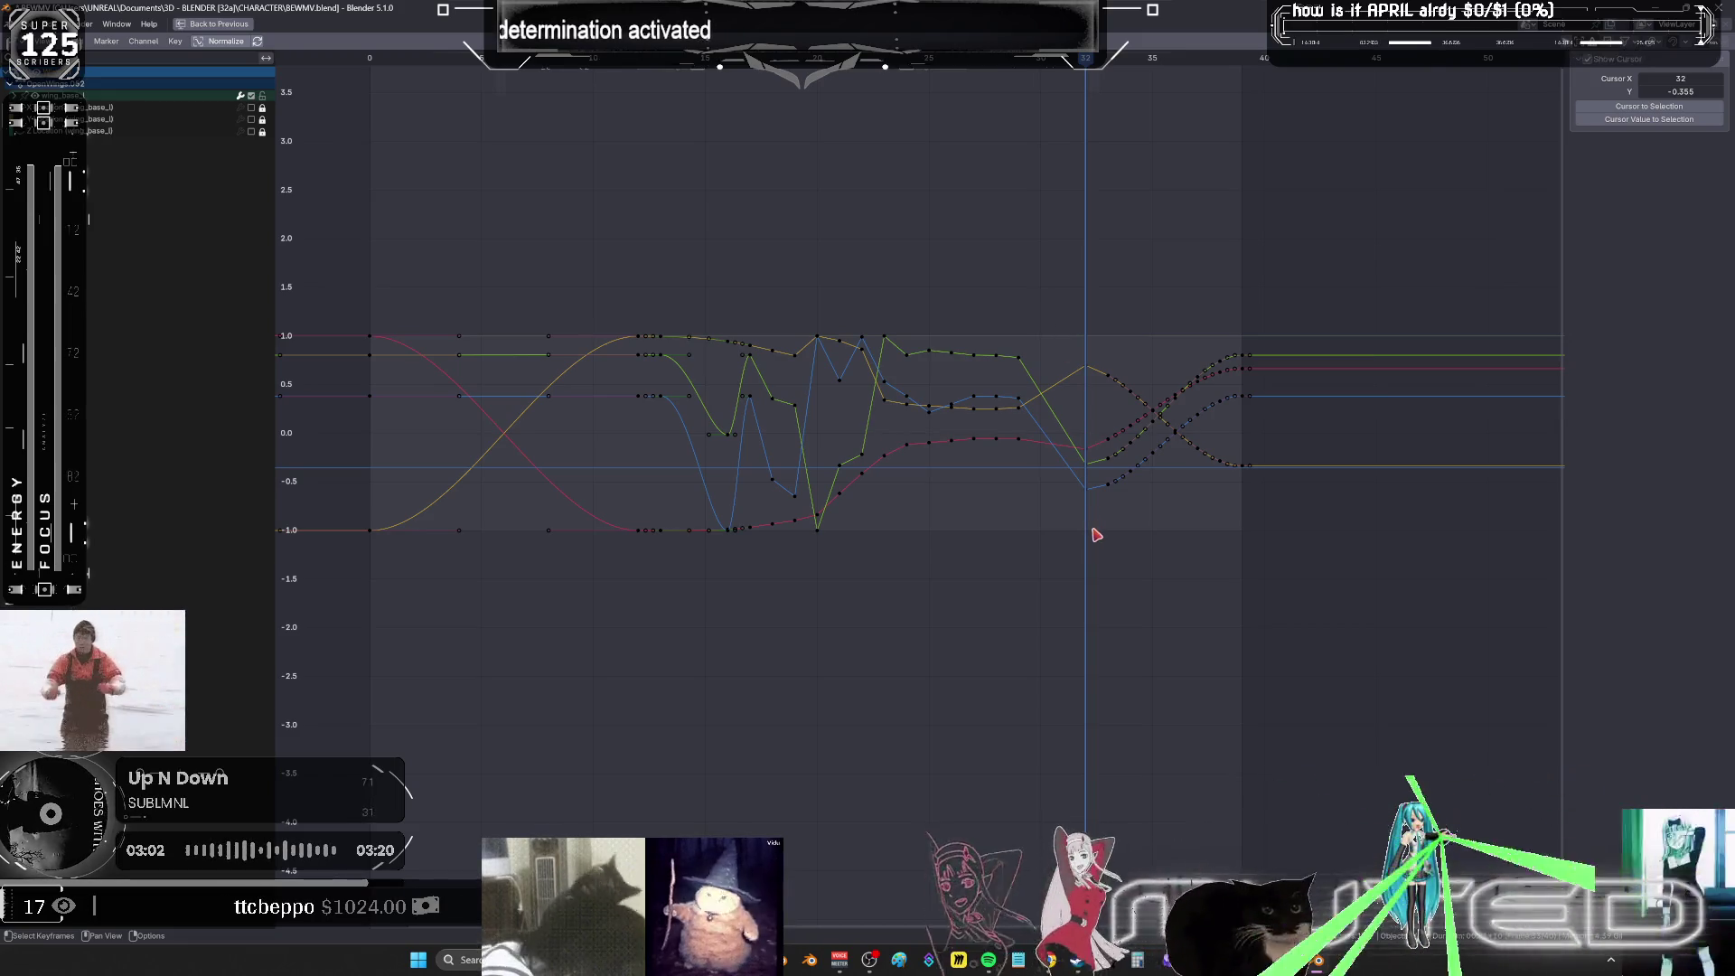
pyautogui.rightClick(1018, 355)
pyautogui.moveTo(1092, 366)
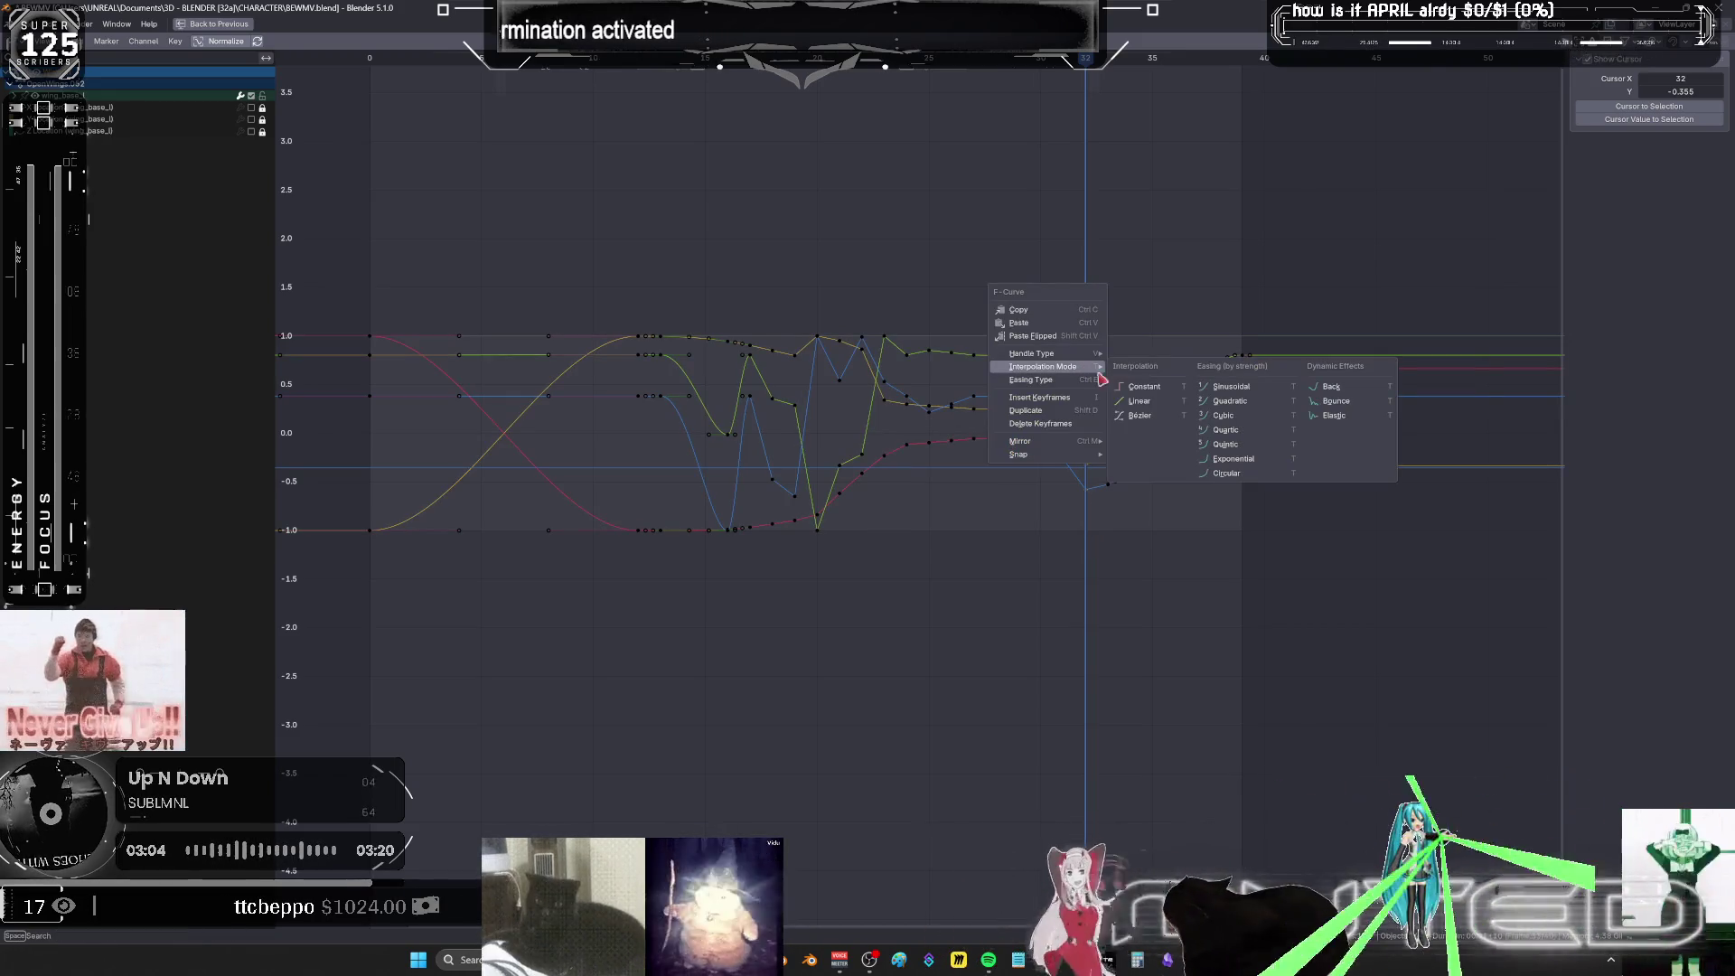
pyautogui.click(1117, 416)
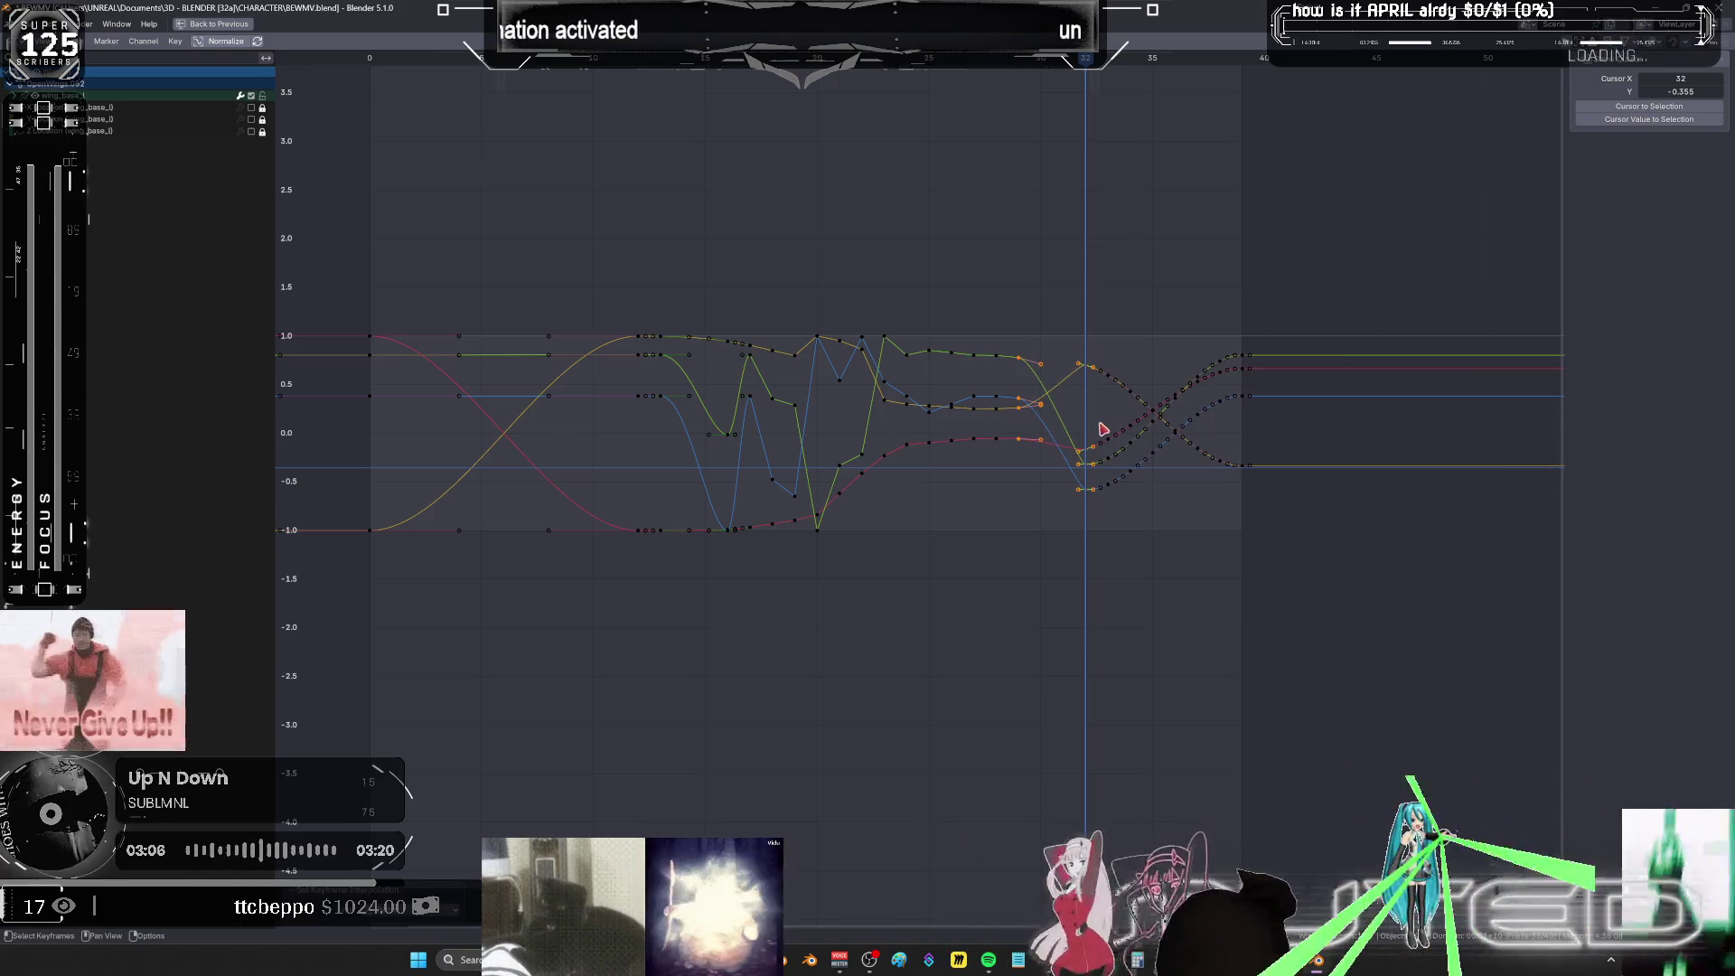
# - Shift the wing keys near frame 30 two frames earlier
pyautogui.moveTo(1071, 523); pyautogui.dragTo(1084, 335)
pyautogui.press('g')
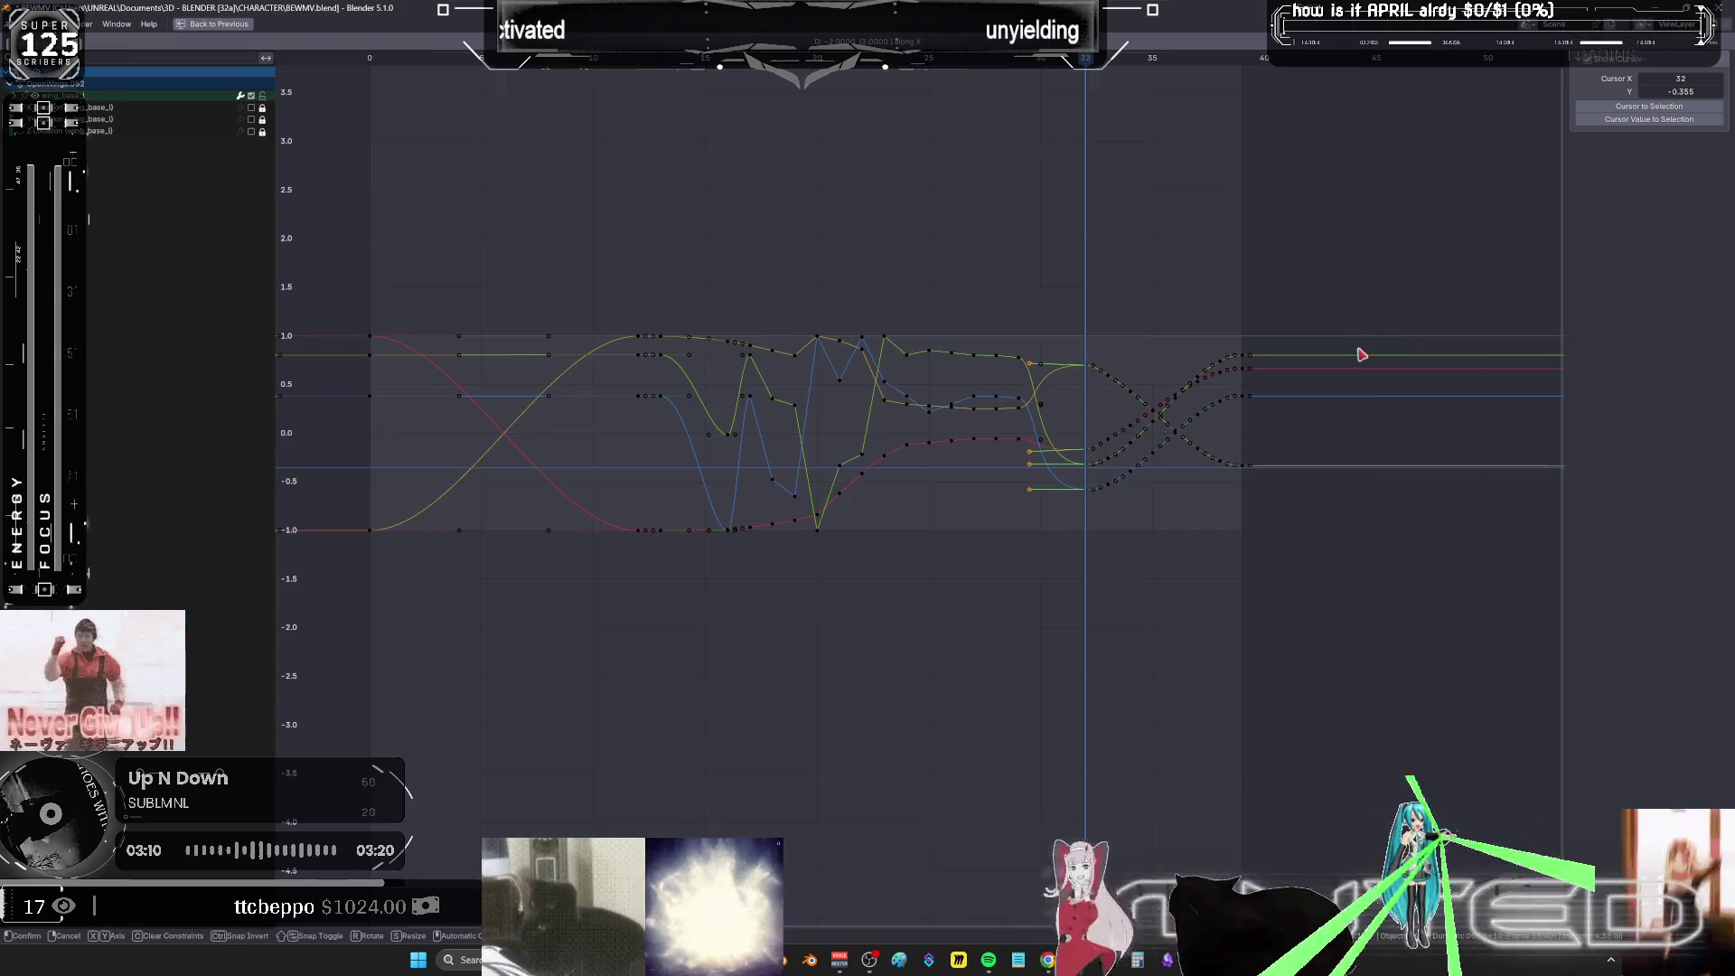
pyautogui.click(1374, 355)
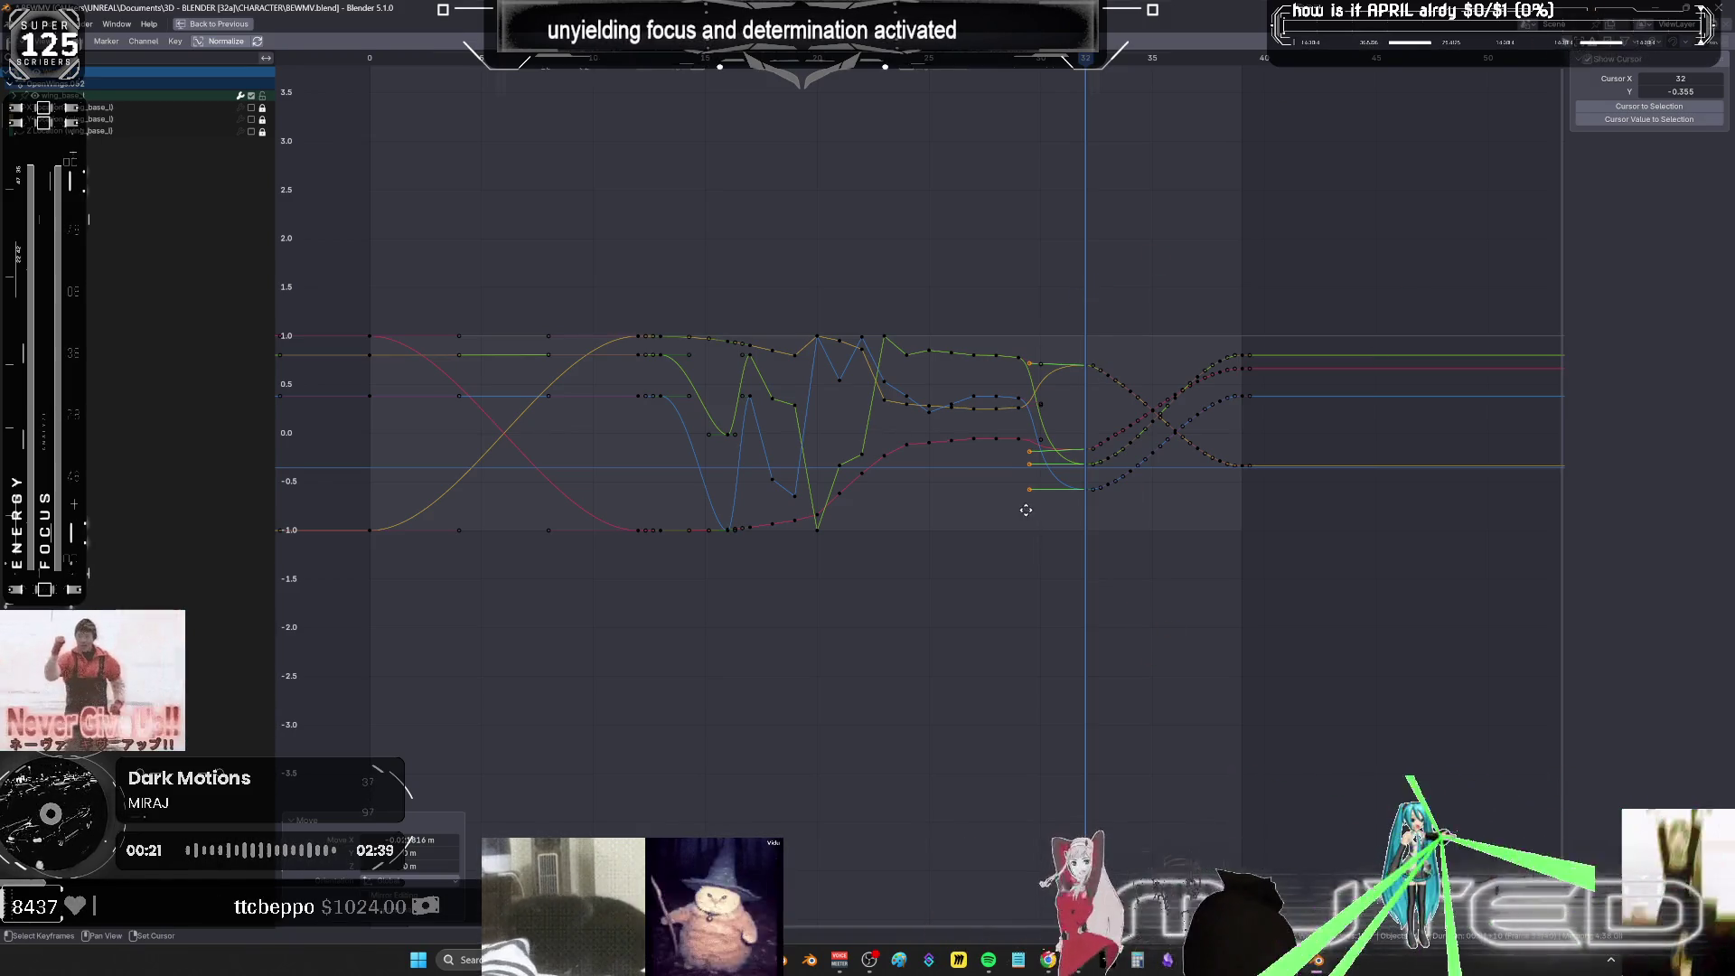
# - Check the character in front view, then set the frame-32 keys to Bézier interpolation
pyautogui.hotkey('ctrl', 'space')
pyautogui.press('KP_1')
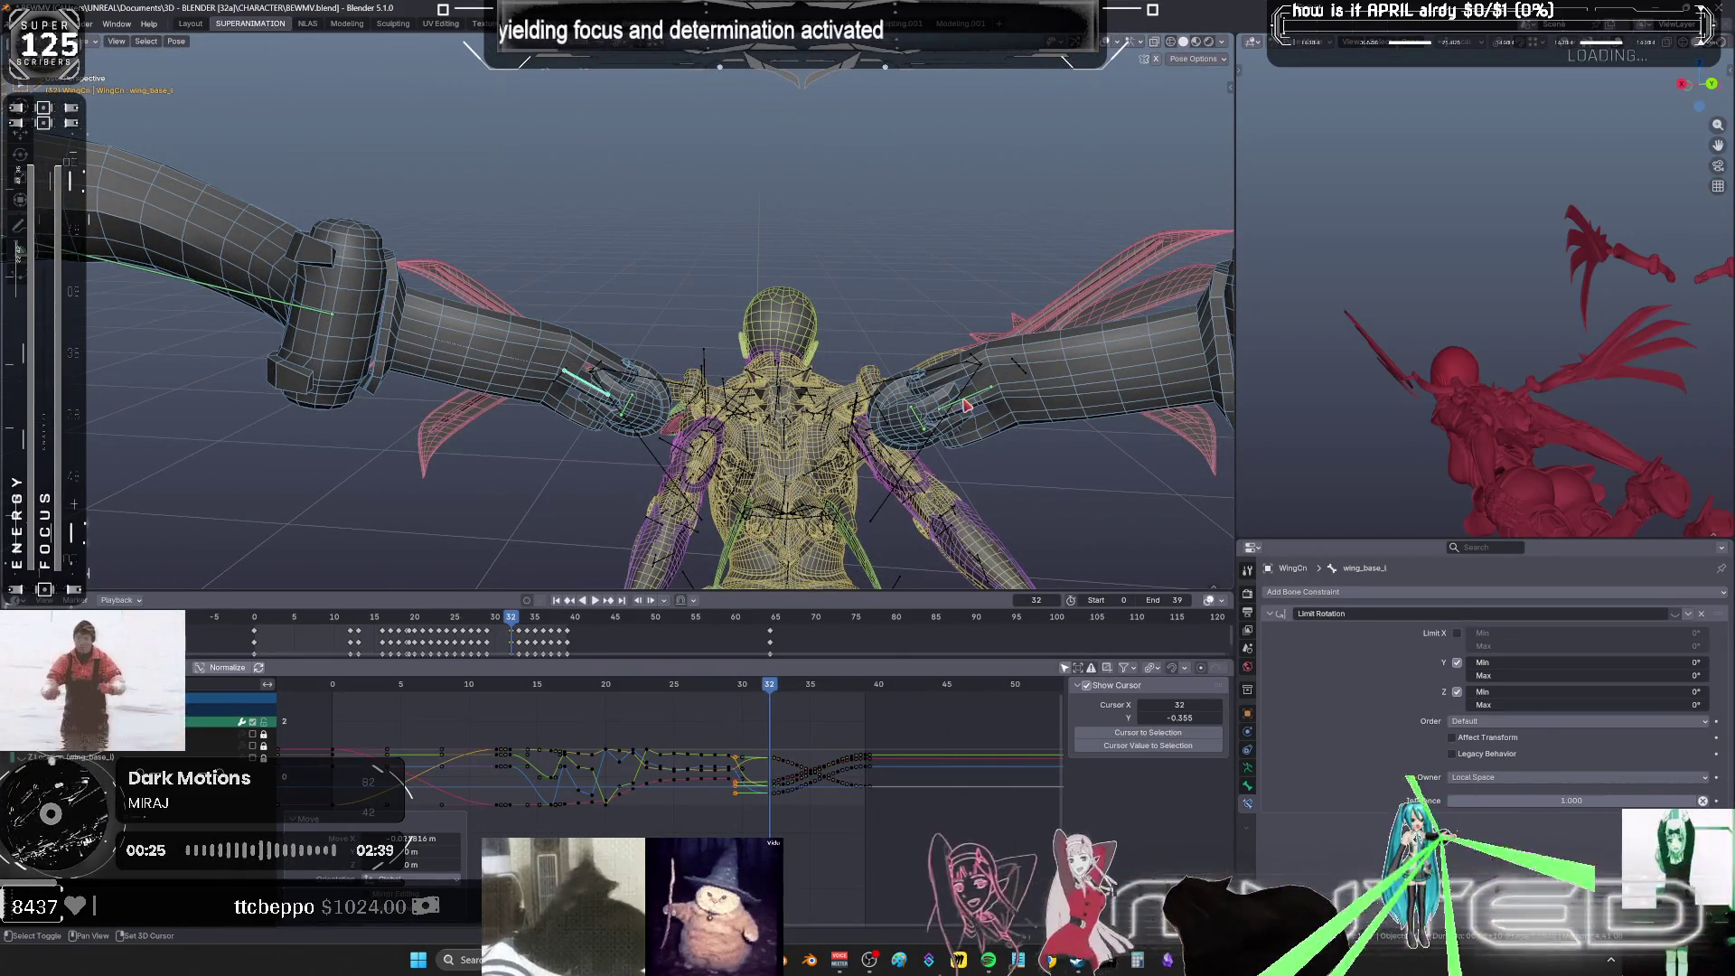
pyautogui.hotkey('ctrl', 'space')
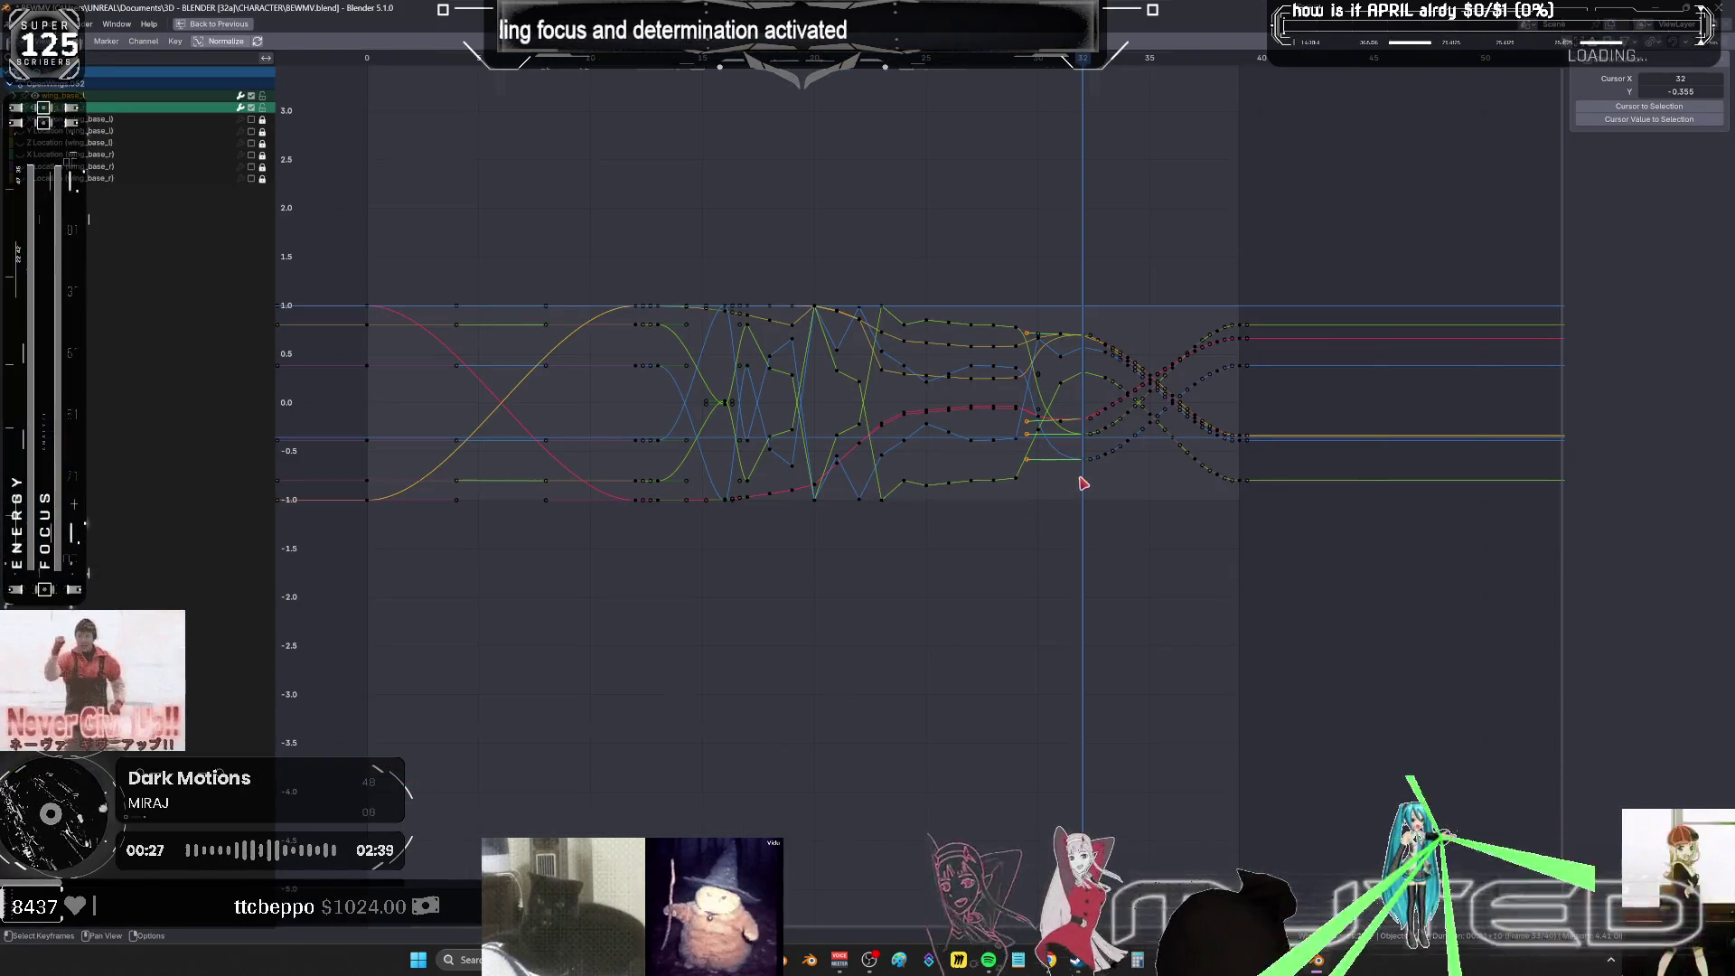
pyautogui.moveTo(1080, 310)
pyautogui.mouseDown()
pyautogui.moveTo(1051, 517)
pyautogui.moveTo(1063, 420)
pyautogui.moveTo(1019, 280)
pyautogui.mouseUp()
pyautogui.rightClick(1055, 359)
pyautogui.moveTo(1055, 359)
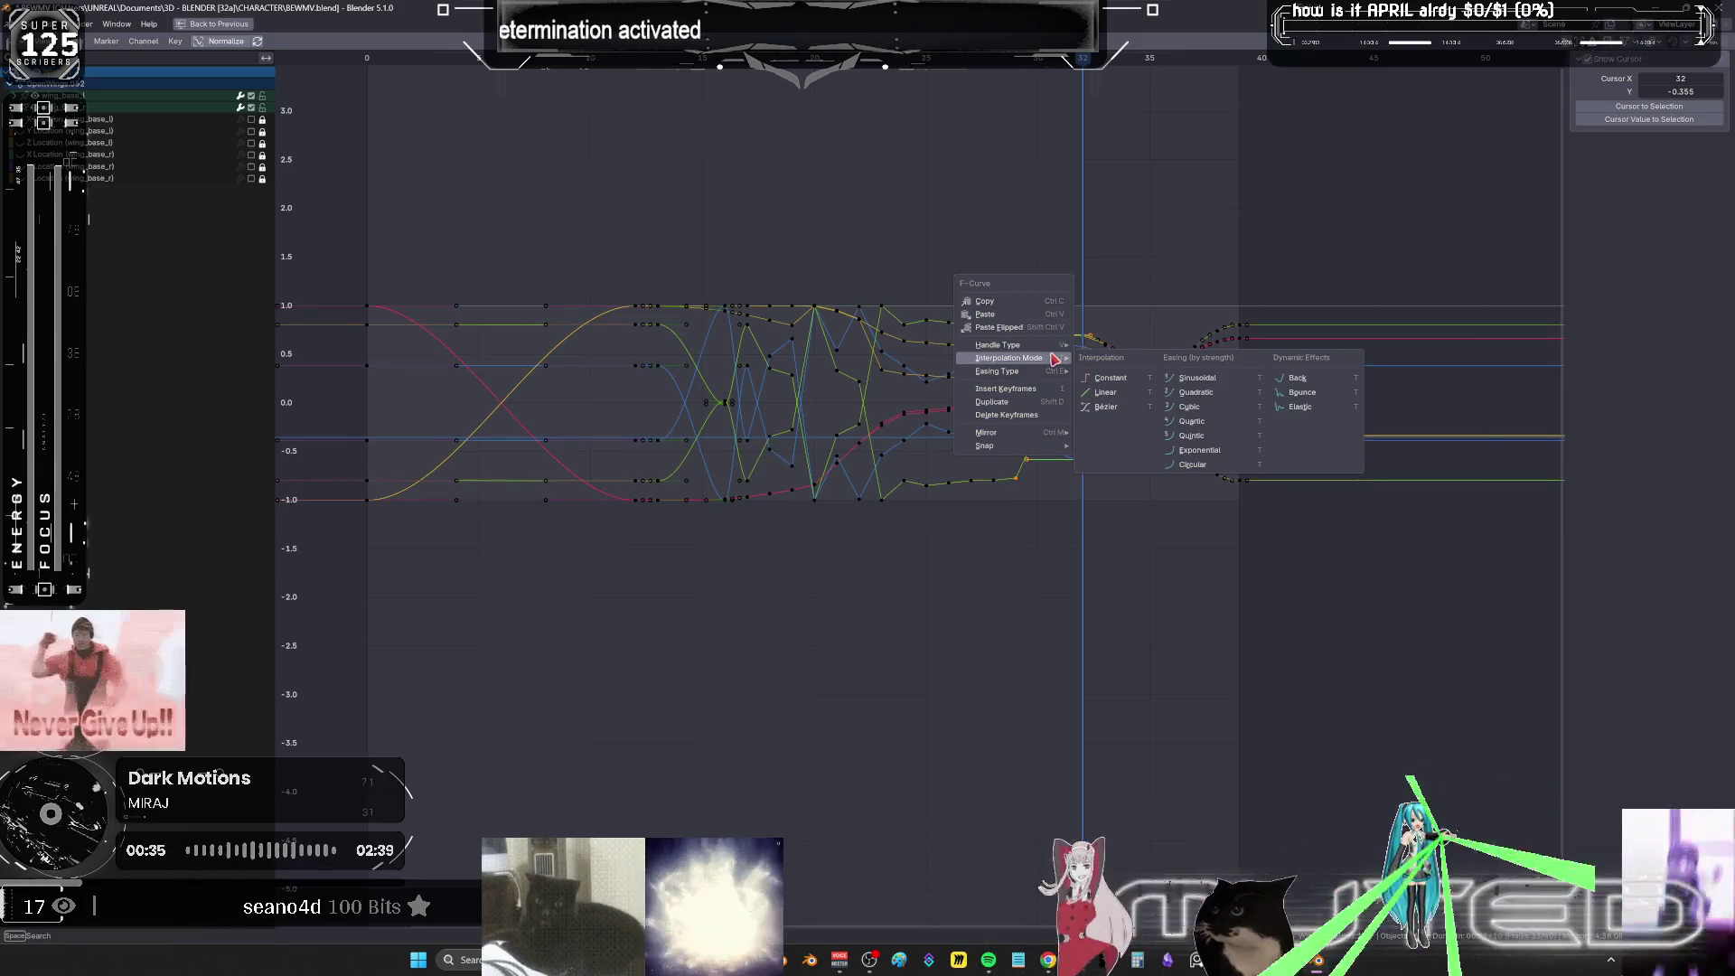
pyautogui.click(1112, 419)
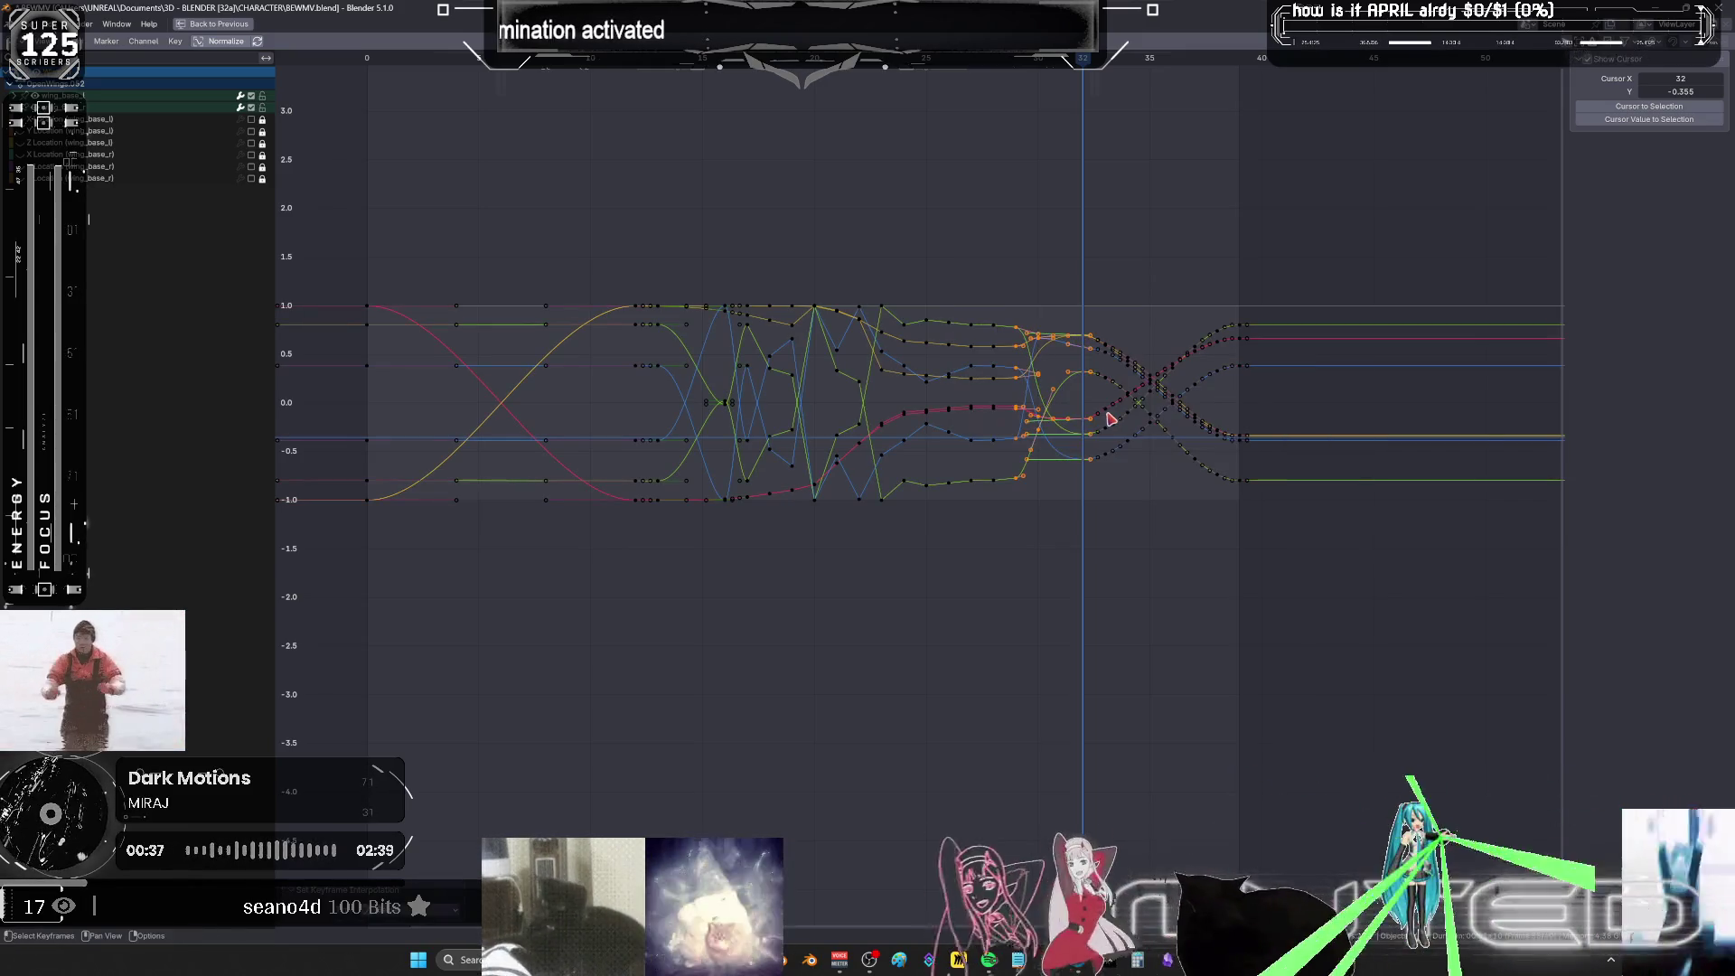
pyautogui.hotkey('ctrl', 'space')
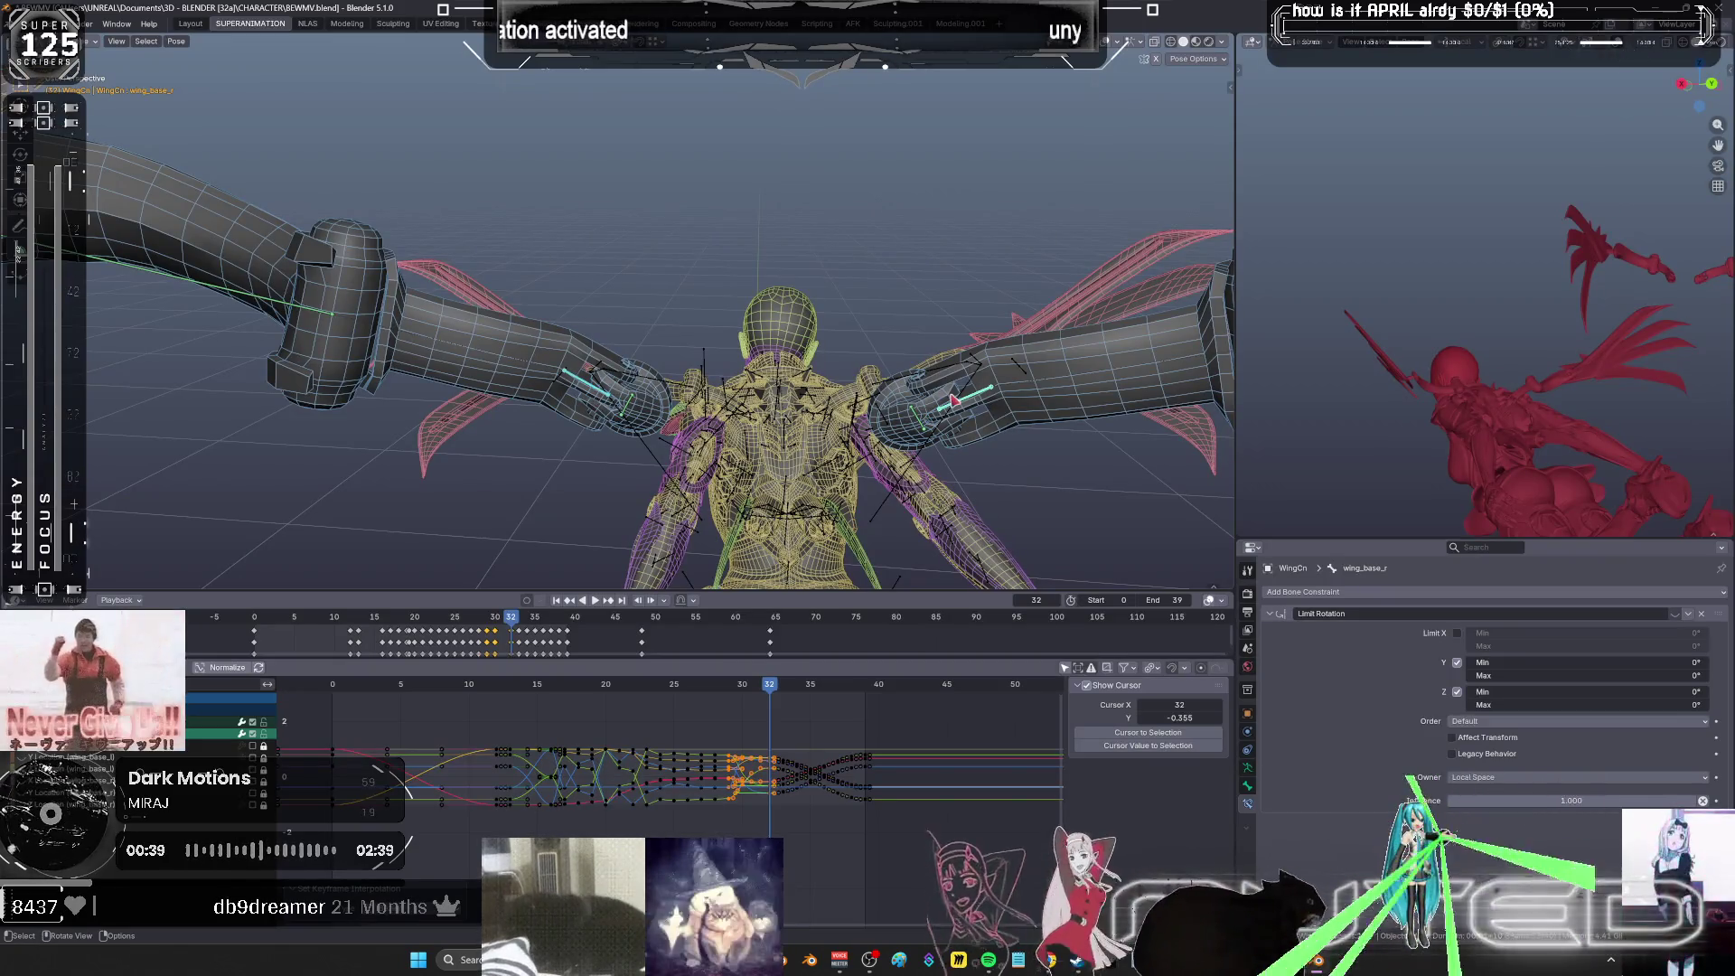
# - Select wing_base_l and scrub frames 0, 32, 1 and 8 from low rear views to check the flap
pyautogui.click(955, 400)
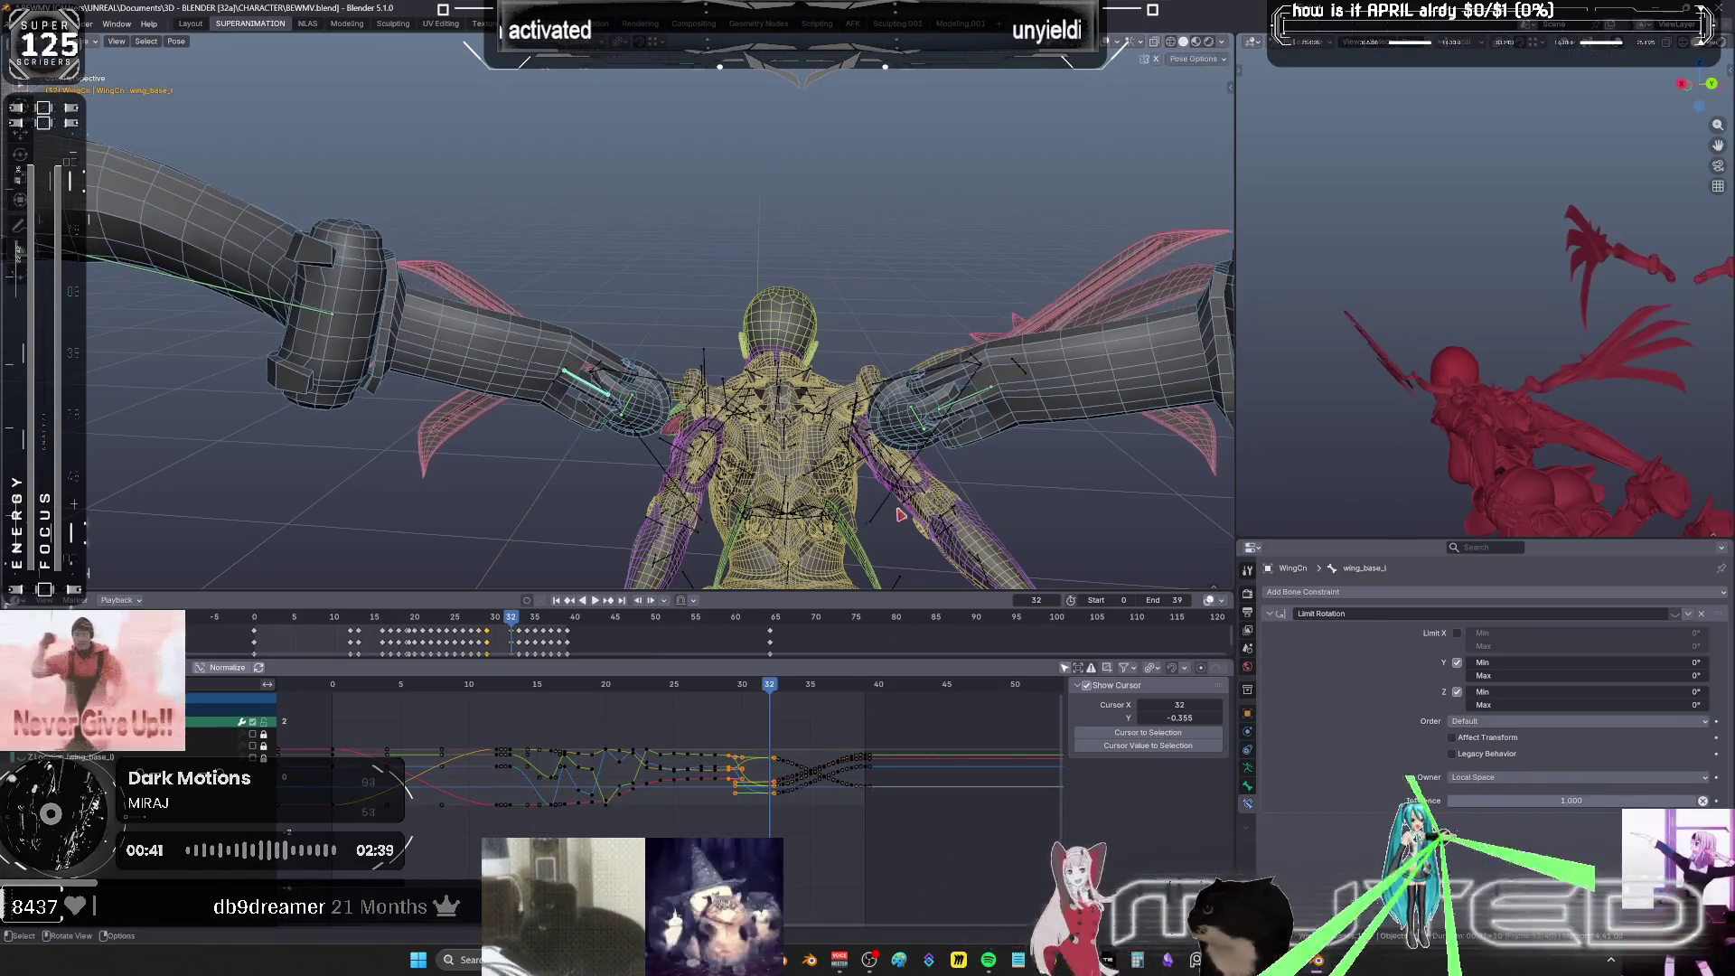
pyautogui.moveTo(901, 515)
pyautogui.mouseDown(button='middle')
pyautogui.moveTo(823, 523)
pyautogui.moveTo(858, 470)
pyautogui.mouseUp(button='middle')
pyautogui.hotkey('shift', 'alt', 'z')
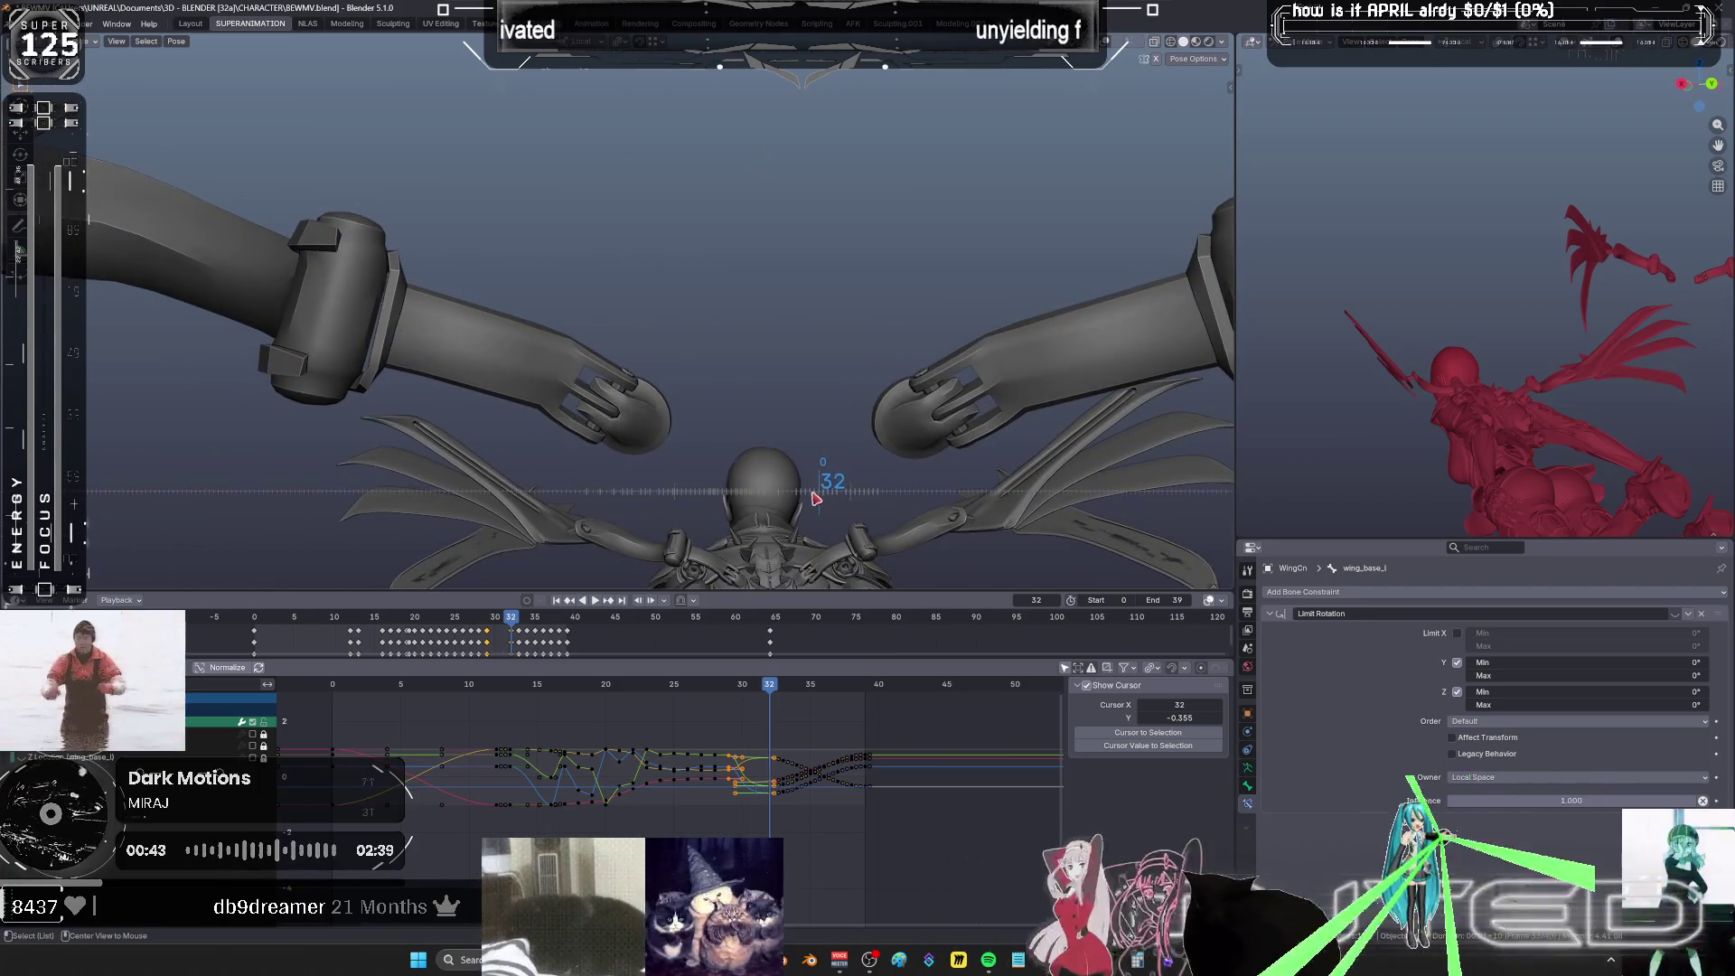
pyautogui.moveTo(816, 498)
pyautogui.mouseDown()
pyautogui.moveTo(656, 478)
pyautogui.moveTo(758, 470)
pyautogui.moveTo(863, 535)
pyautogui.moveTo(805, 543)
pyautogui.mouseUp()
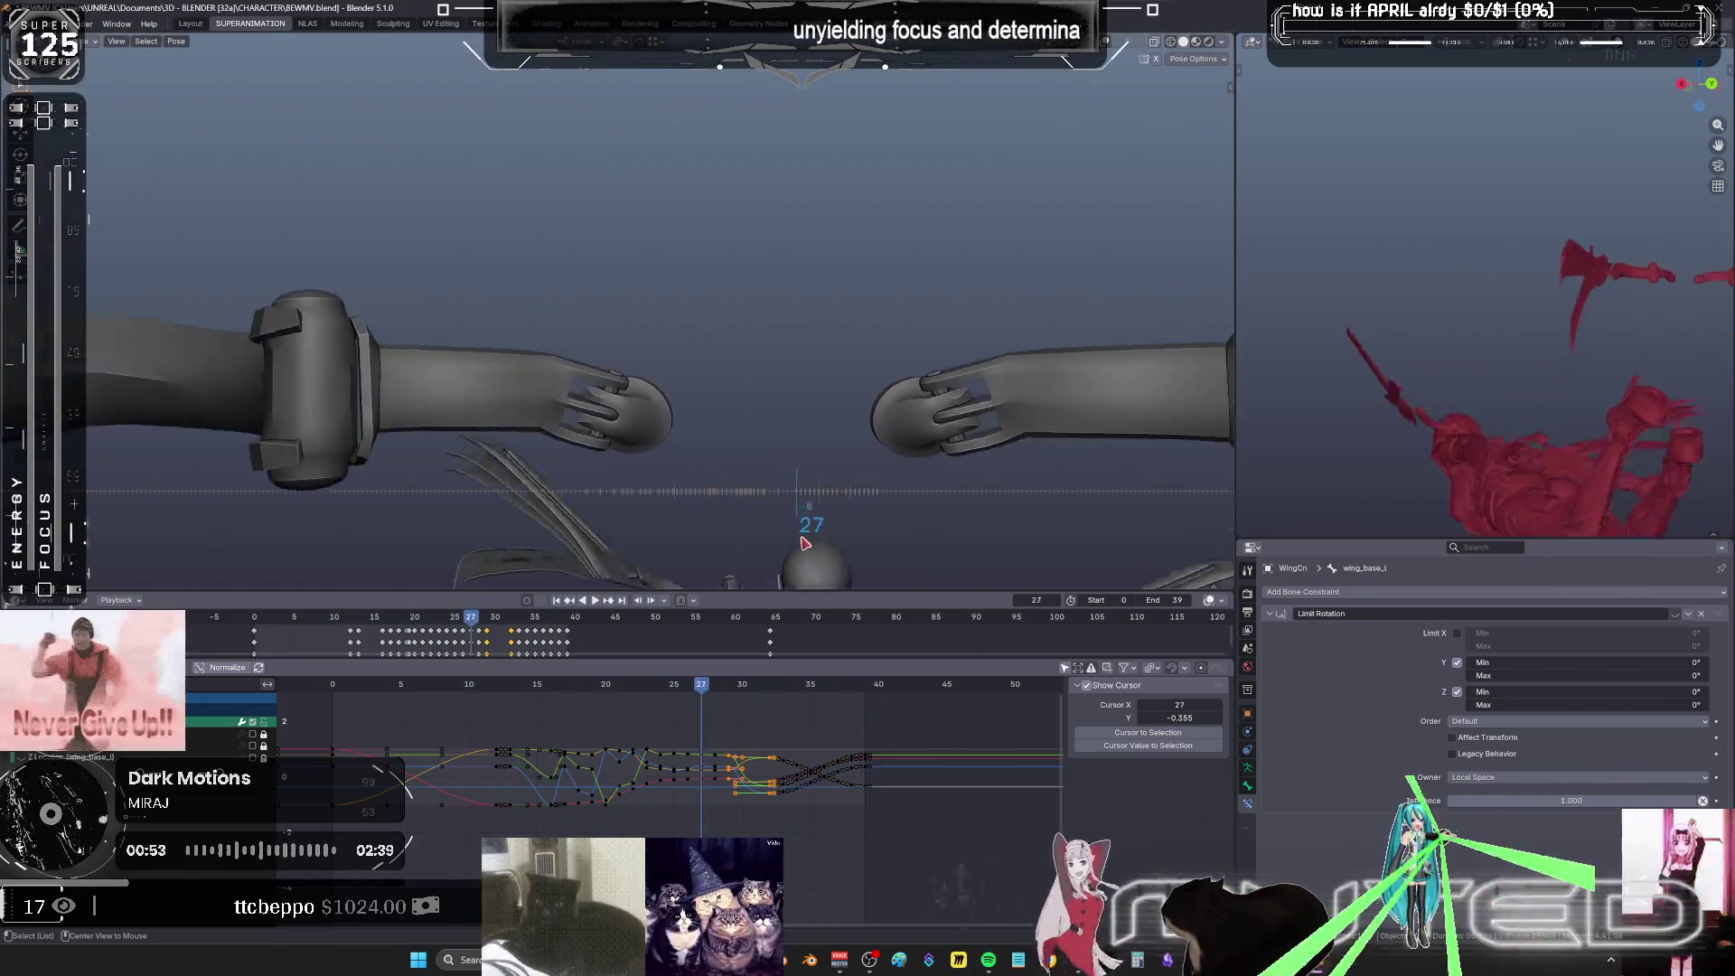
pyautogui.moveTo(805, 543)
pyautogui.mouseDown(button='middle')
pyautogui.moveTo(880, 491)
pyautogui.moveTo(684, 318)
pyautogui.moveTo(930, 318)
pyautogui.mouseUp(button='middle')
pyautogui.moveTo(930, 317); pyautogui.dragTo(799, 347)
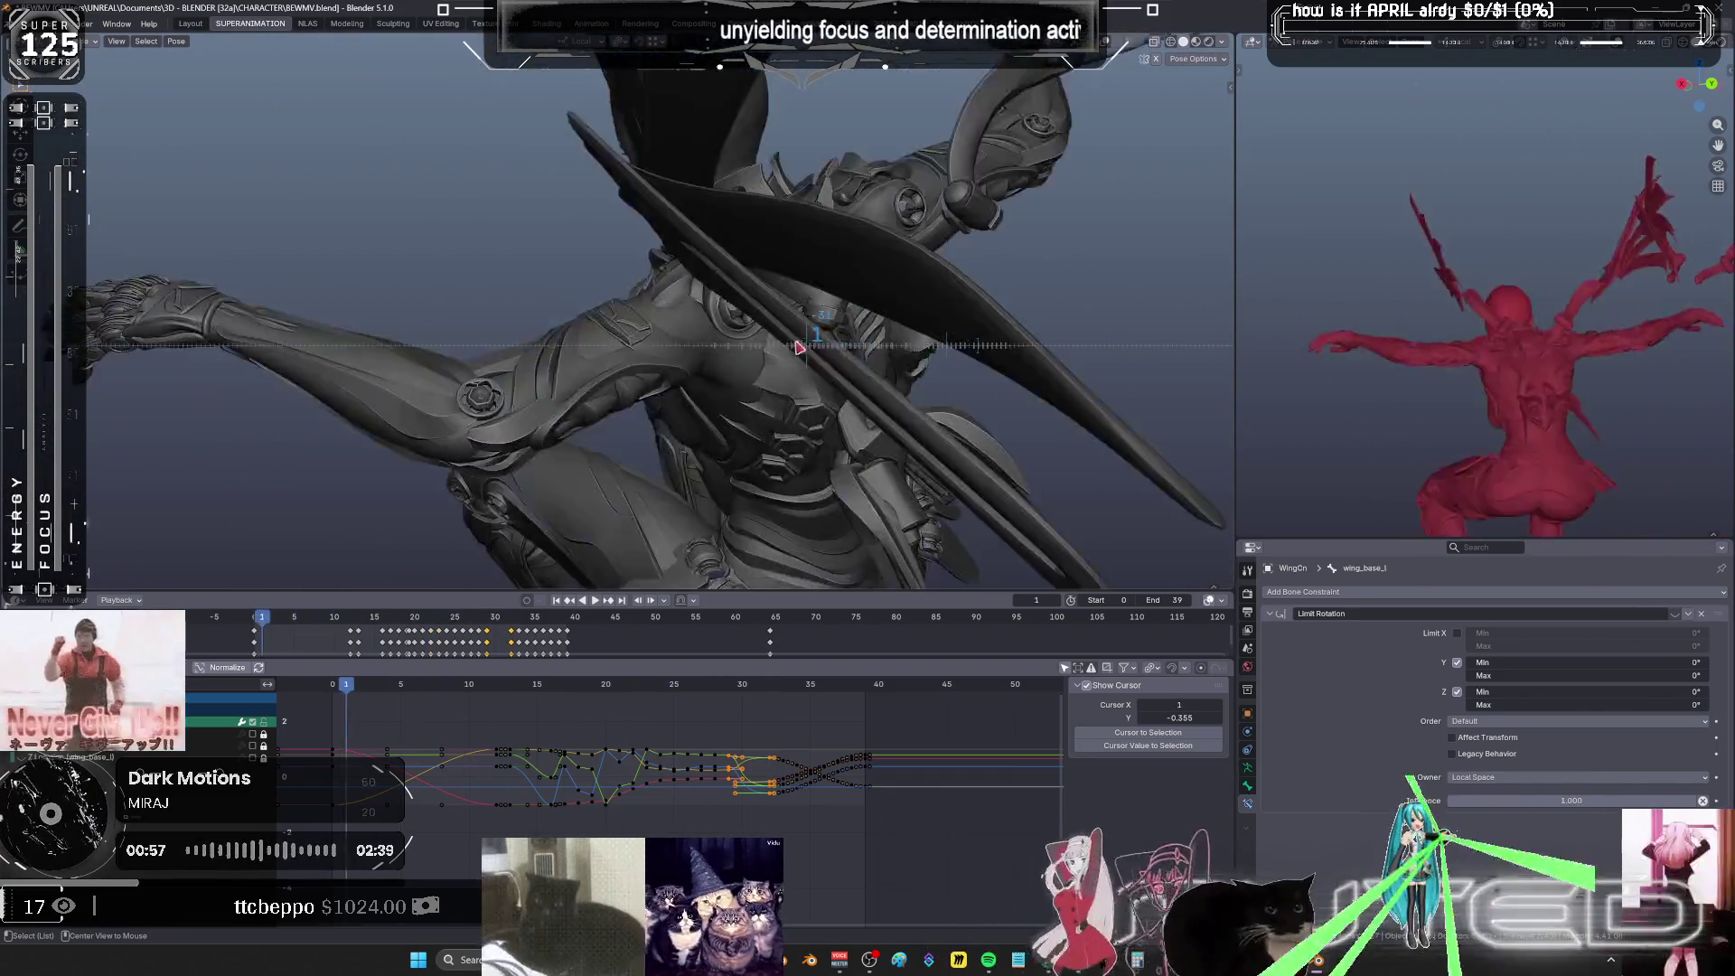
pyautogui.moveTo(799, 347); pyautogui.dragTo(760, 475, button='middle')
pyautogui.moveTo(760, 474); pyautogui.dragTo(789, 478)
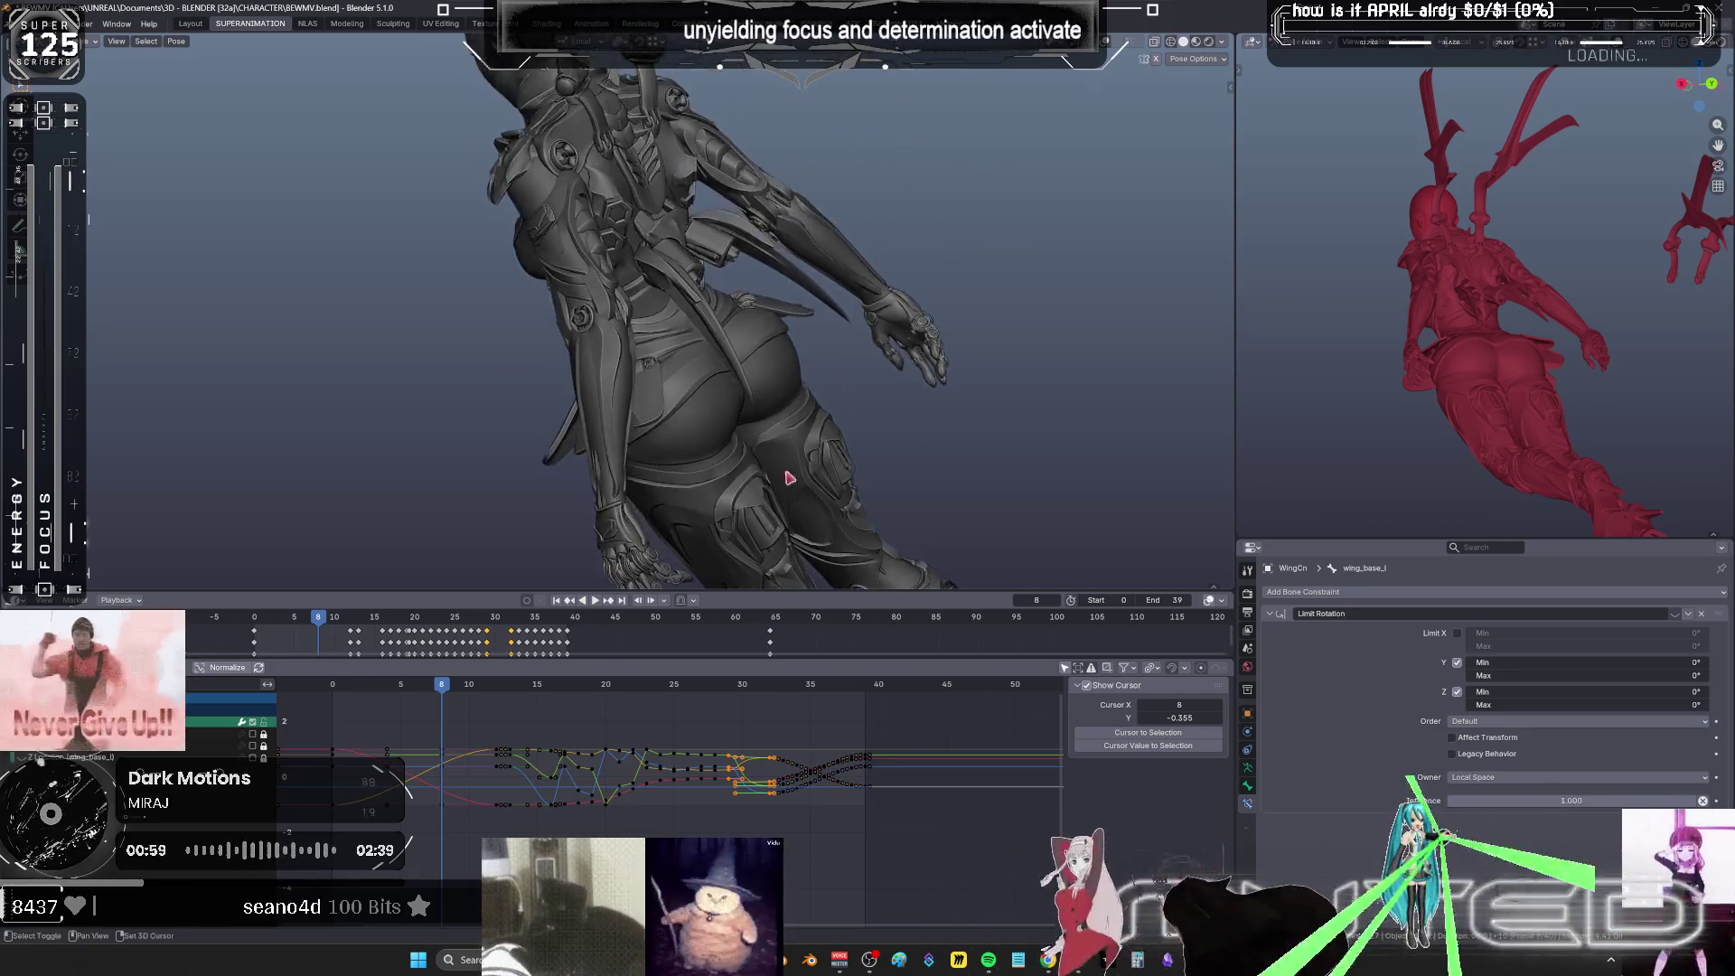
# - Maximize the 3D view, orbit the character, and show it in wireframe with overlays
pyautogui.scroll(-3, 789, 478)
pyautogui.hotkey('ctrl', 'space')
pyautogui.moveTo(940, 399)
pyautogui.mouseDown(button='middle')
pyautogui.moveTo(813, 401)
pyautogui.moveTo(919, 376)
pyautogui.moveTo(860, 395)
pyautogui.moveTo(893, 426)
pyautogui.moveTo(940, 407)
pyautogui.moveTo(904, 488)
pyautogui.moveTo(948, 466)
pyautogui.moveTo(1034, 486)
pyautogui.moveTo(990, 488)
pyautogui.moveTo(987, 514)
pyautogui.moveTo(1045, 523)
pyautogui.moveTo(1287, 378)
pyautogui.mouseUp(button='middle')
pyautogui.hotkey('shift', 'z')
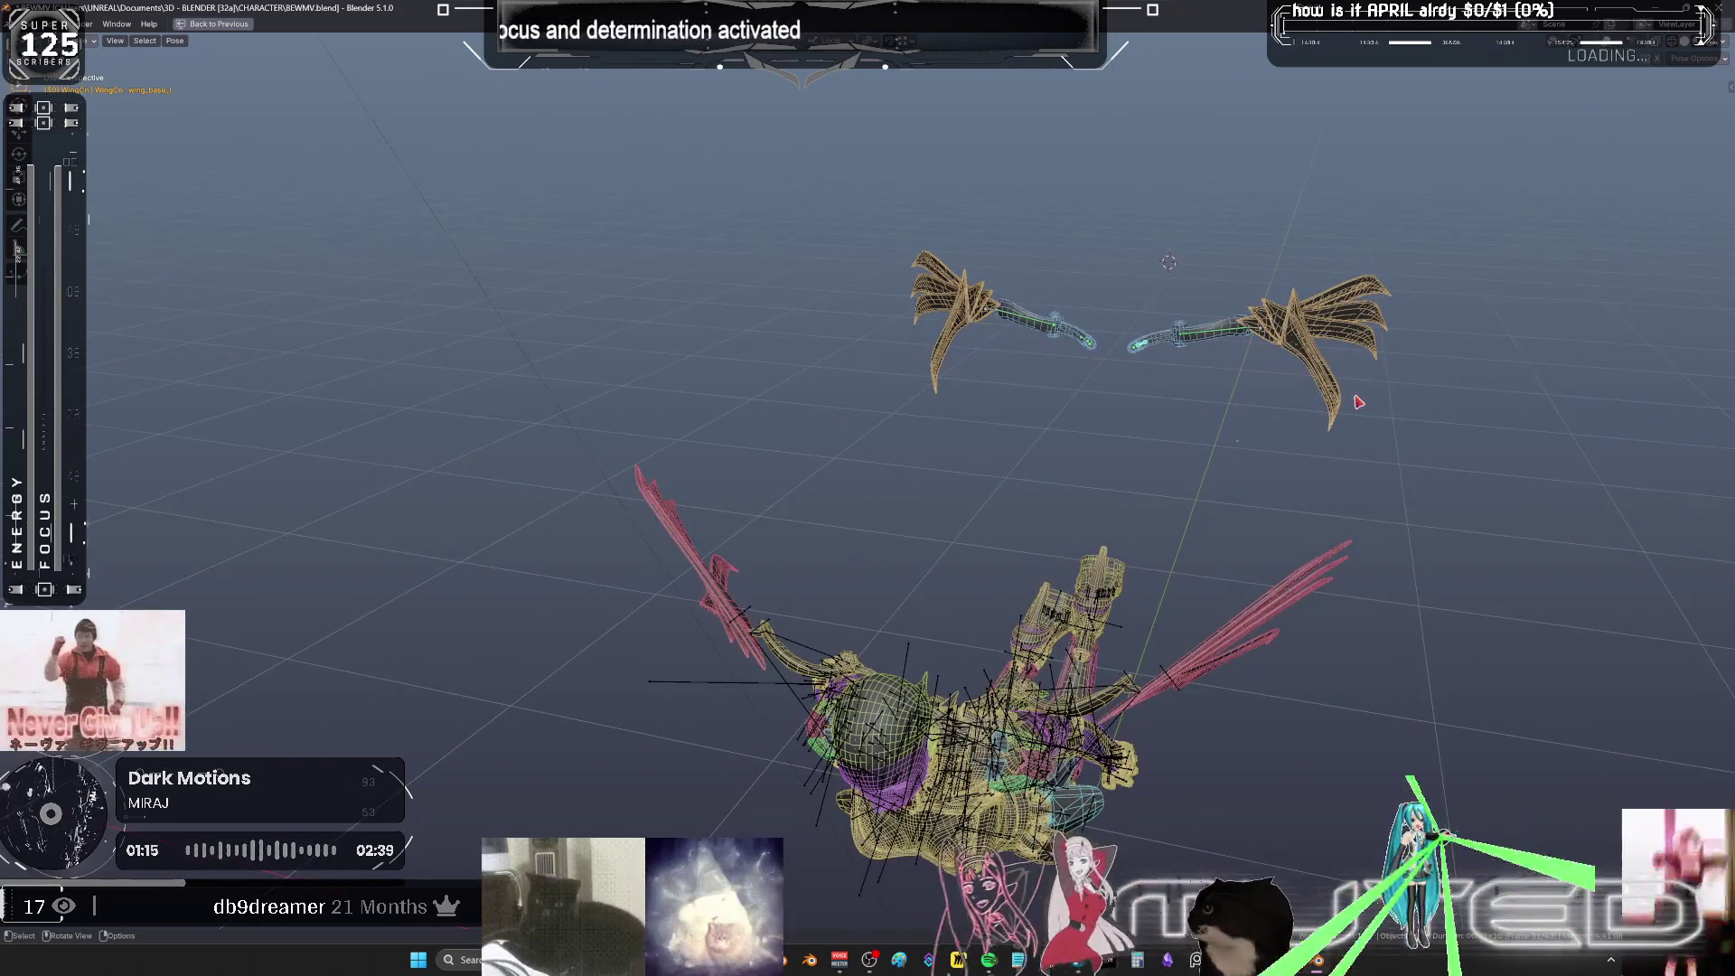
# - Select both wings' bones and delete their keyframes at frame 30
pyautogui.moveTo(1343, 396); pyautogui.dragTo(863, 225)
pyautogui.hotkey('ctrl', 'space')
pyautogui.hotkey('ctrl', 'space')
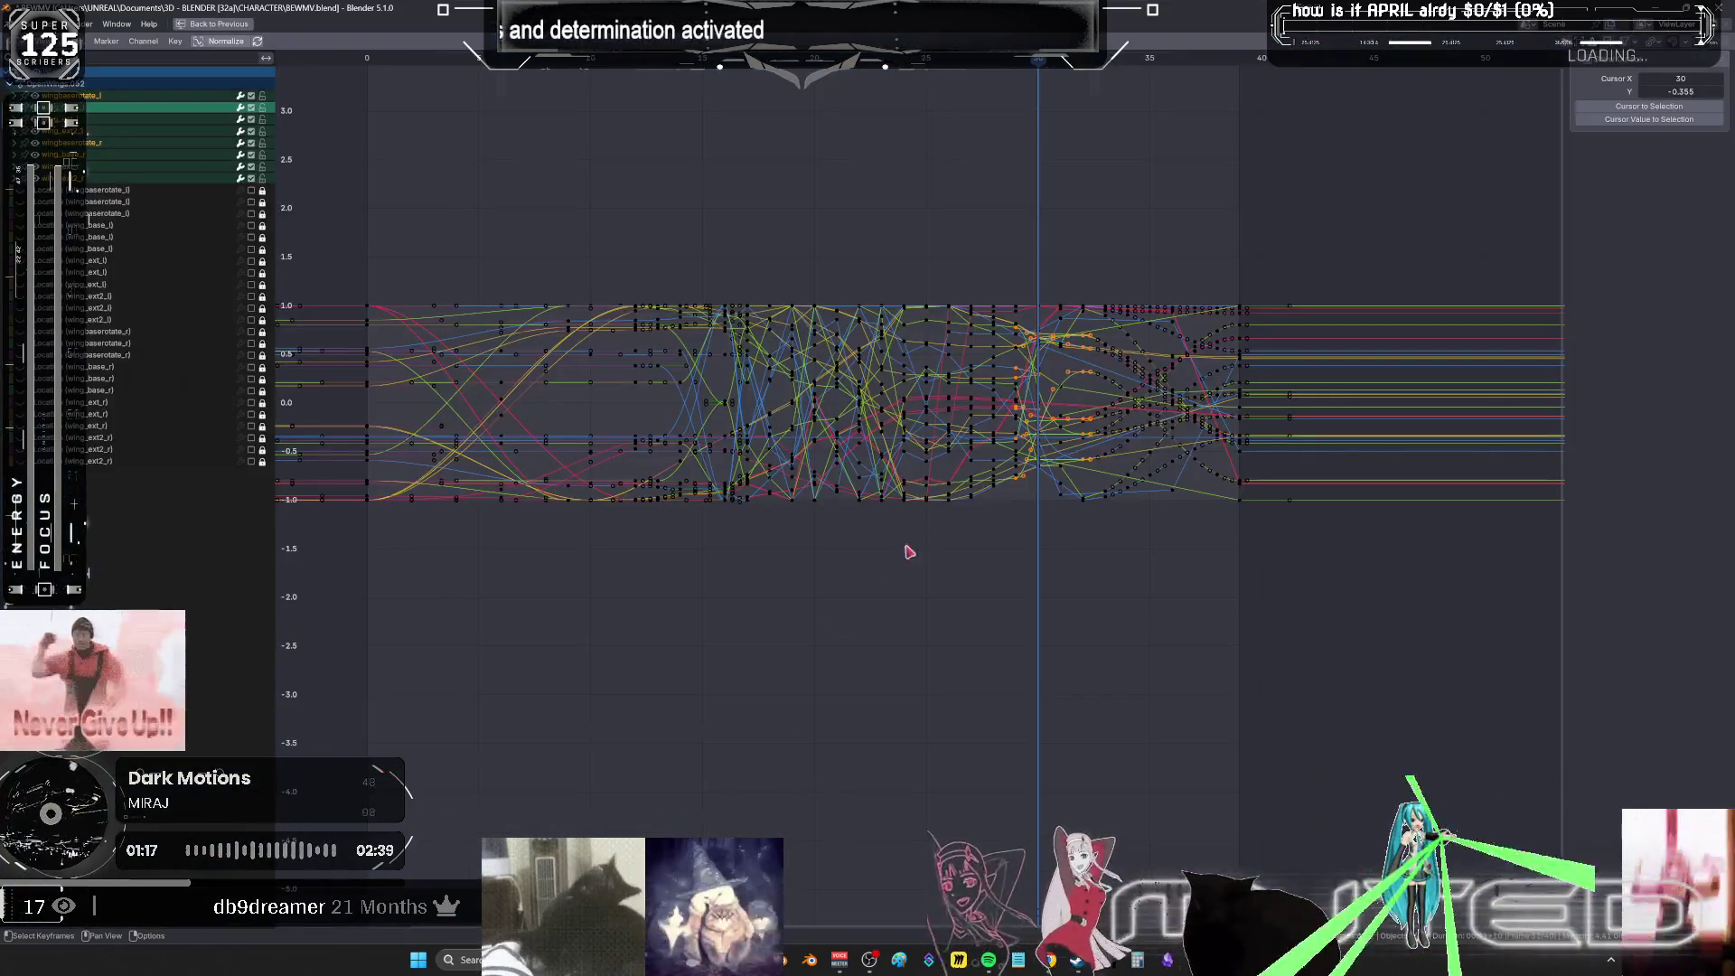
pyautogui.moveTo(1146, 398)
pyautogui.keyDown('ctrl'); pyautogui.mouseDown(button='middle')
pyautogui.moveTo(1189, 379)
pyautogui.moveTo(1172, 600)
pyautogui.moveTo(1180, 577)
pyautogui.mouseUp(button='middle'); pyautogui.keyUp('ctrl')
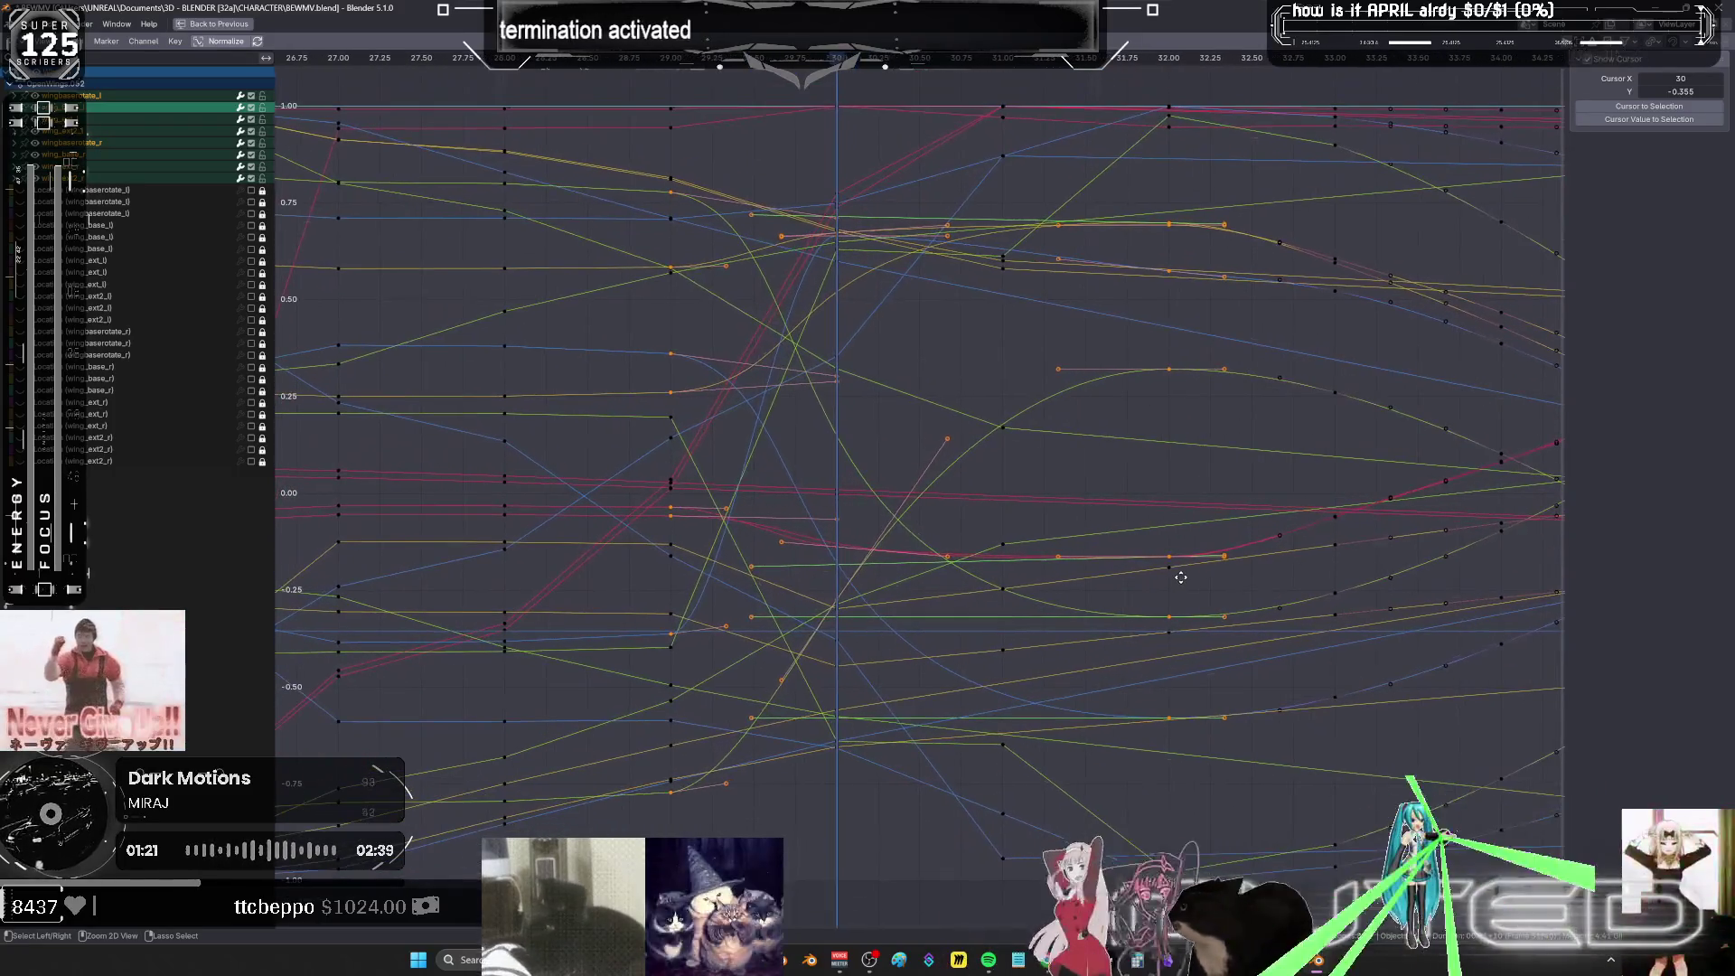
pyautogui.moveTo(869, 777)
pyautogui.mouseDown()
pyautogui.moveTo(813, 302)
pyautogui.moveTo(821, 90)
pyautogui.mouseUp()
pyautogui.press('Delete')
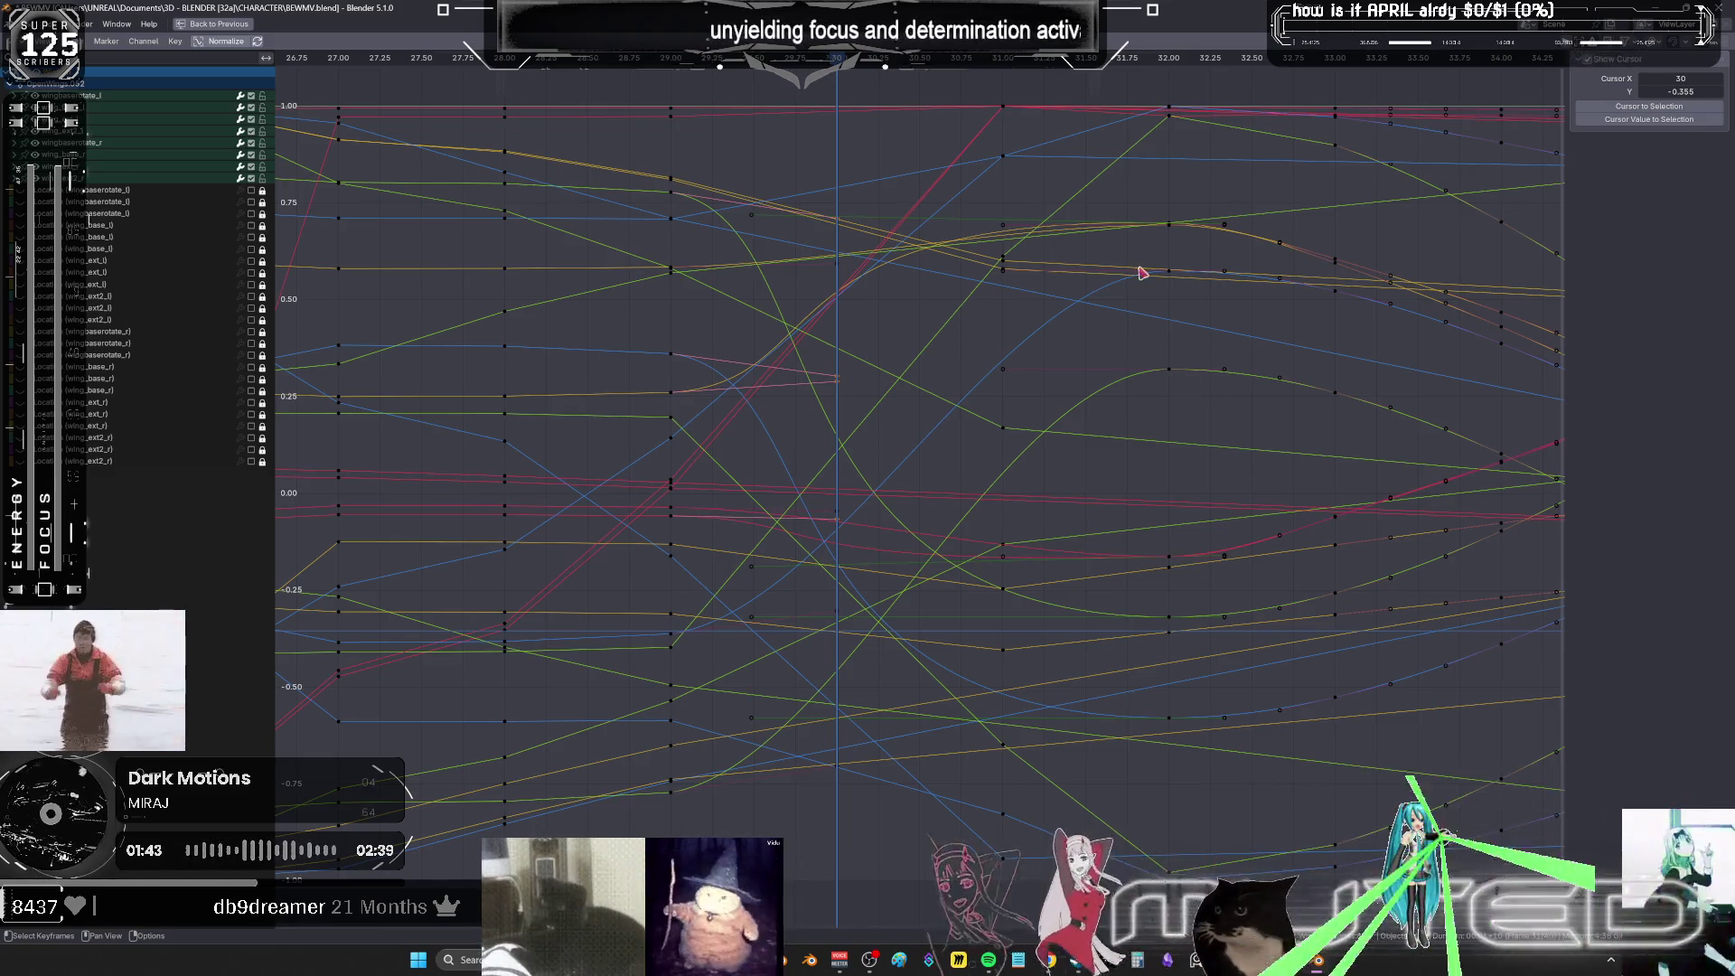
# - Give the keys between frames 29 and 32 Cubic interpolation with Ease Out easing
pyautogui.moveTo(1046, 409)
pyautogui.keyDown('alt'); pyautogui.mouseDown()
pyautogui.moveTo(941, 411)
pyautogui.moveTo(958, 416)
pyautogui.mouseUp(); pyautogui.keyUp('alt')
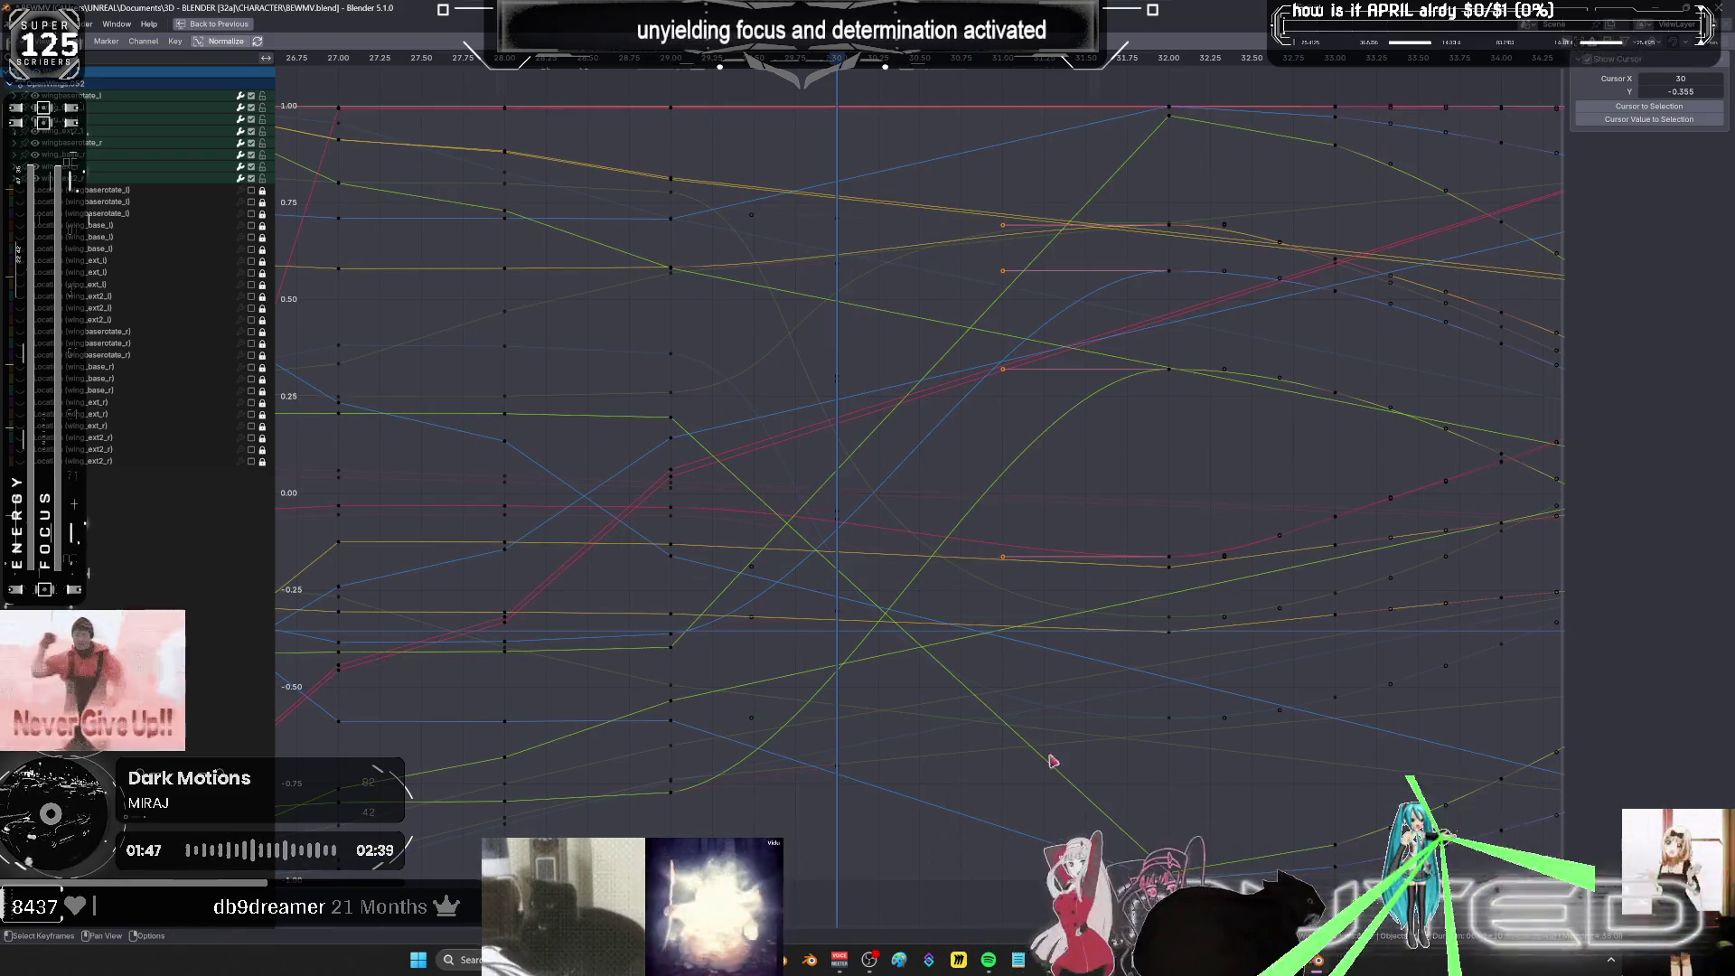
pyautogui.moveTo(1198, 818)
pyautogui.keyDown('alt'); pyautogui.mouseDown()
pyautogui.moveTo(704, 176)
pyautogui.moveTo(661, 181)
pyautogui.moveTo(676, 187)
pyautogui.mouseUp(); pyautogui.keyUp('alt')
pyautogui.rightClick(675, 187)
pyautogui.moveTo(676, 183)
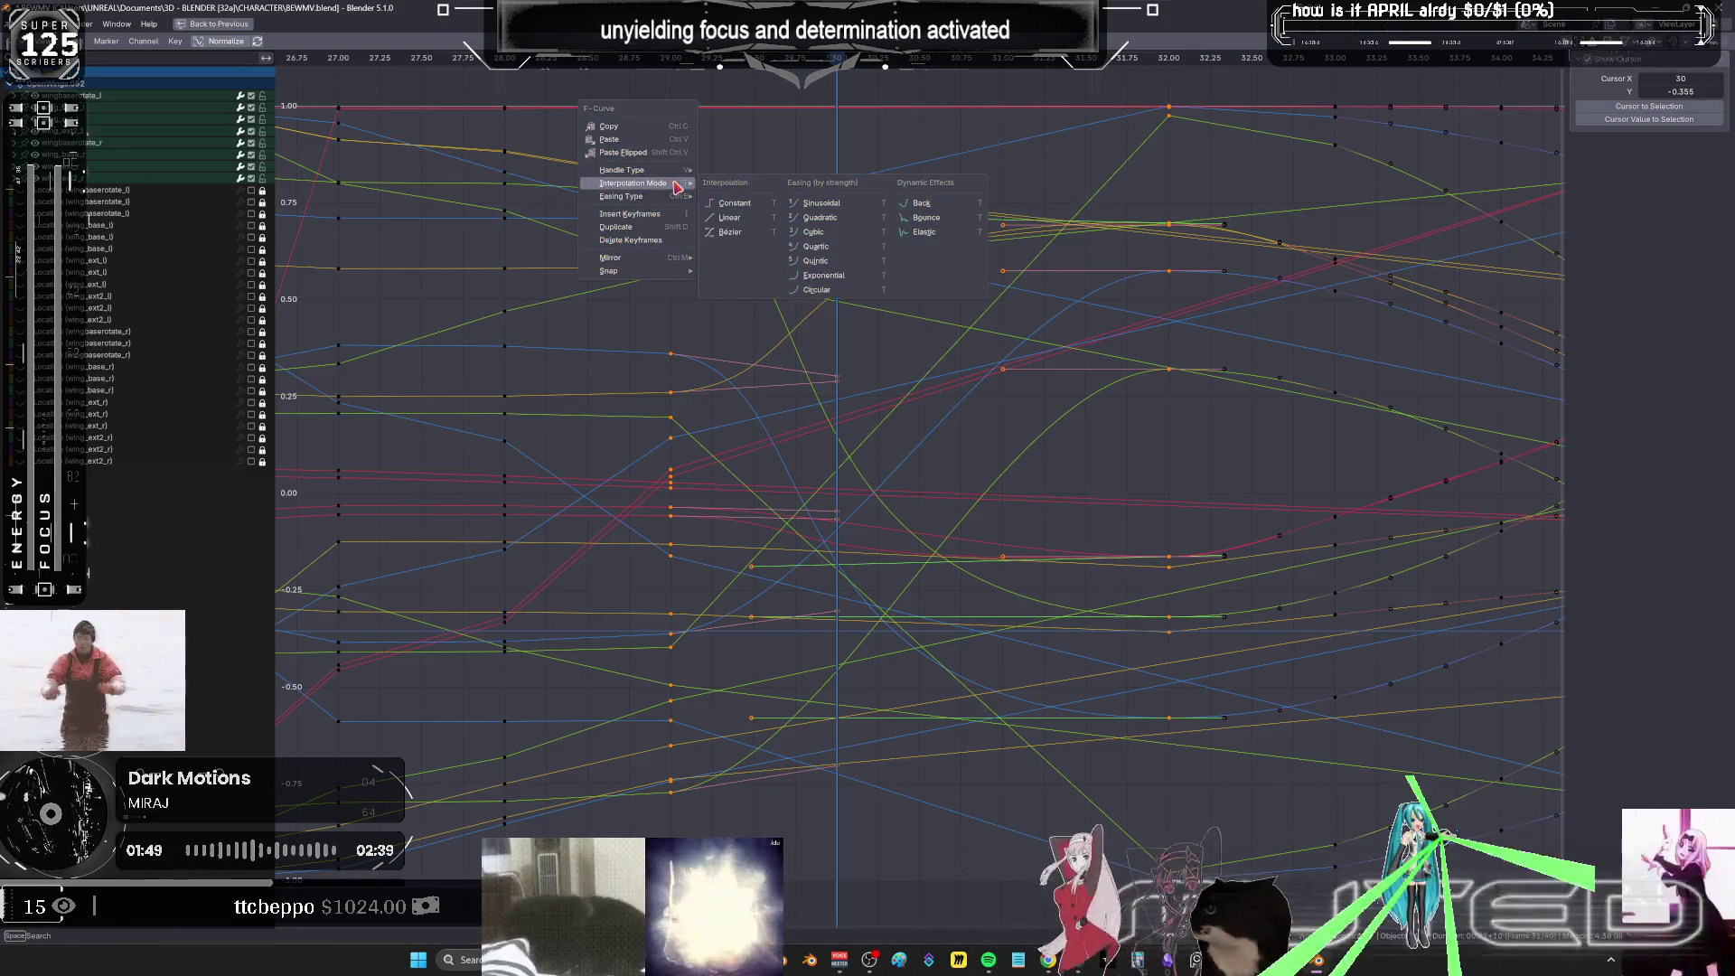
pyautogui.click(849, 237)
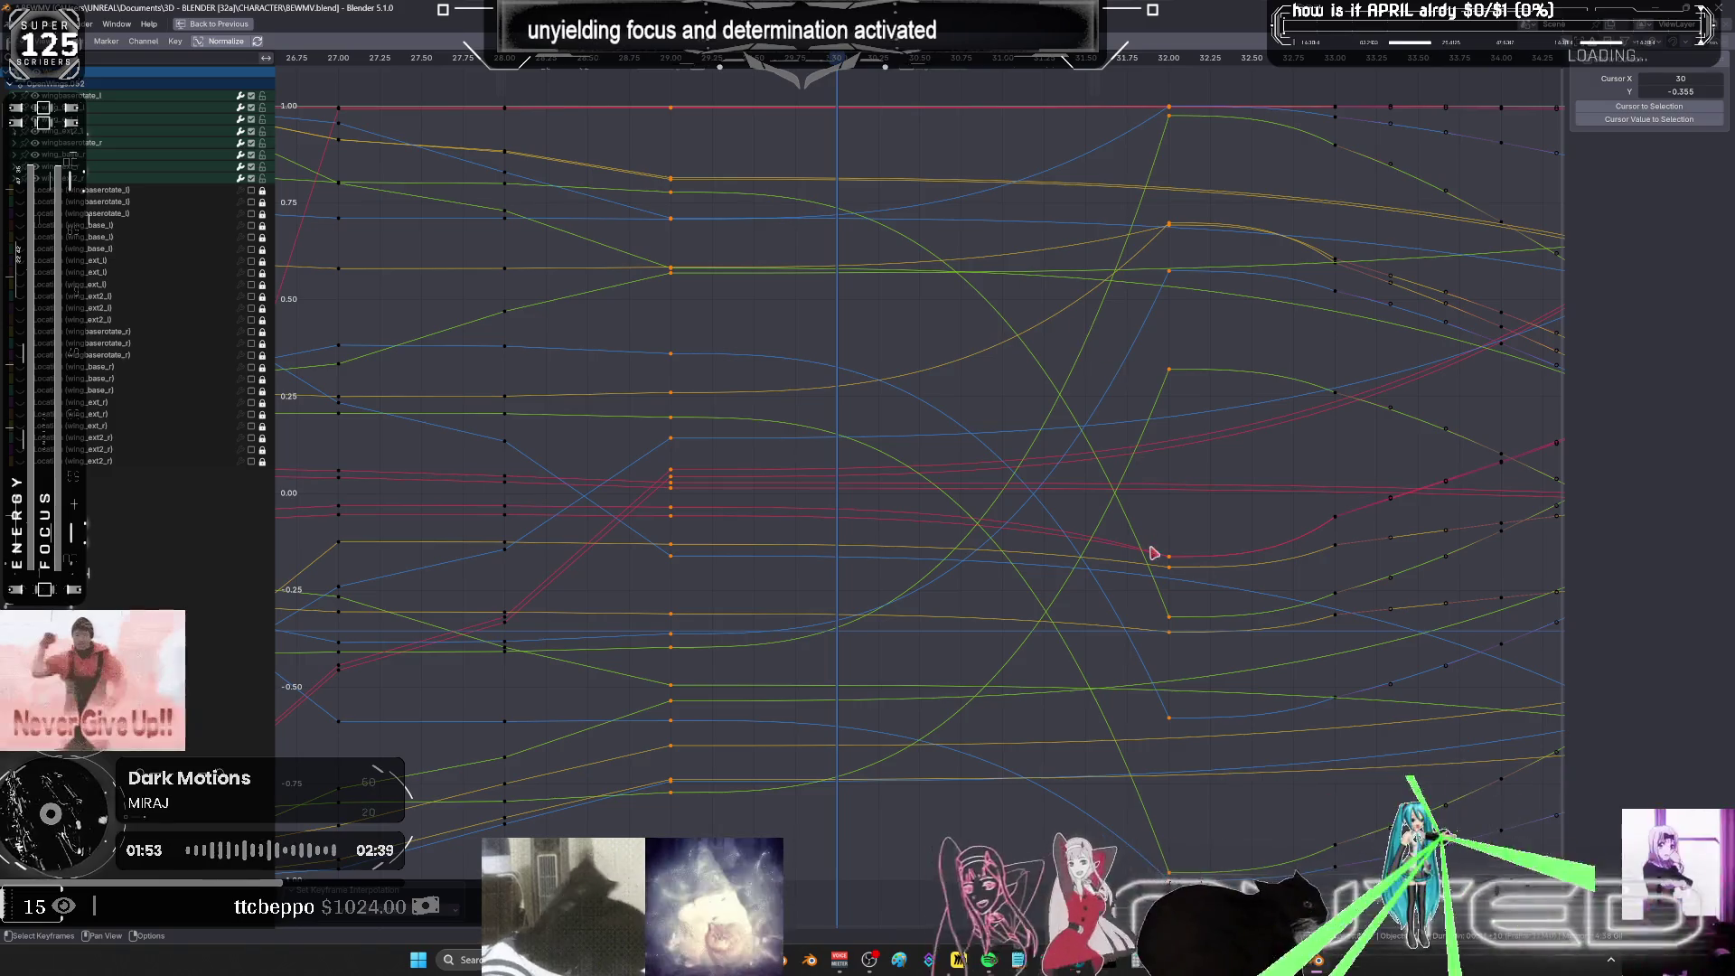
pyautogui.rightClick(1176, 620)
pyautogui.moveTo(1169, 633)
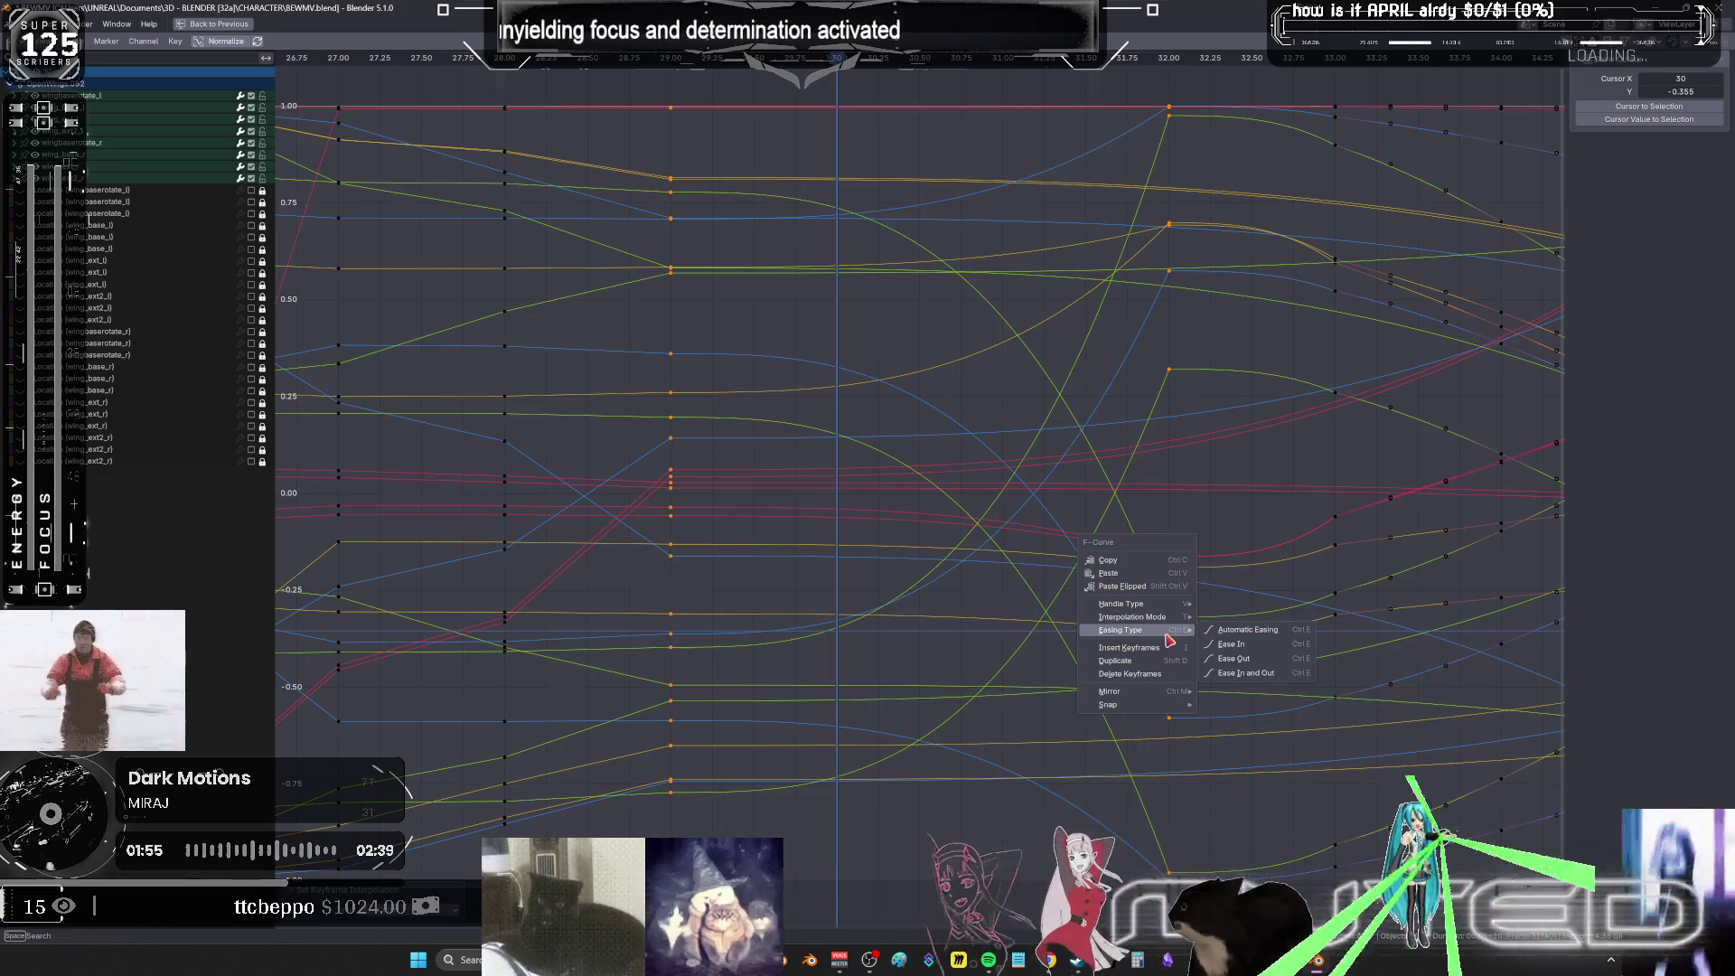
pyautogui.click(1256, 667)
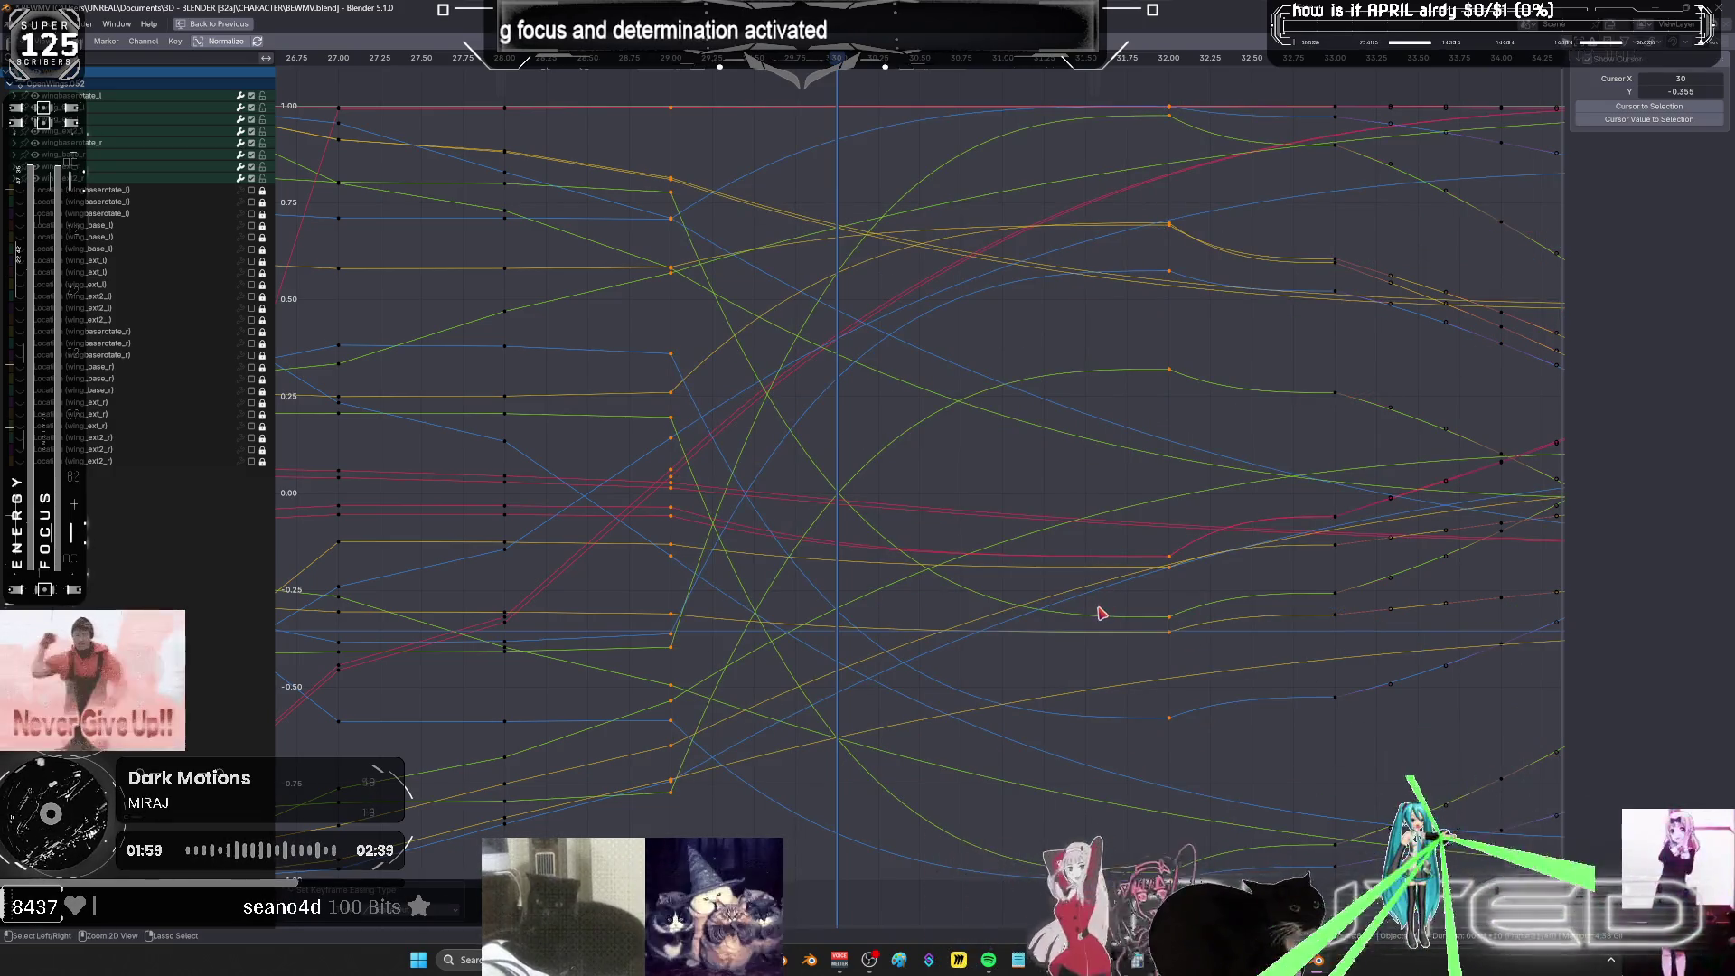
pyautogui.hotkey('ctrl', 'space')
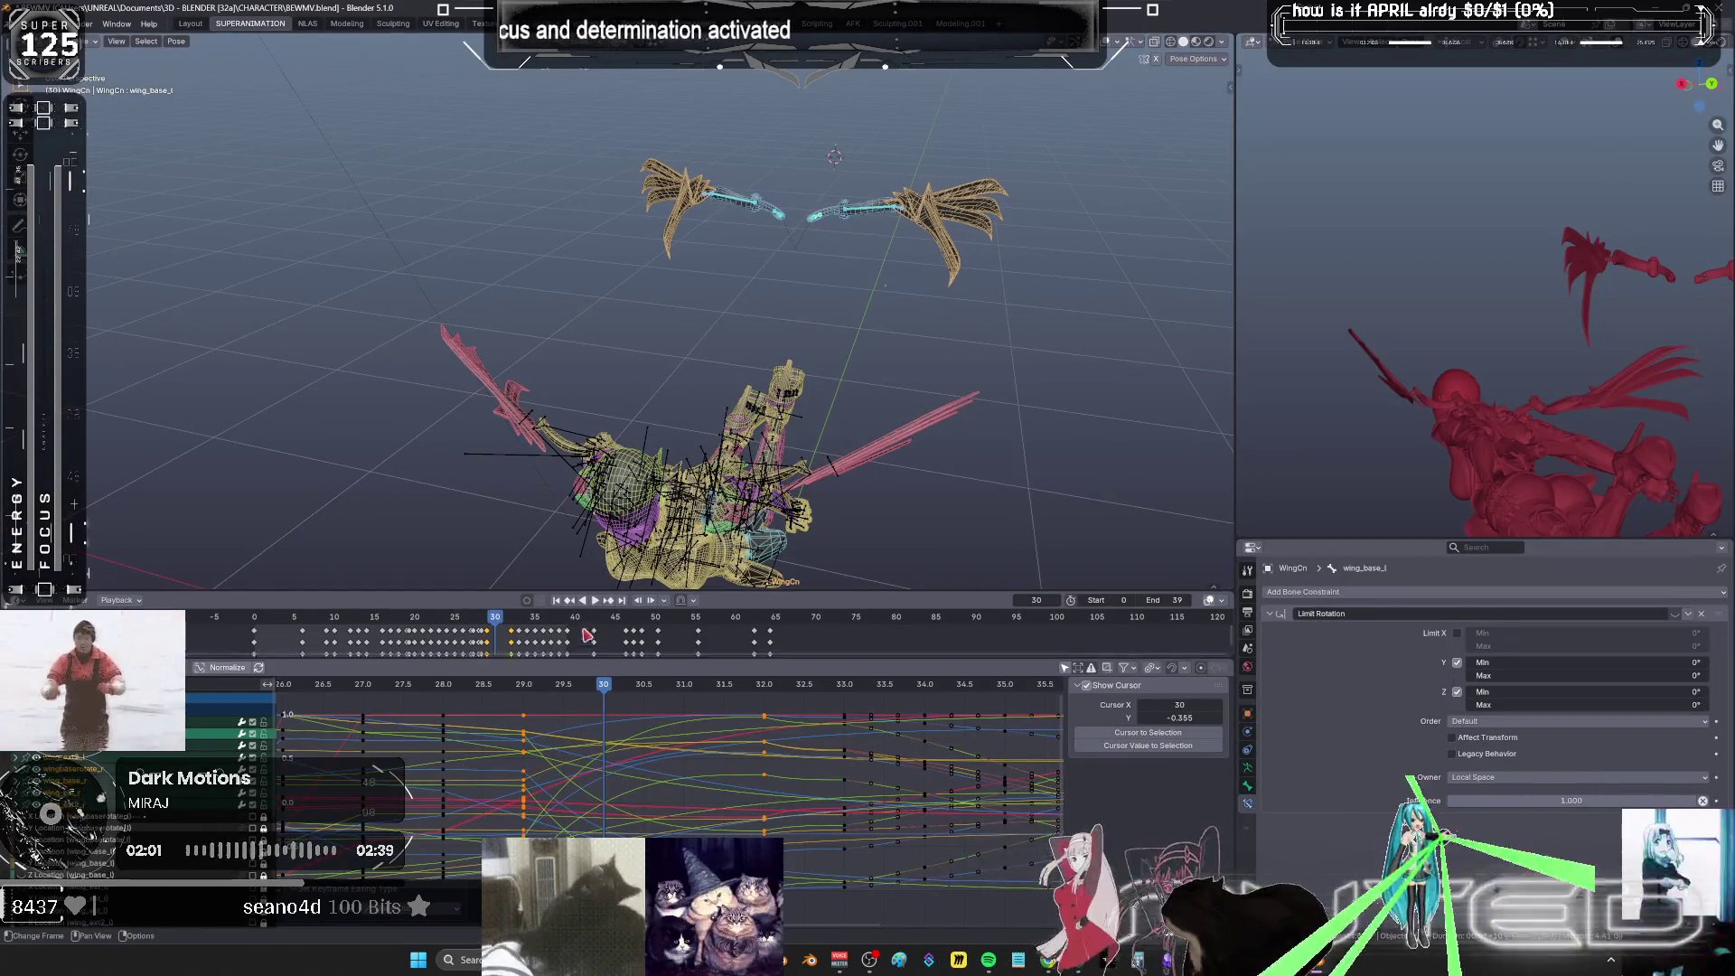
# - Scrub the timeline back and forth to check the wing poses
pyautogui.keyDown('alt'); pyautogui.scroll(-10, 672, 501); pyautogui.keyUp('alt')
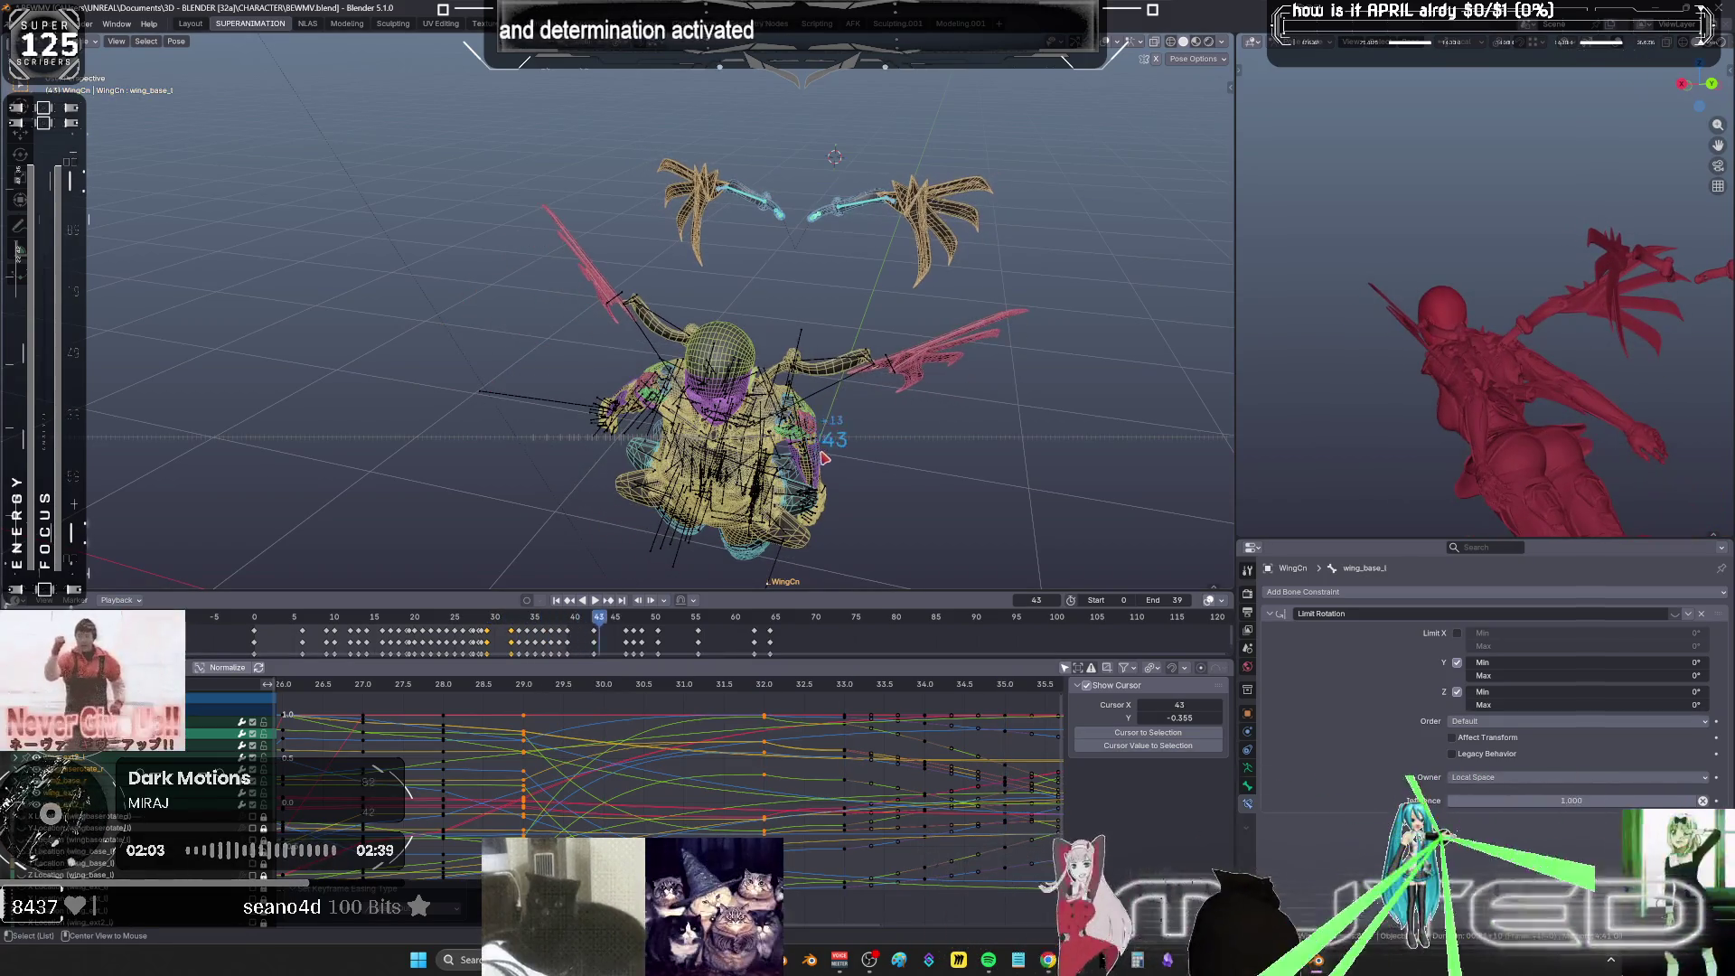
pyautogui.keyDown('alt'); pyautogui.scroll(20, 799, 458); pyautogui.keyUp('alt')
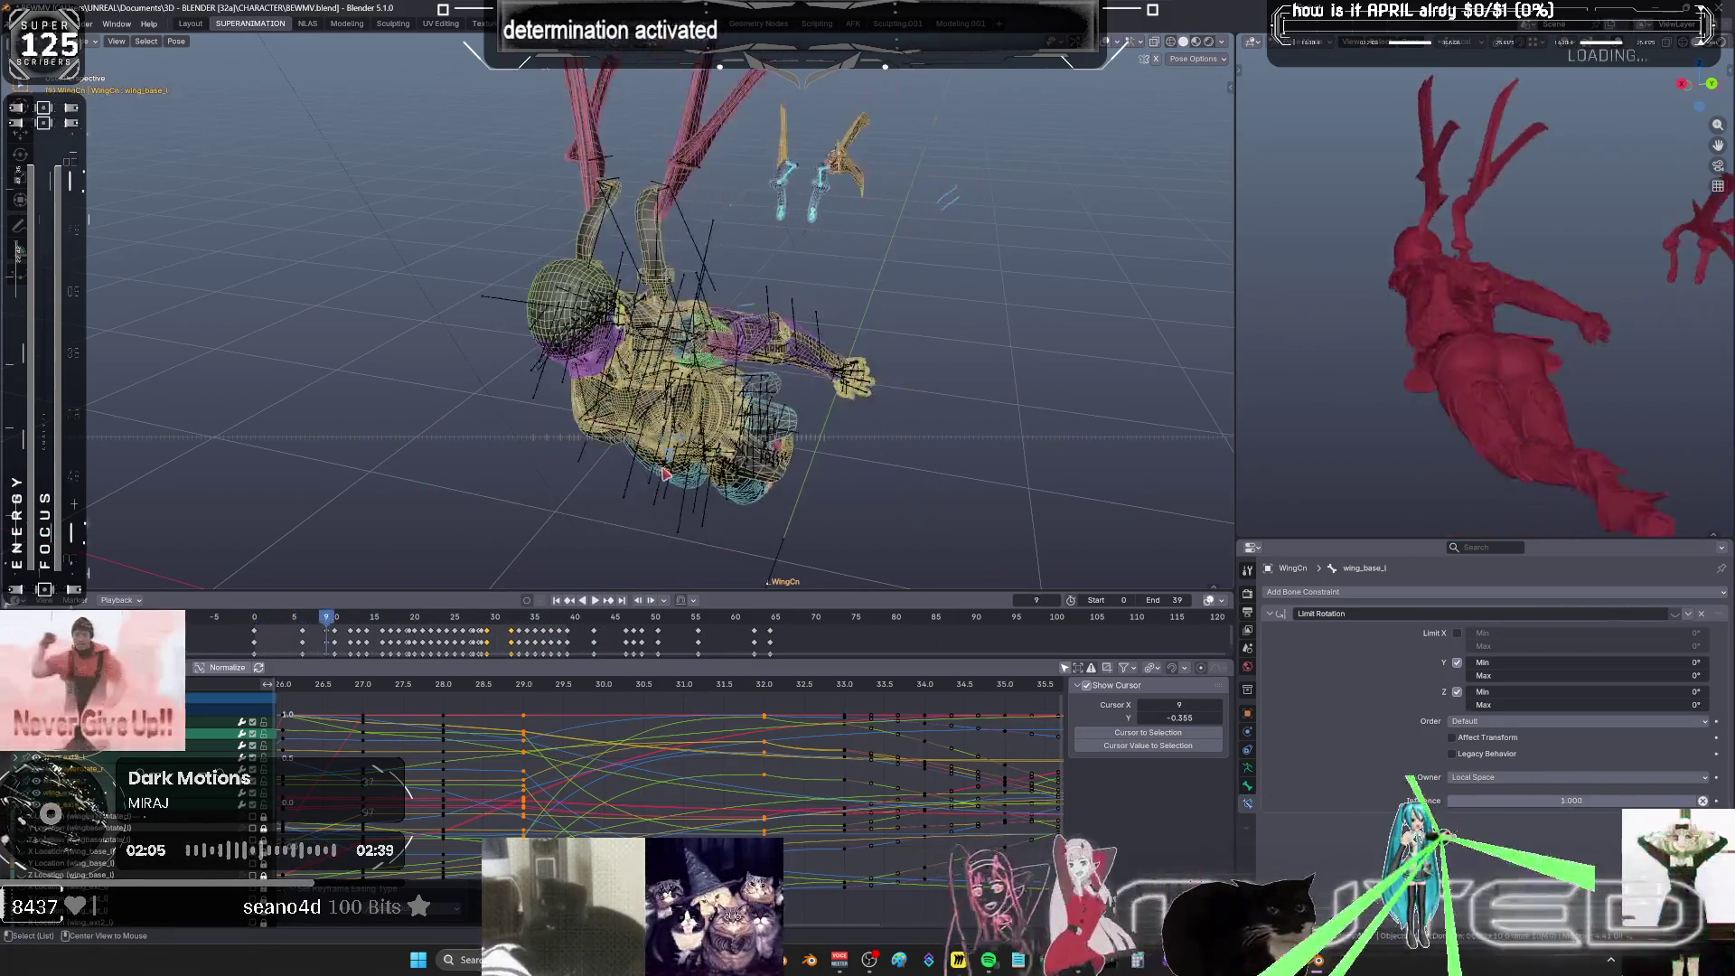
pyautogui.keyDown('alt'); pyautogui.scroll(-18, 684, 479); pyautogui.keyUp('alt')
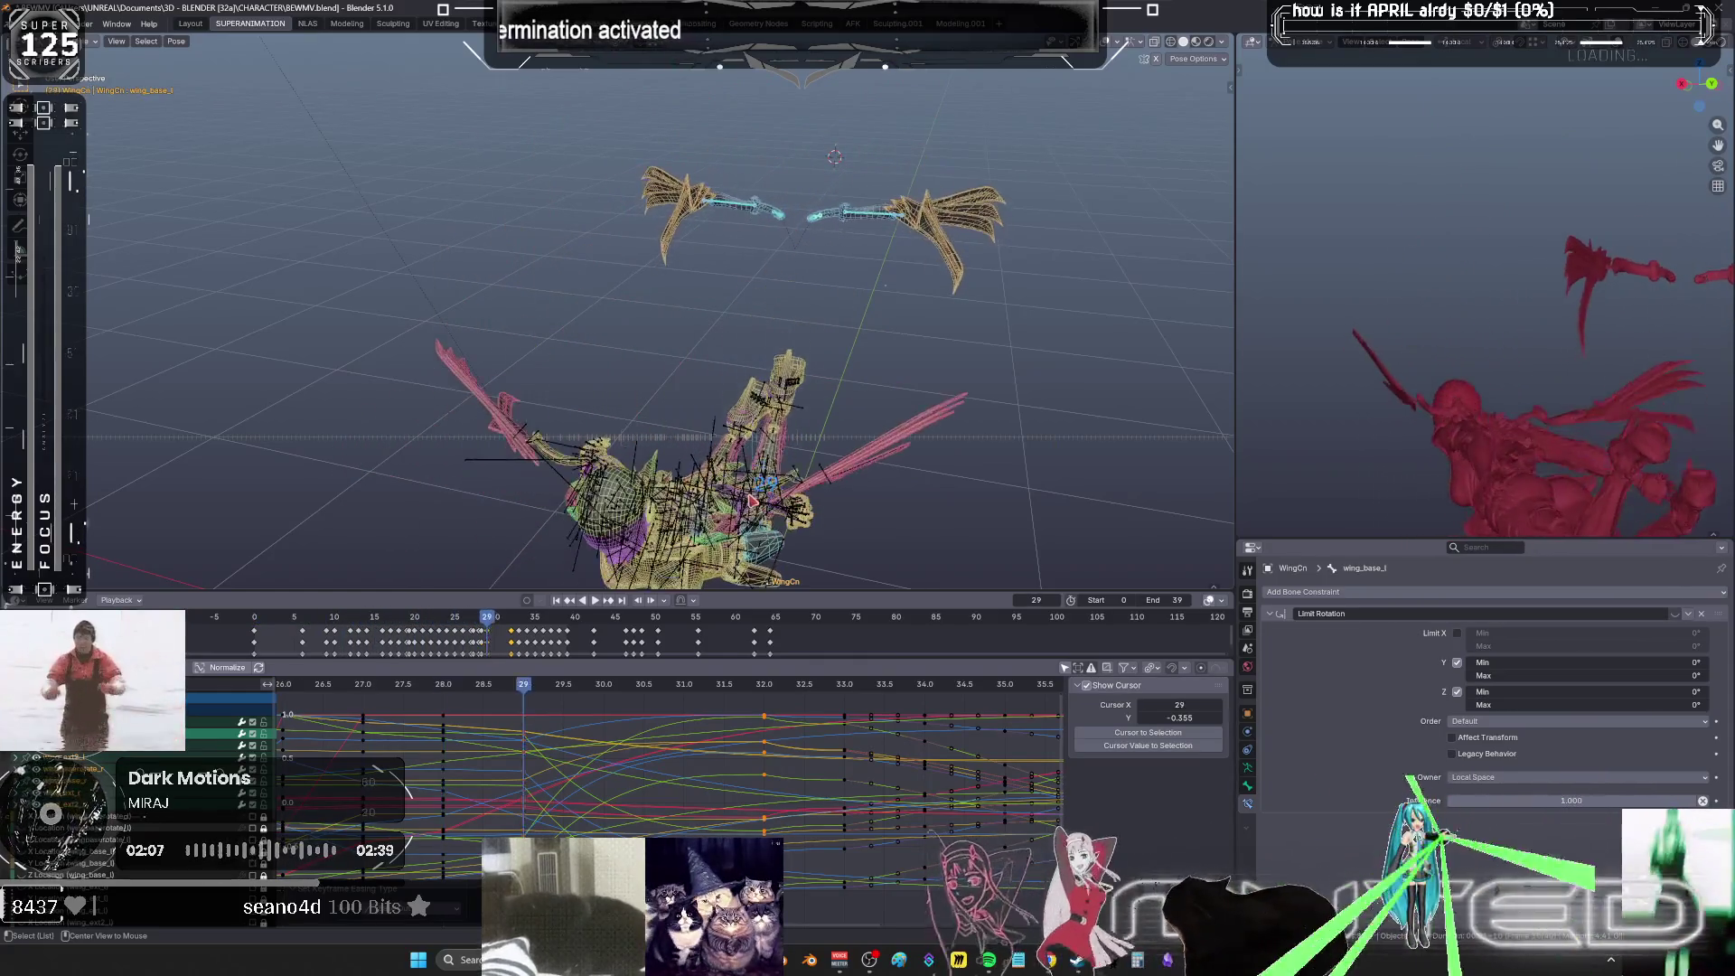
pyautogui.keyDown('alt'); pyautogui.scroll(15, 771, 506); pyautogui.keyUp('alt')
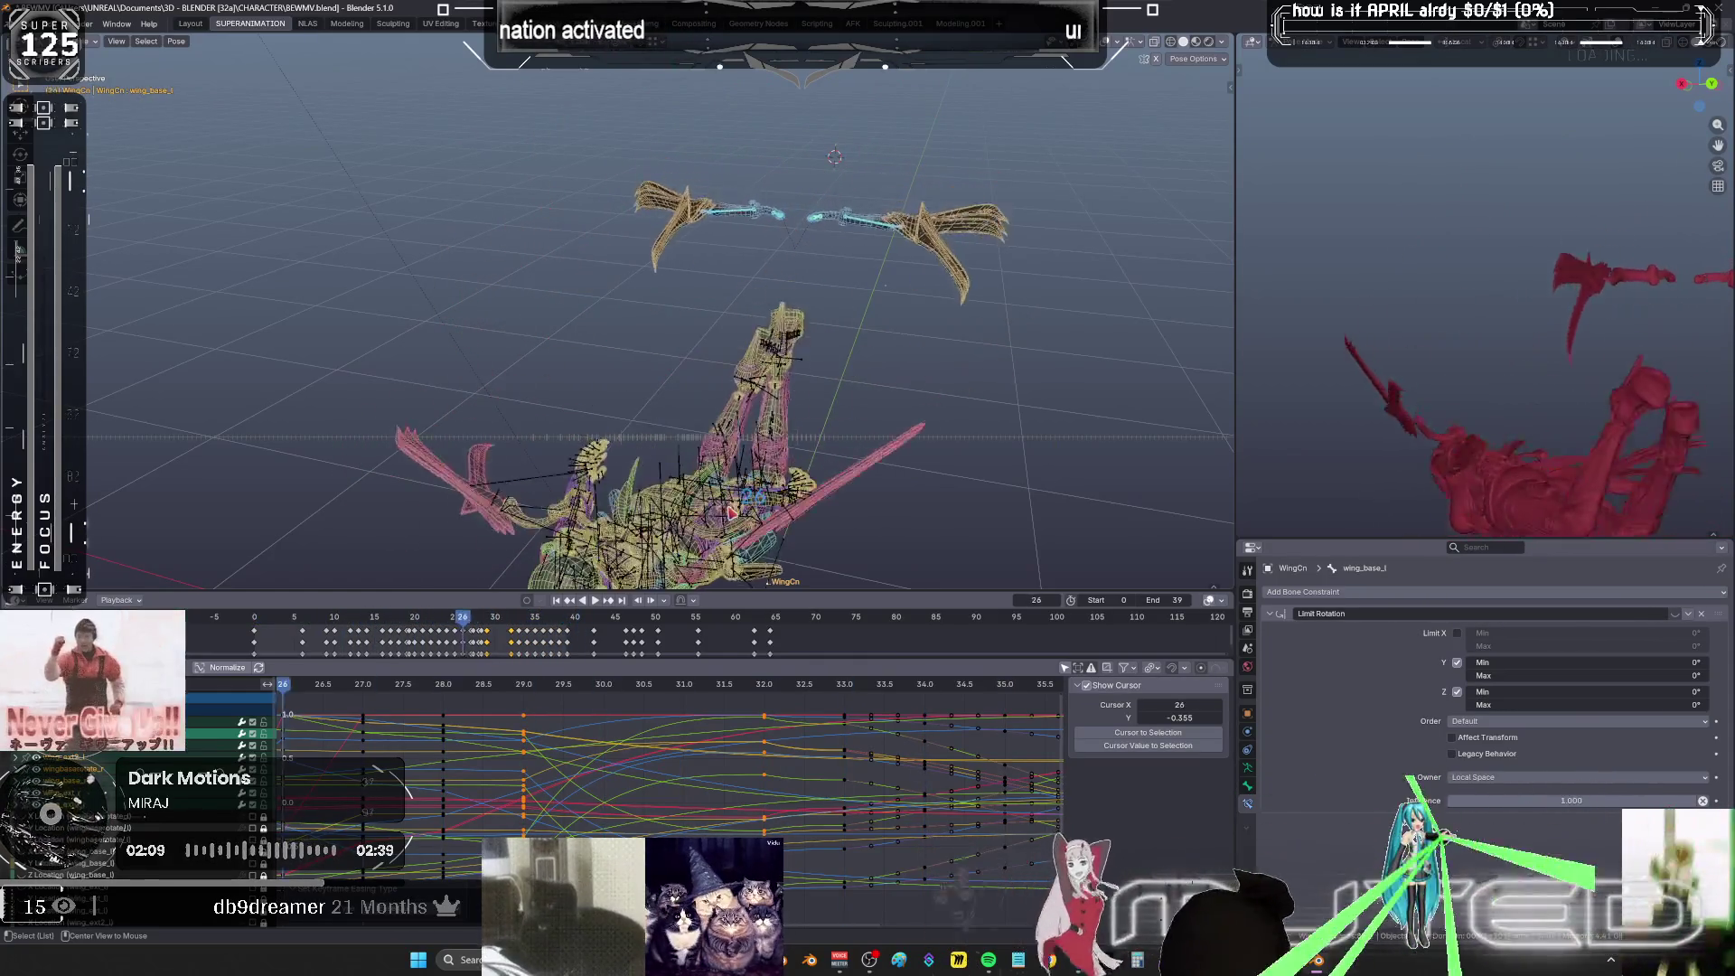
# - Play the wing flap in a full-window solid view without overlays, then bring Spotify forward
pyautogui.press('space')
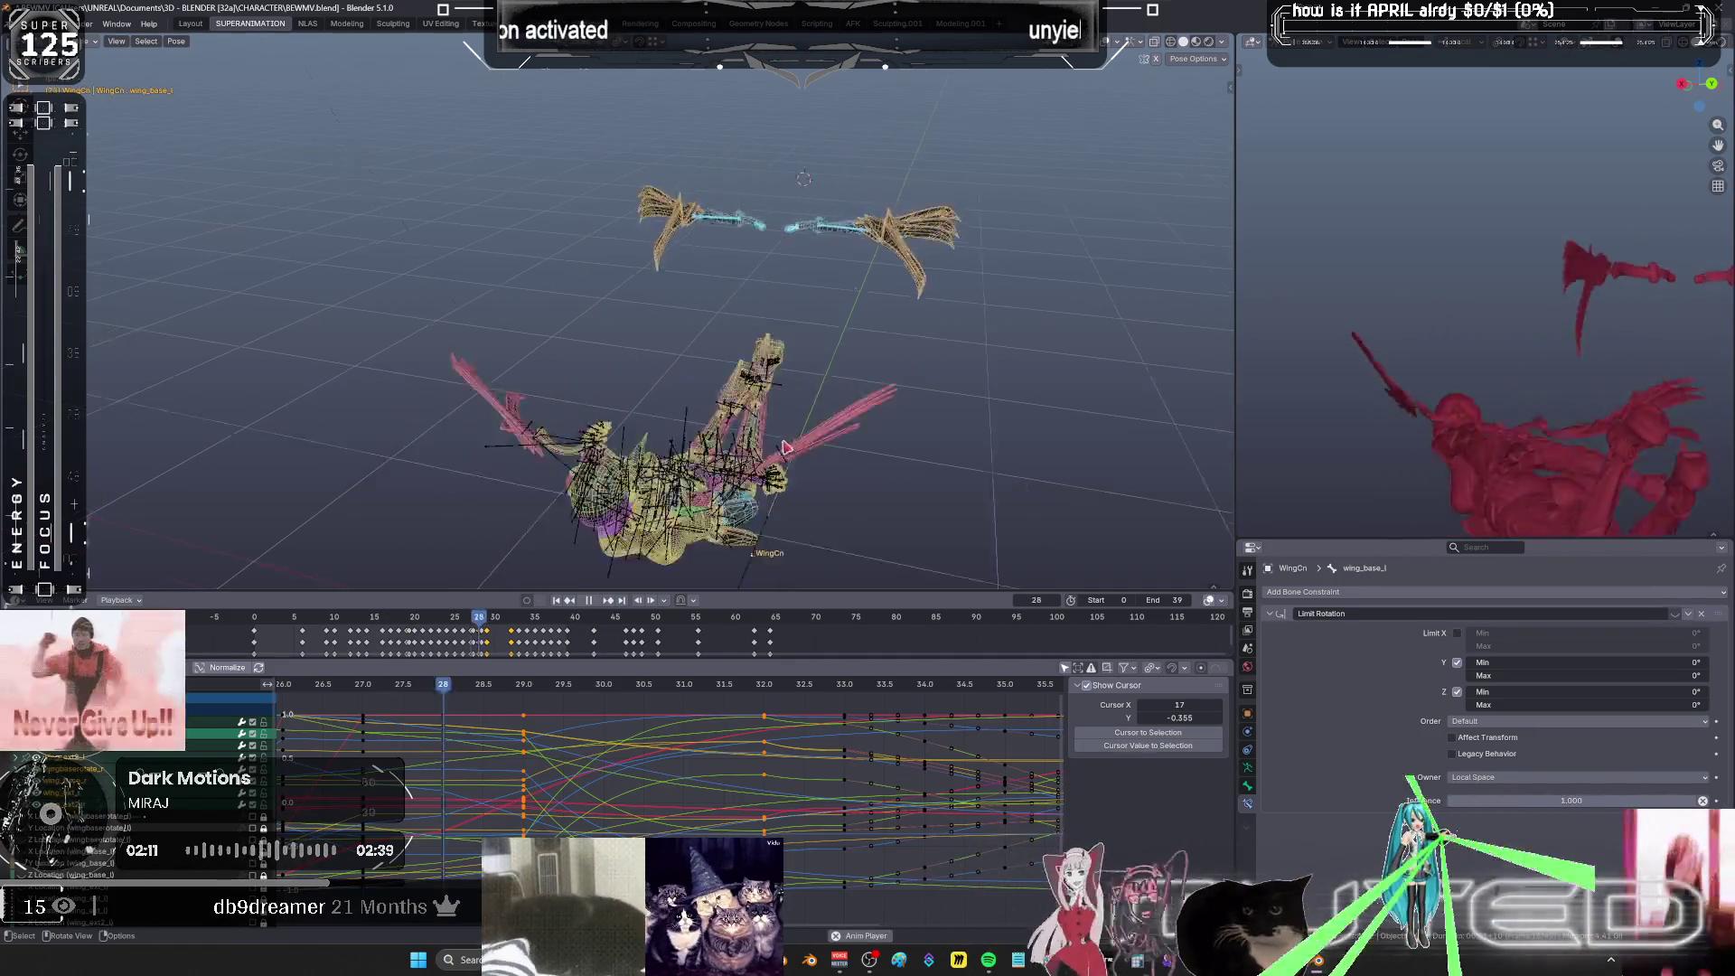
pyautogui.hotkey('ctrl', 'space')
pyautogui.hotkey('shift', 'alt', 'z')
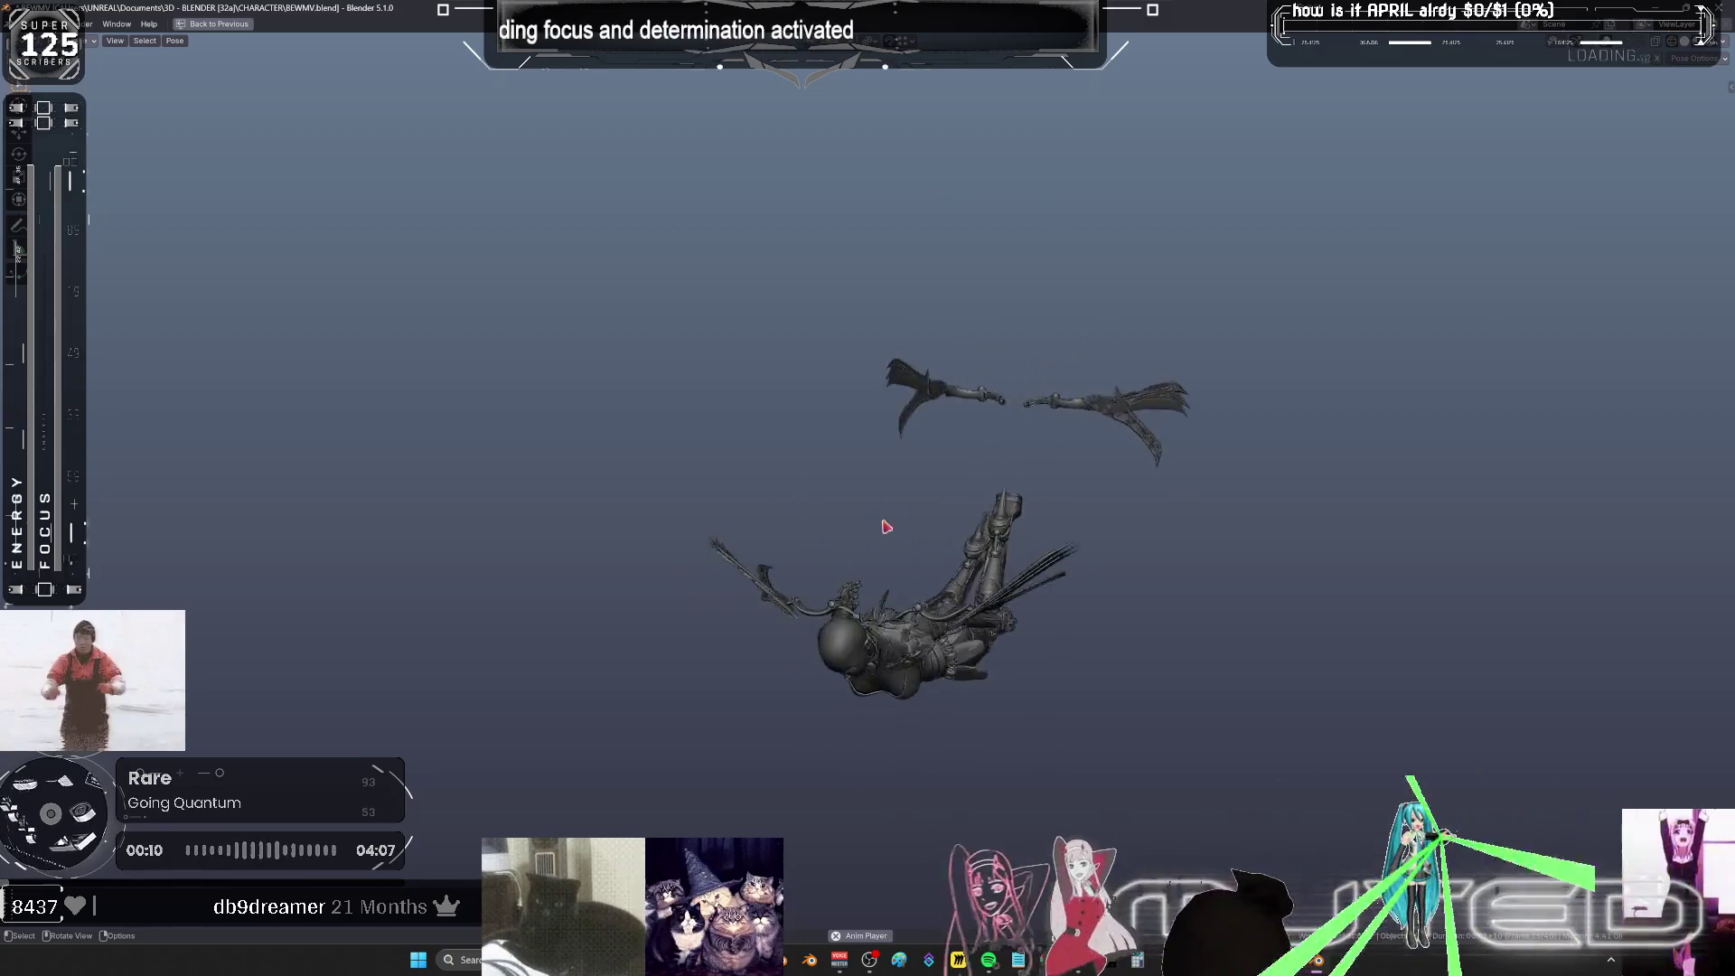
pyautogui.click(989, 960)
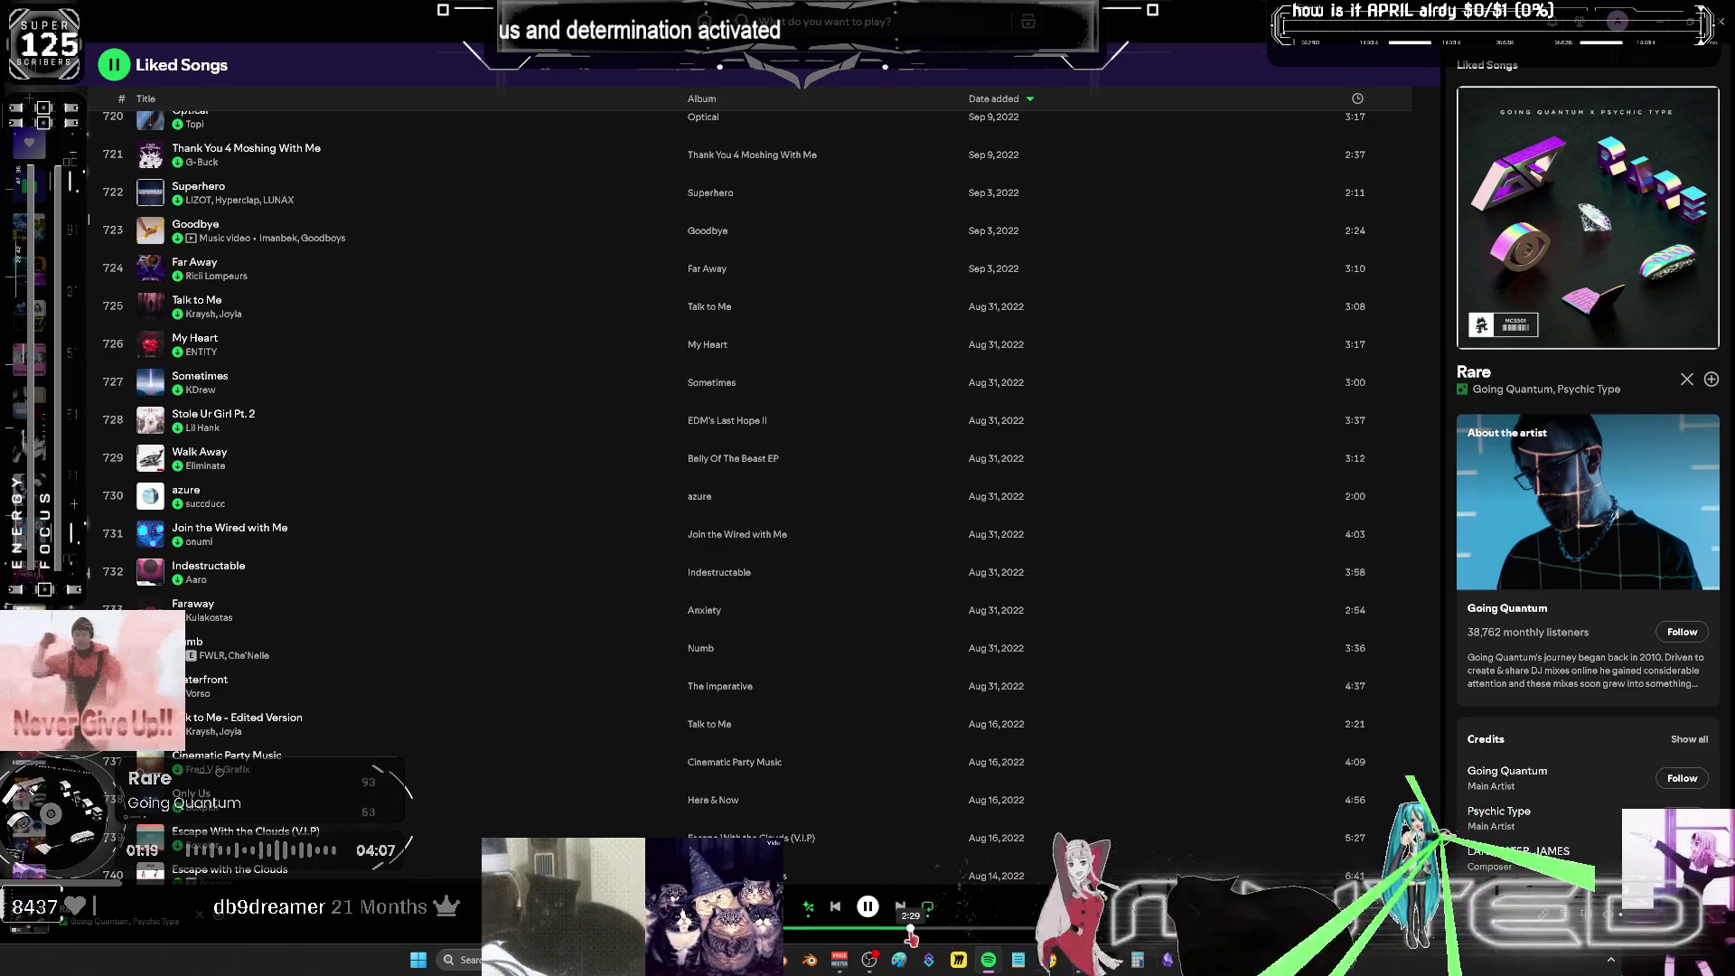
# - Skip Spotify to 'Black and White (feat. MJ Ultra)' and return to Blender's playing animation
pyautogui.click(900, 908)
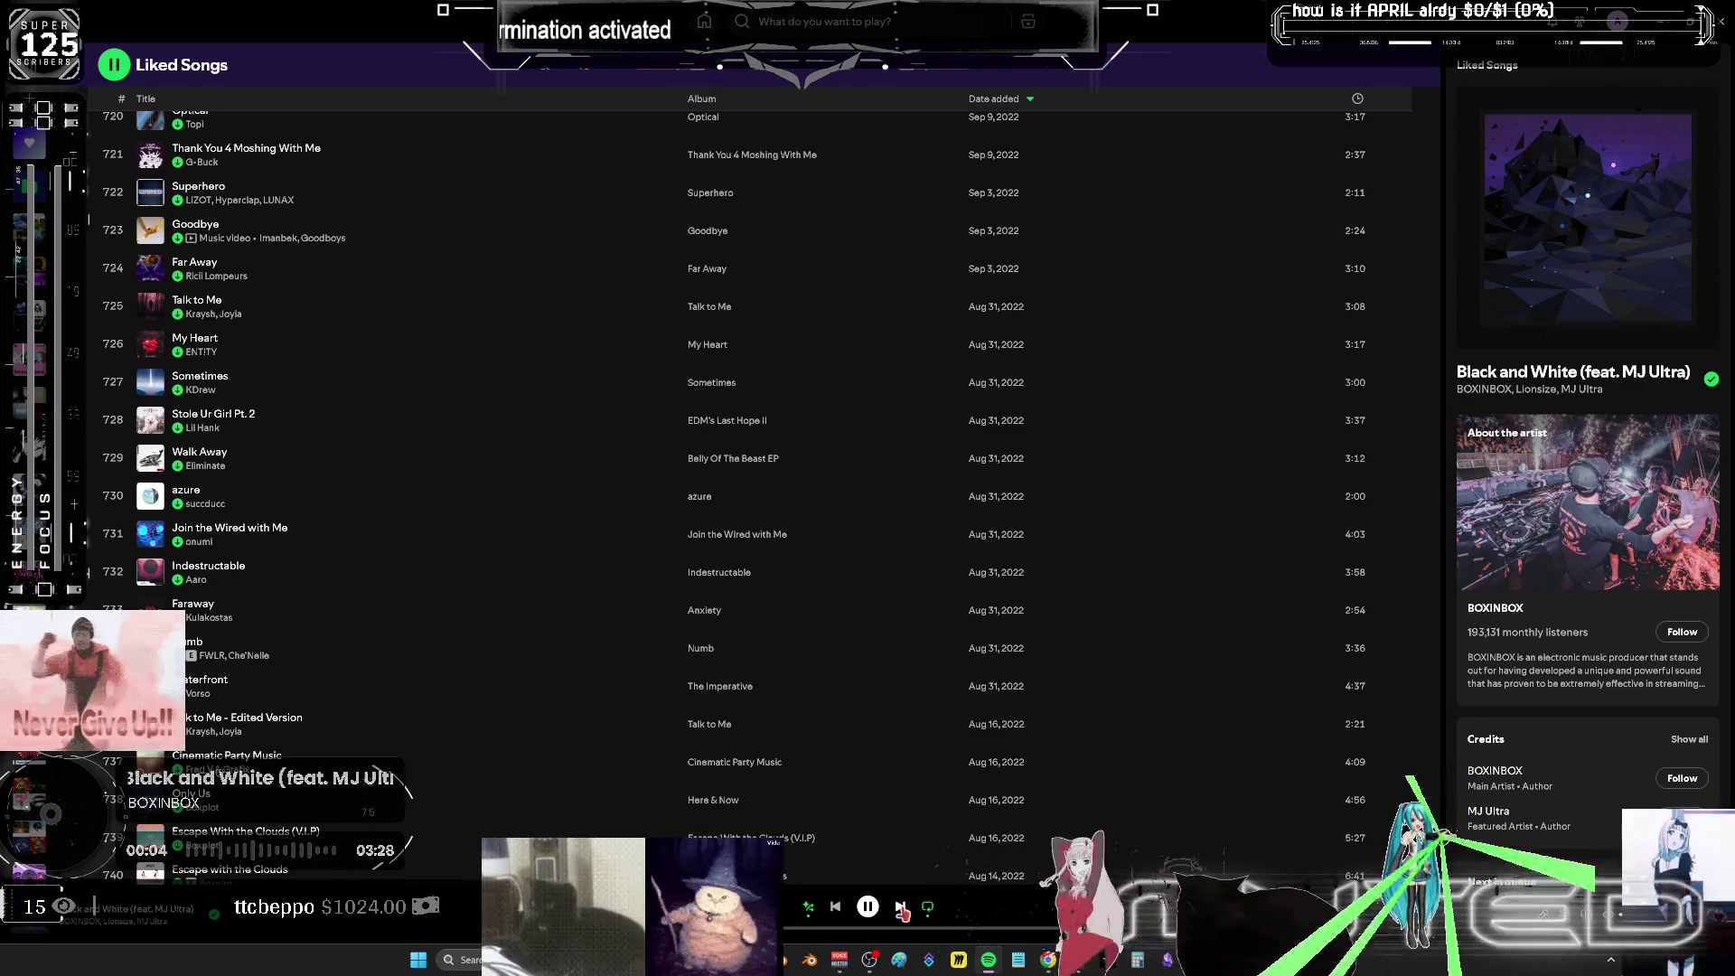
pyautogui.click(1322, 963)
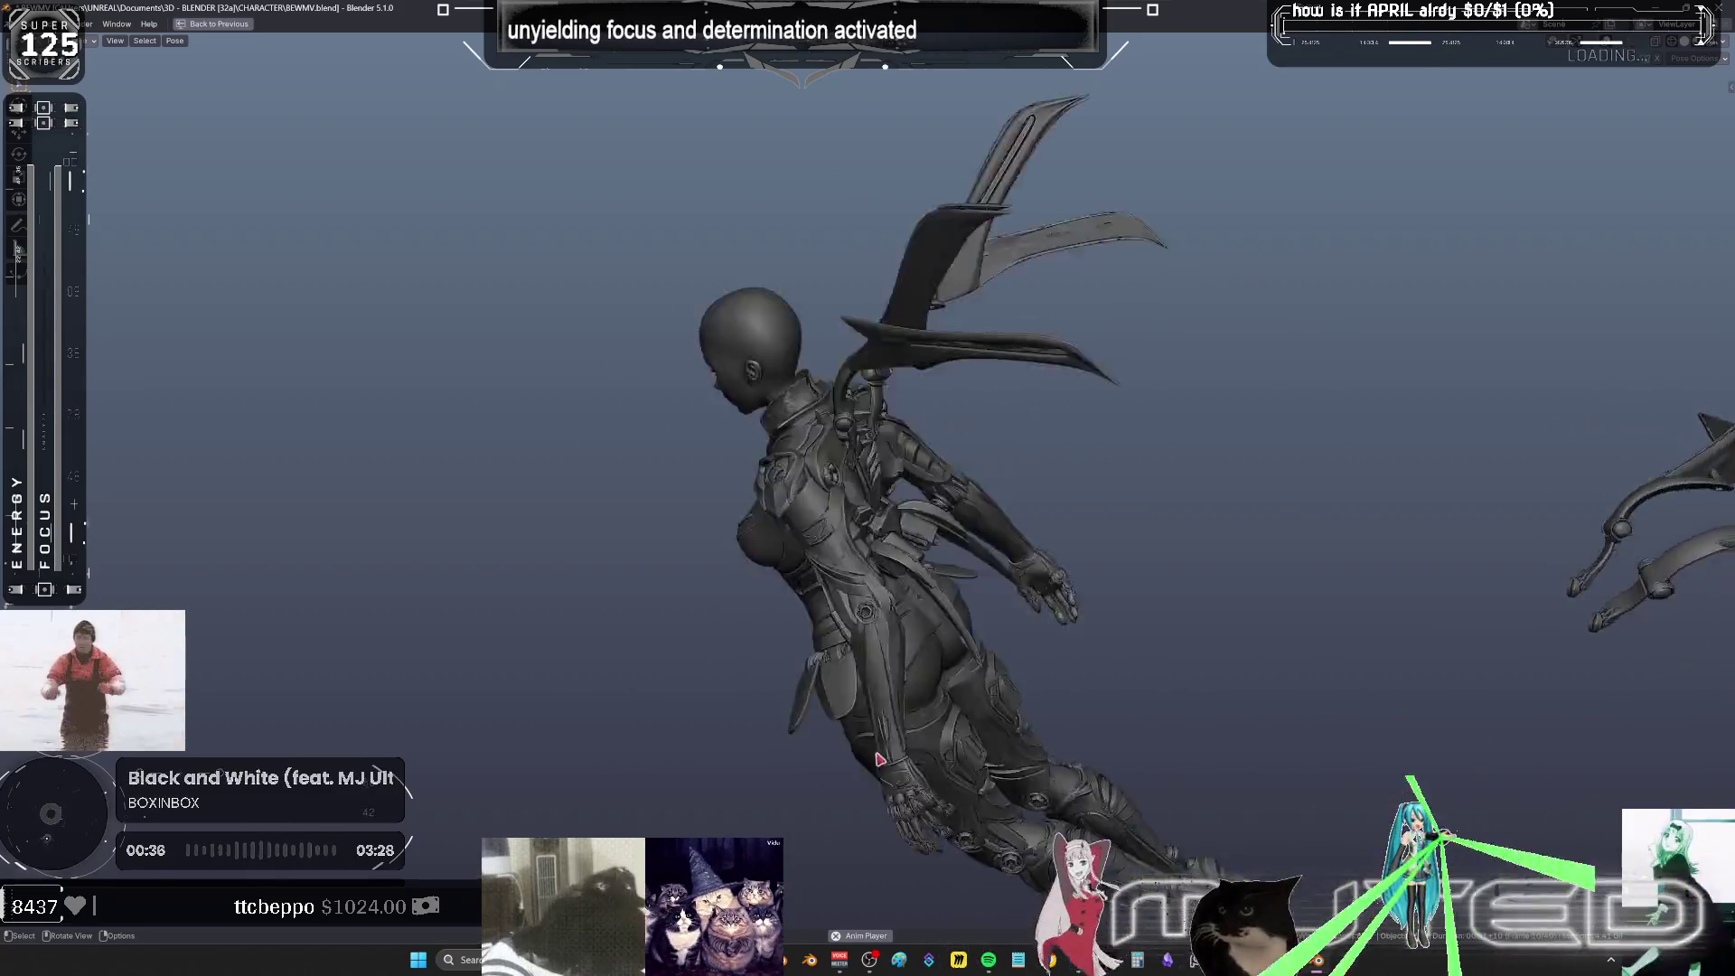
# - Zoom the graph out and show the character in wireframe, facing the wing bones
pyautogui.hotkey('ctrl', 'space')
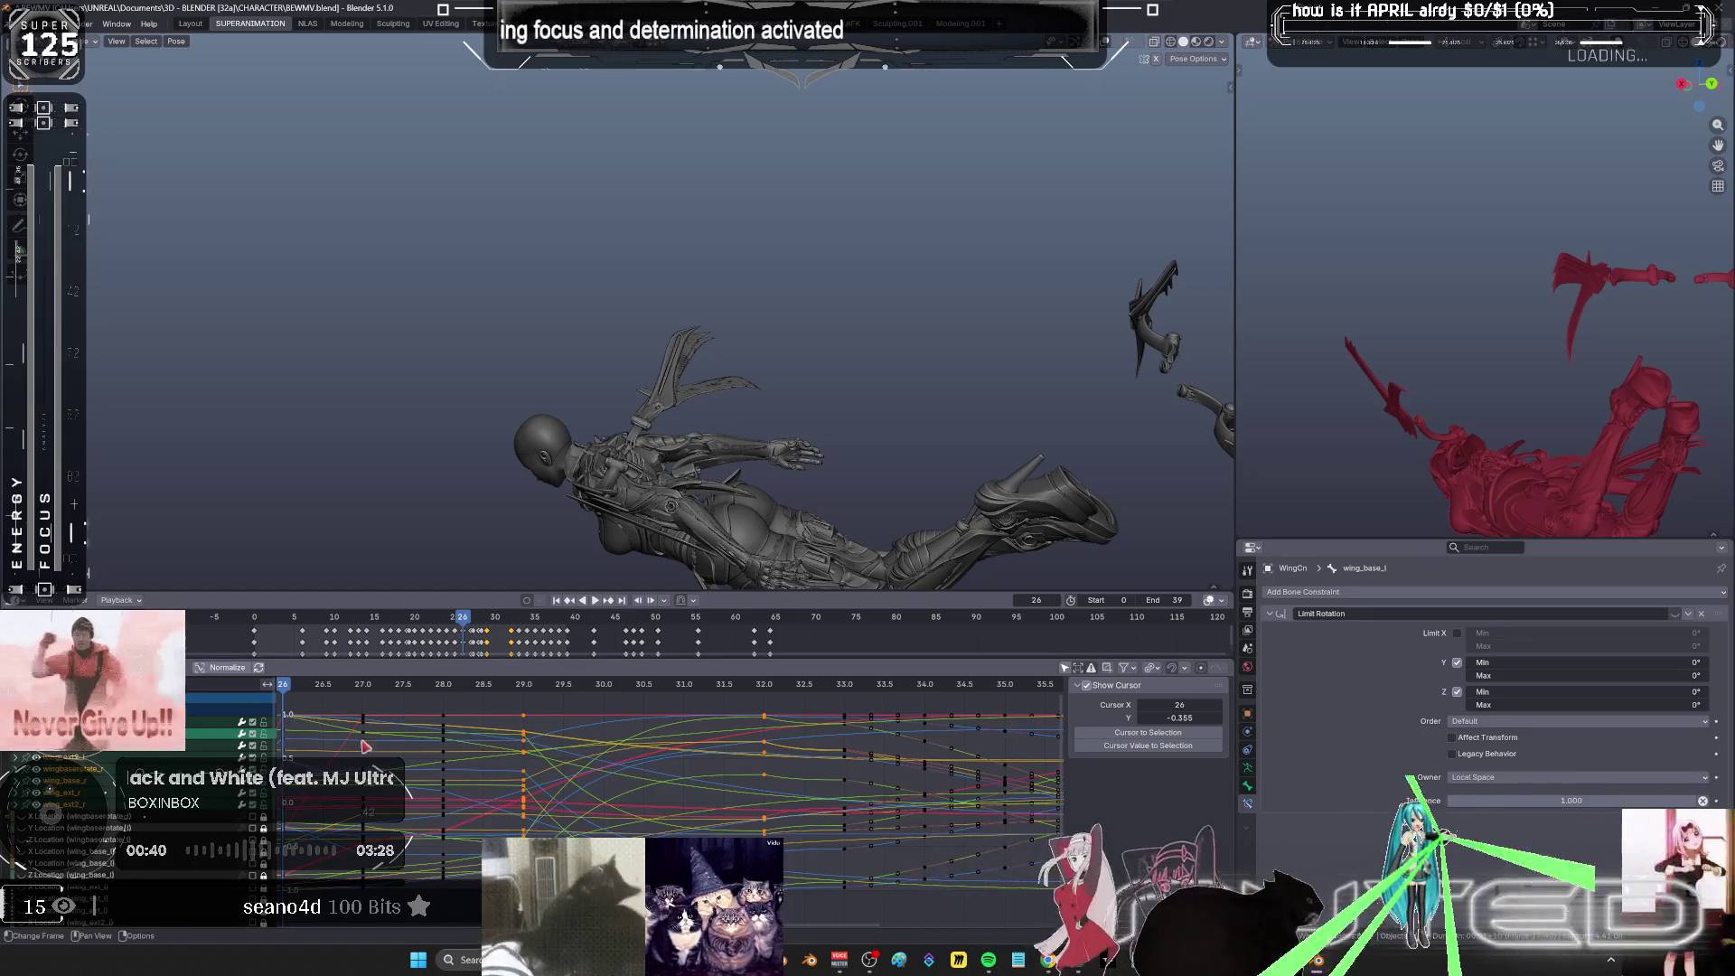
pyautogui.hotkey('ctrl', 'space')
pyautogui.moveTo(1127, 686)
pyautogui.keyDown('ctrl'); pyautogui.mouseDown(button='middle')
pyautogui.moveTo(1138, 709)
pyautogui.moveTo(1123, 708)
pyautogui.mouseUp(button='middle'); pyautogui.keyUp('ctrl')
pyautogui.hotkey('ctrl', 'space')
pyautogui.hotkey('shift', 'z')
pyautogui.moveTo(769, 449); pyautogui.dragTo(820, 358, button='middle')
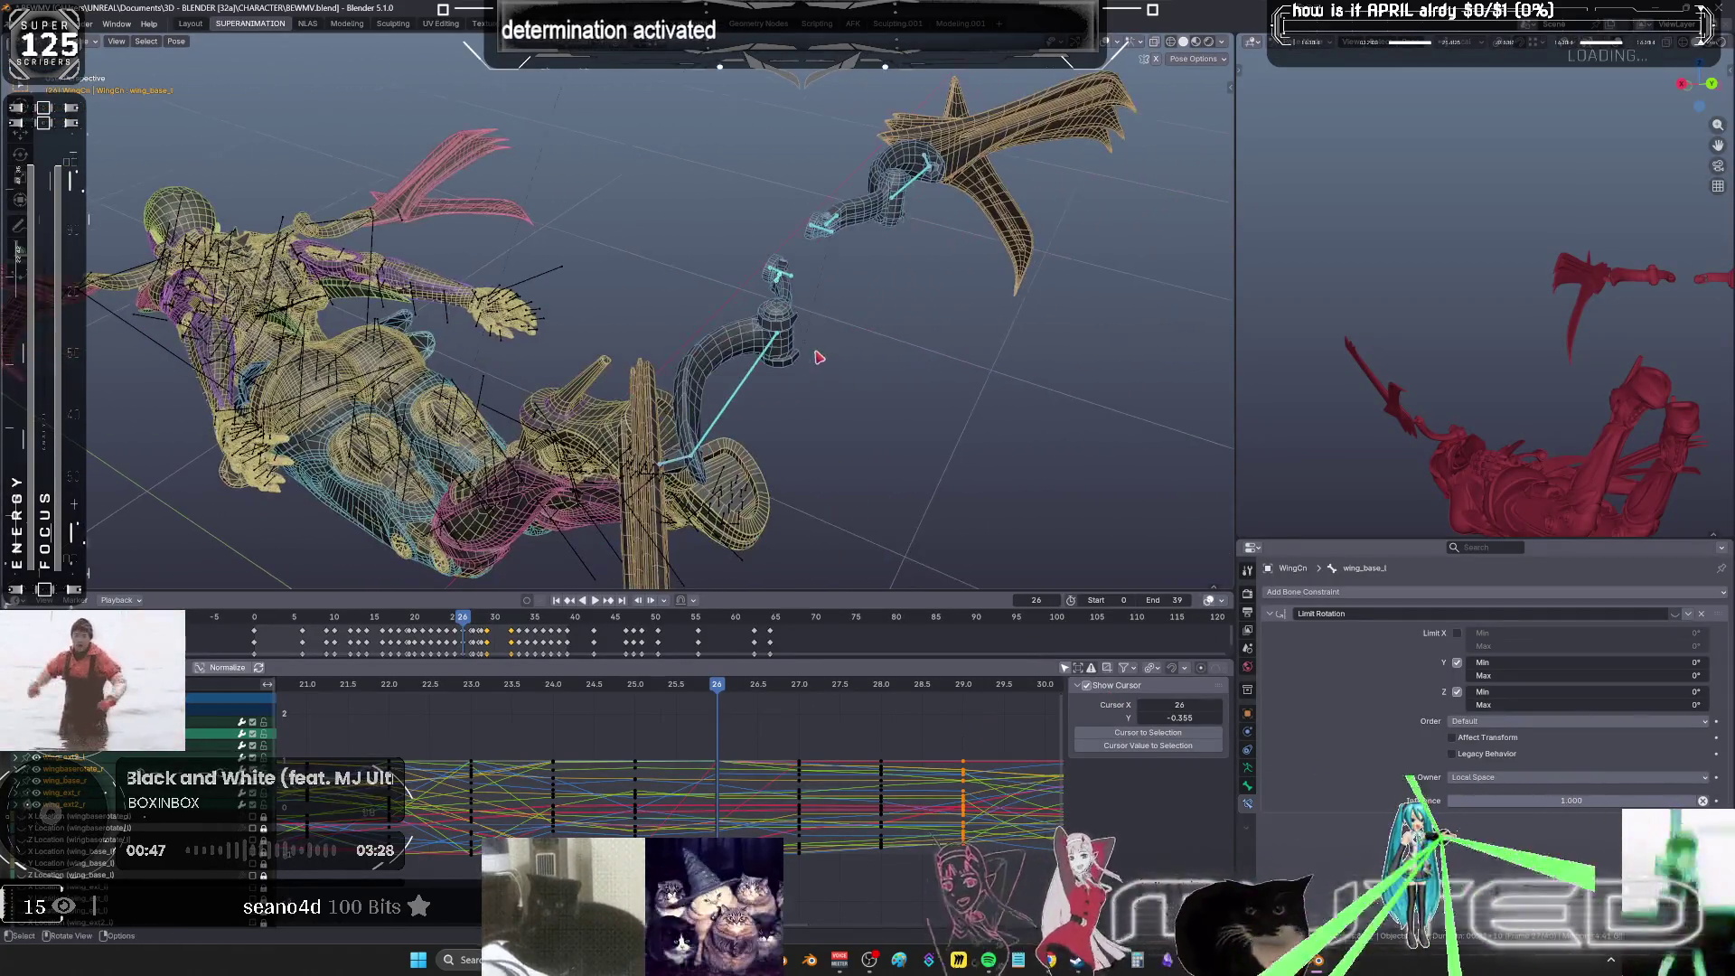
# - Select the wingbaserotate_l and _r bones, box-select their keys, and set the current frame to 25
pyautogui.click(787, 276)
pyautogui.keyDown('shift'); pyautogui.click(820, 224); pyautogui.keyUp('shift')
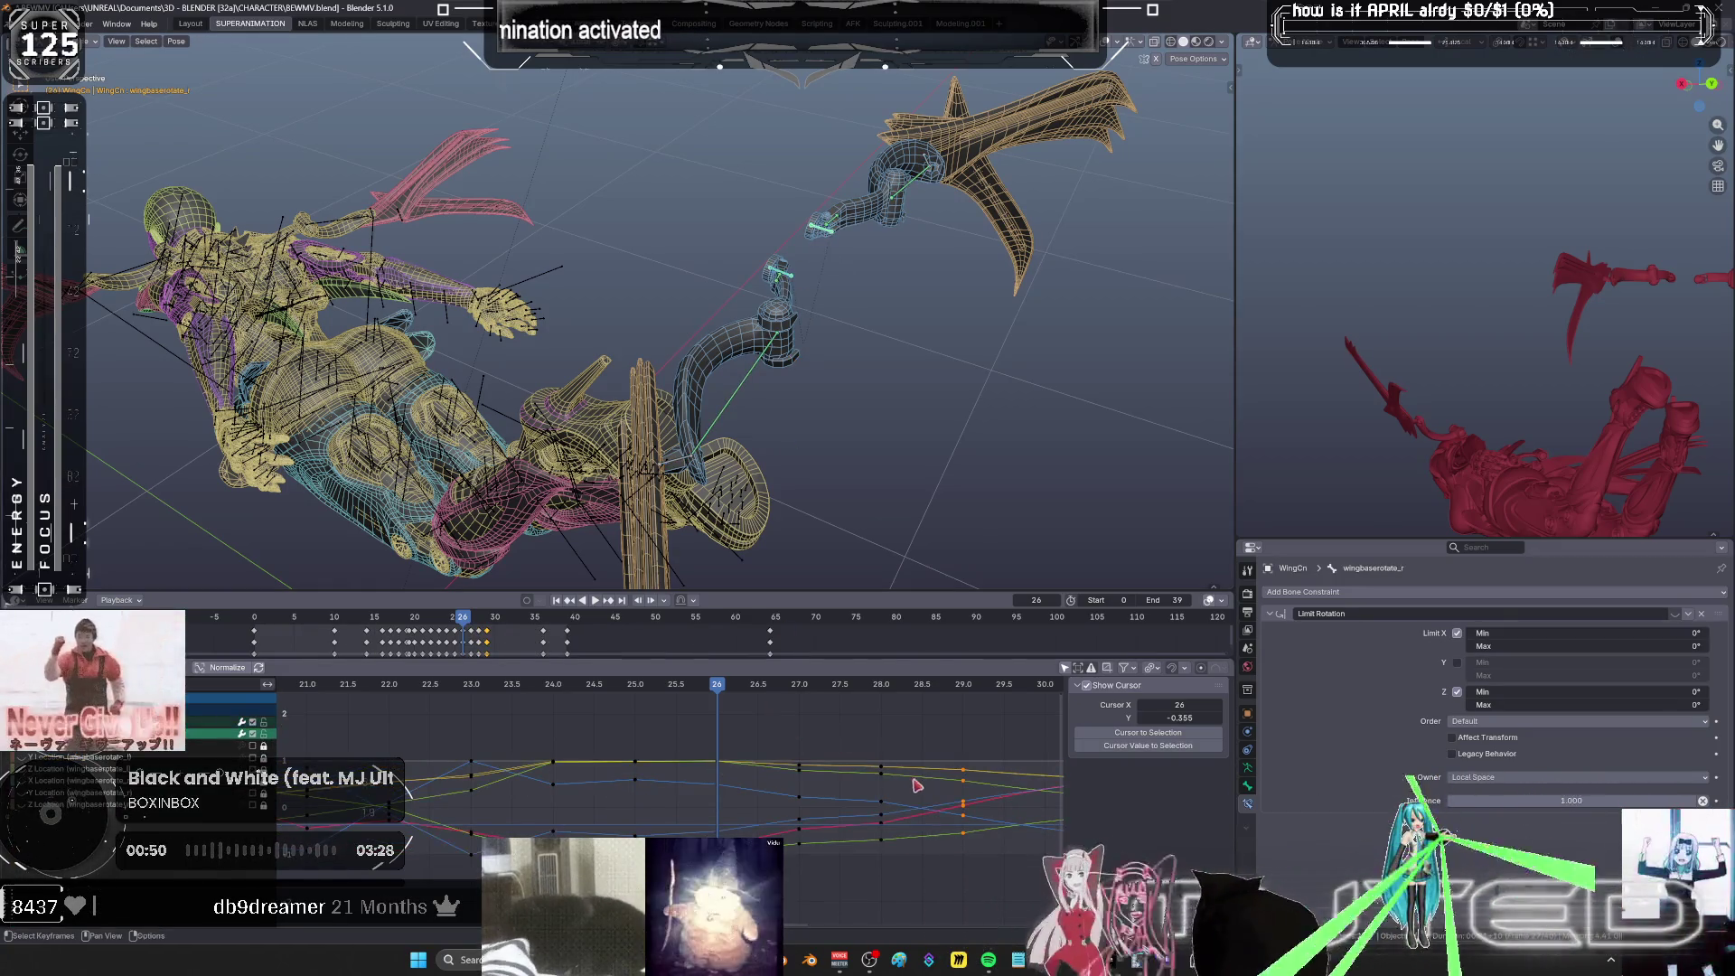
pyautogui.moveTo(723, 795); pyautogui.dragTo(666, 810, button='middle')
pyautogui.moveTo(854, 894); pyautogui.dragTo(712, 748)
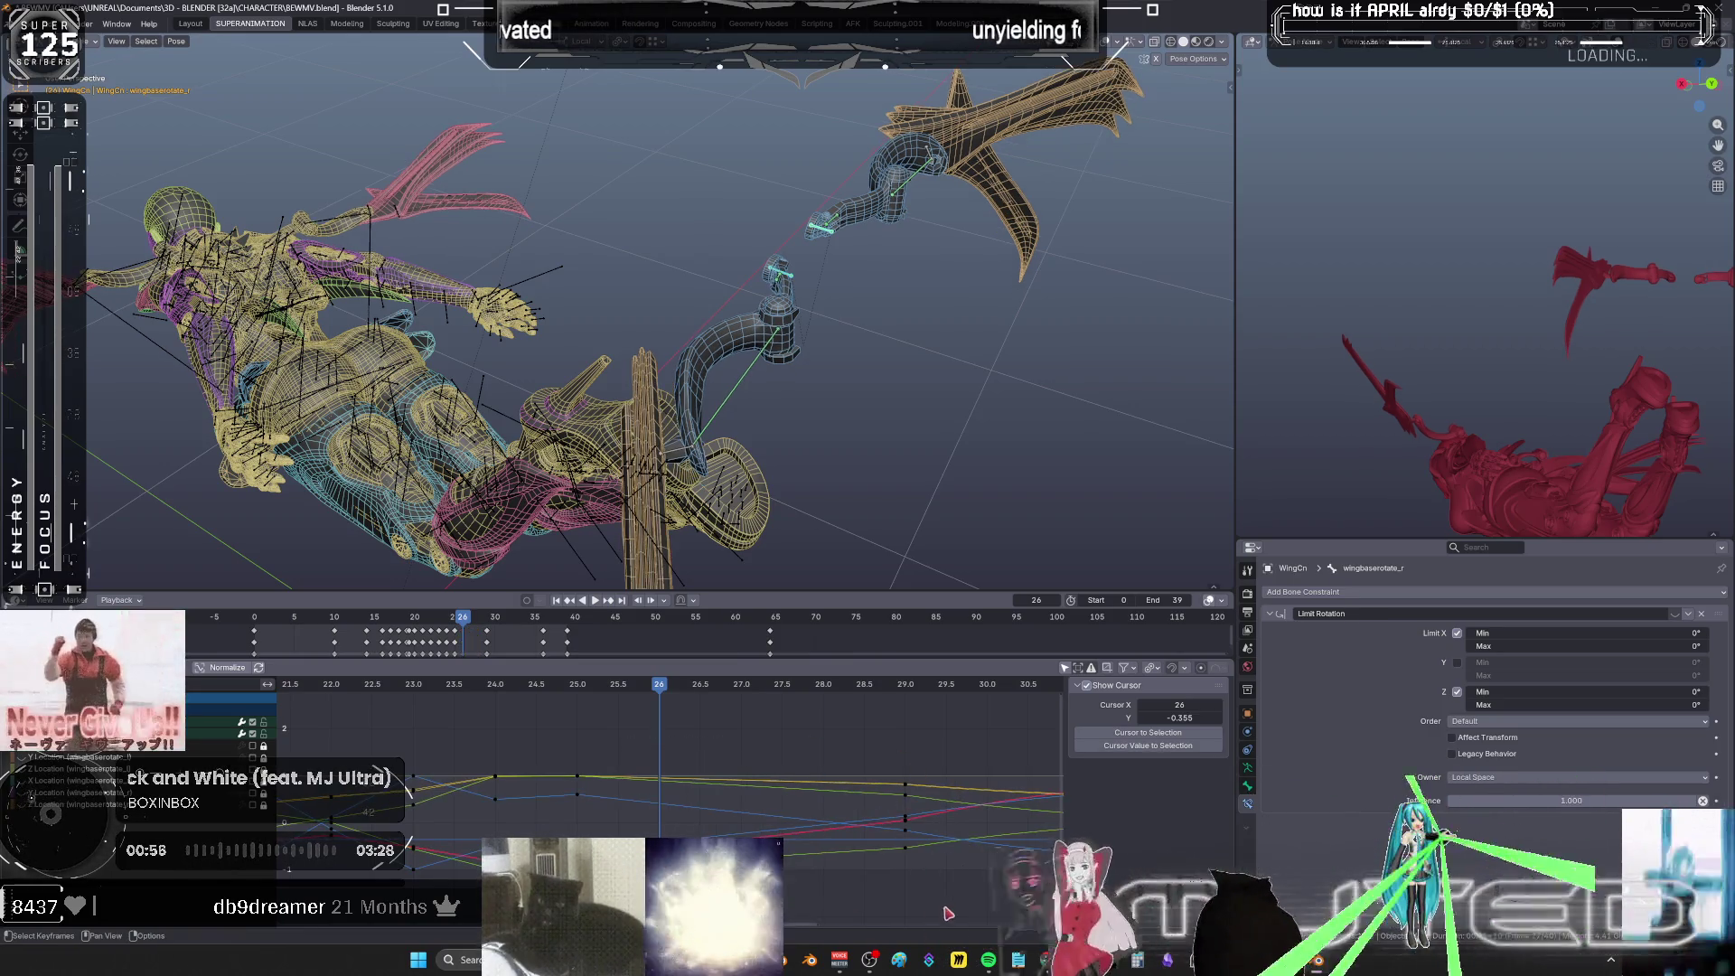
pyautogui.moveTo(947, 908); pyautogui.dragTo(548, 734)
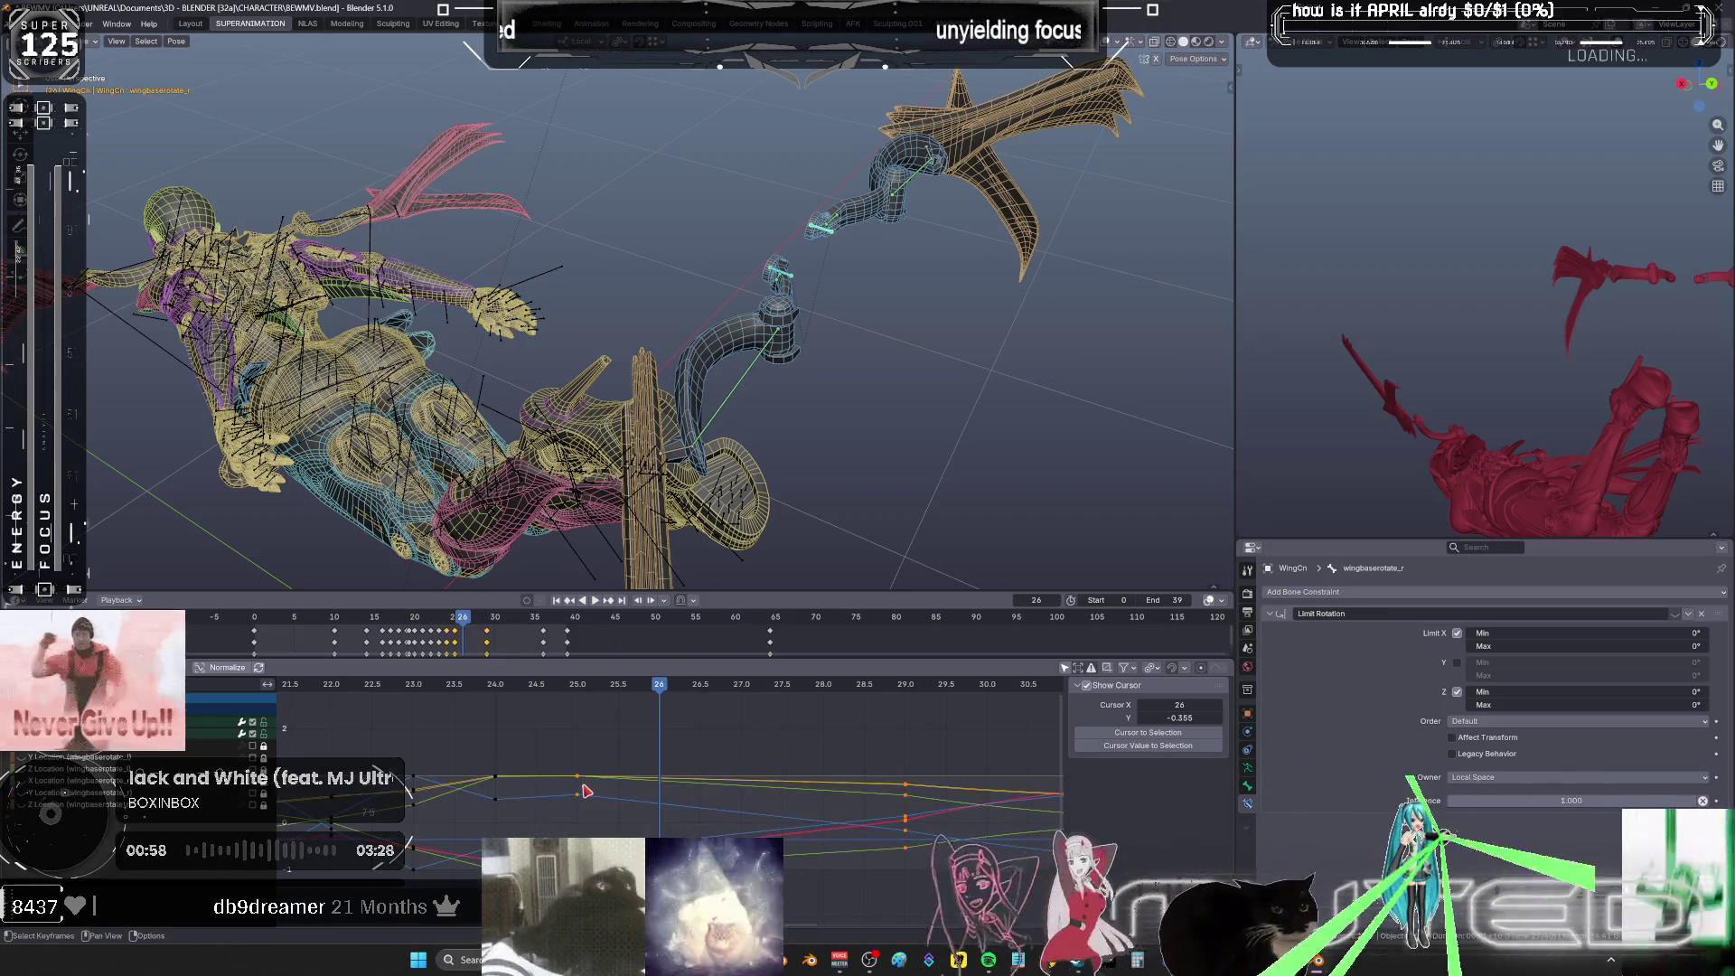
pyautogui.moveTo(518, 836); pyautogui.dragTo(492, 749)
pyautogui.moveTo(599, 773); pyautogui.dragTo(601, 779)
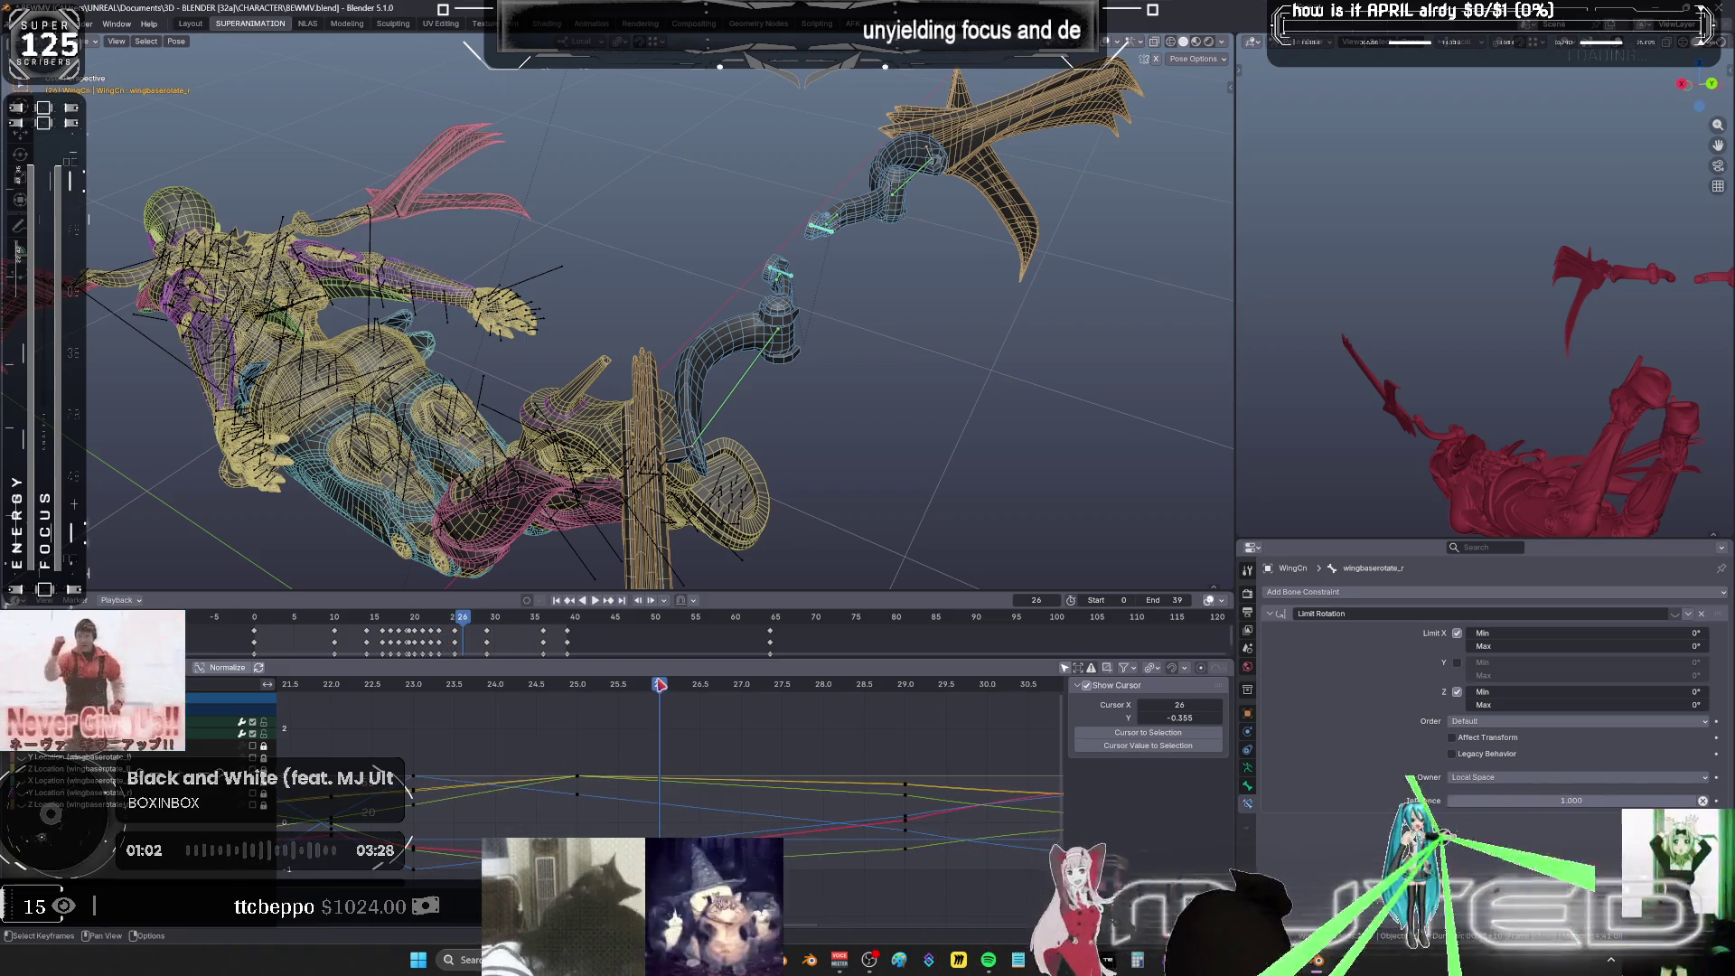
pyautogui.moveTo(661, 684); pyautogui.dragTo(542, 710)
pyautogui.moveTo(573, 503); pyautogui.dragTo(578, 492)
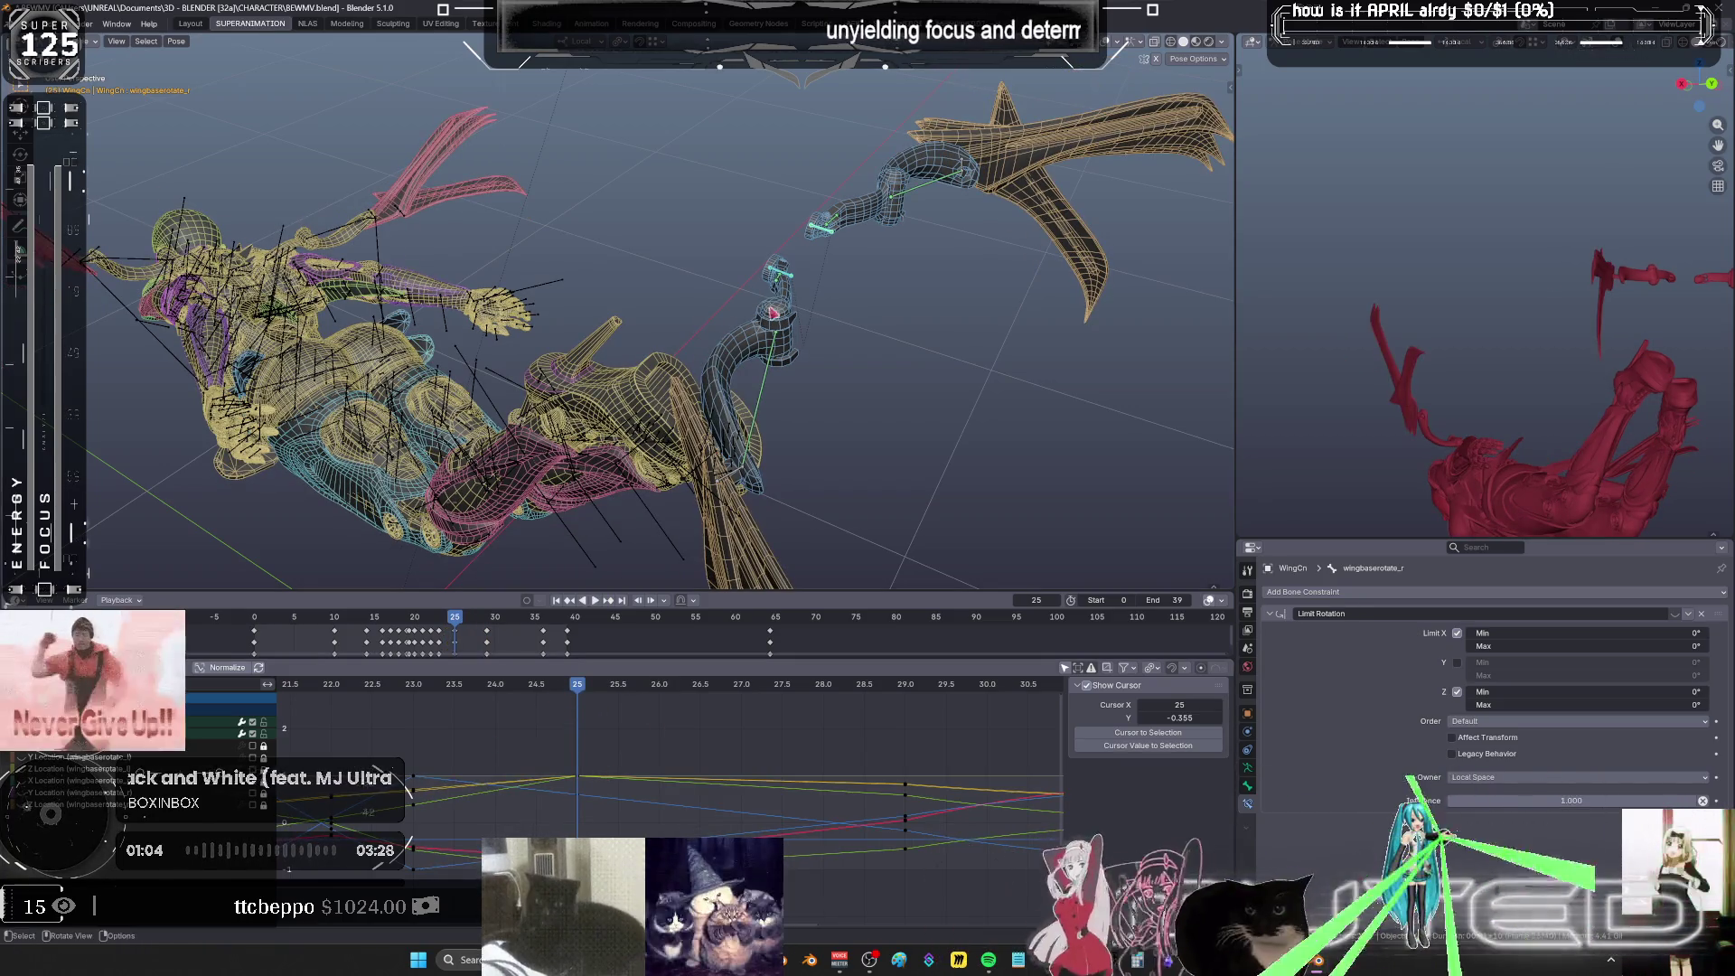
# - Select wing_base_l and wing_base_r and delete their middle keyframes
pyautogui.click(779, 286)
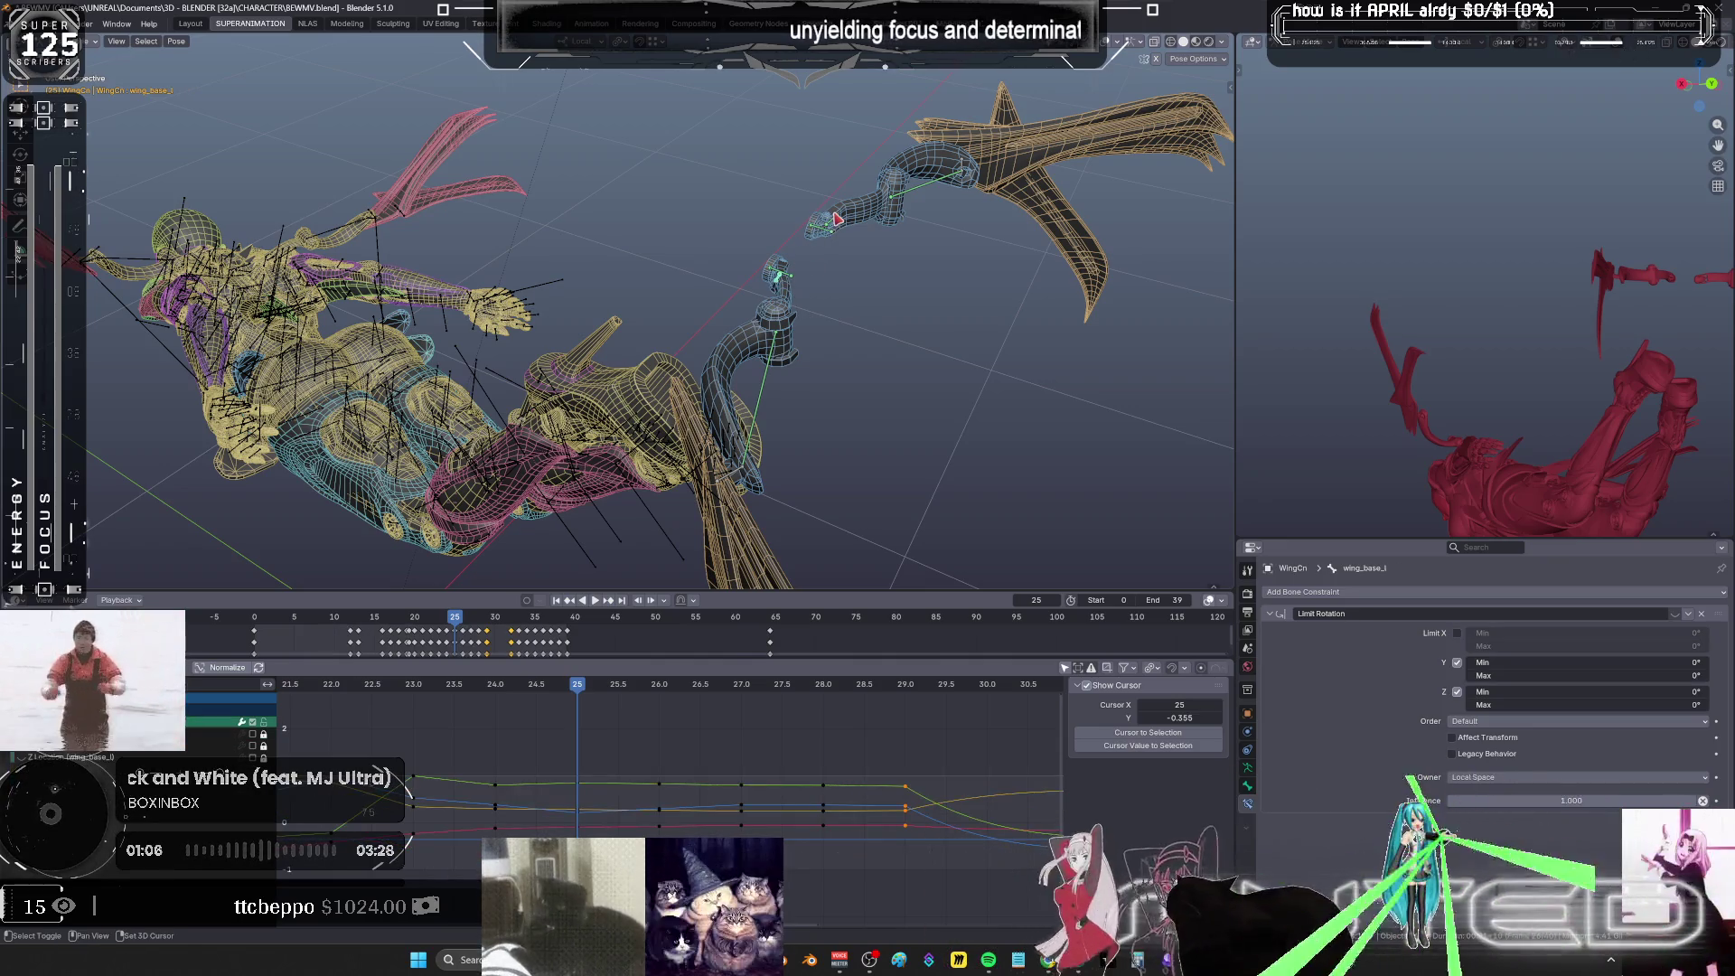
pyautogui.click(838, 218)
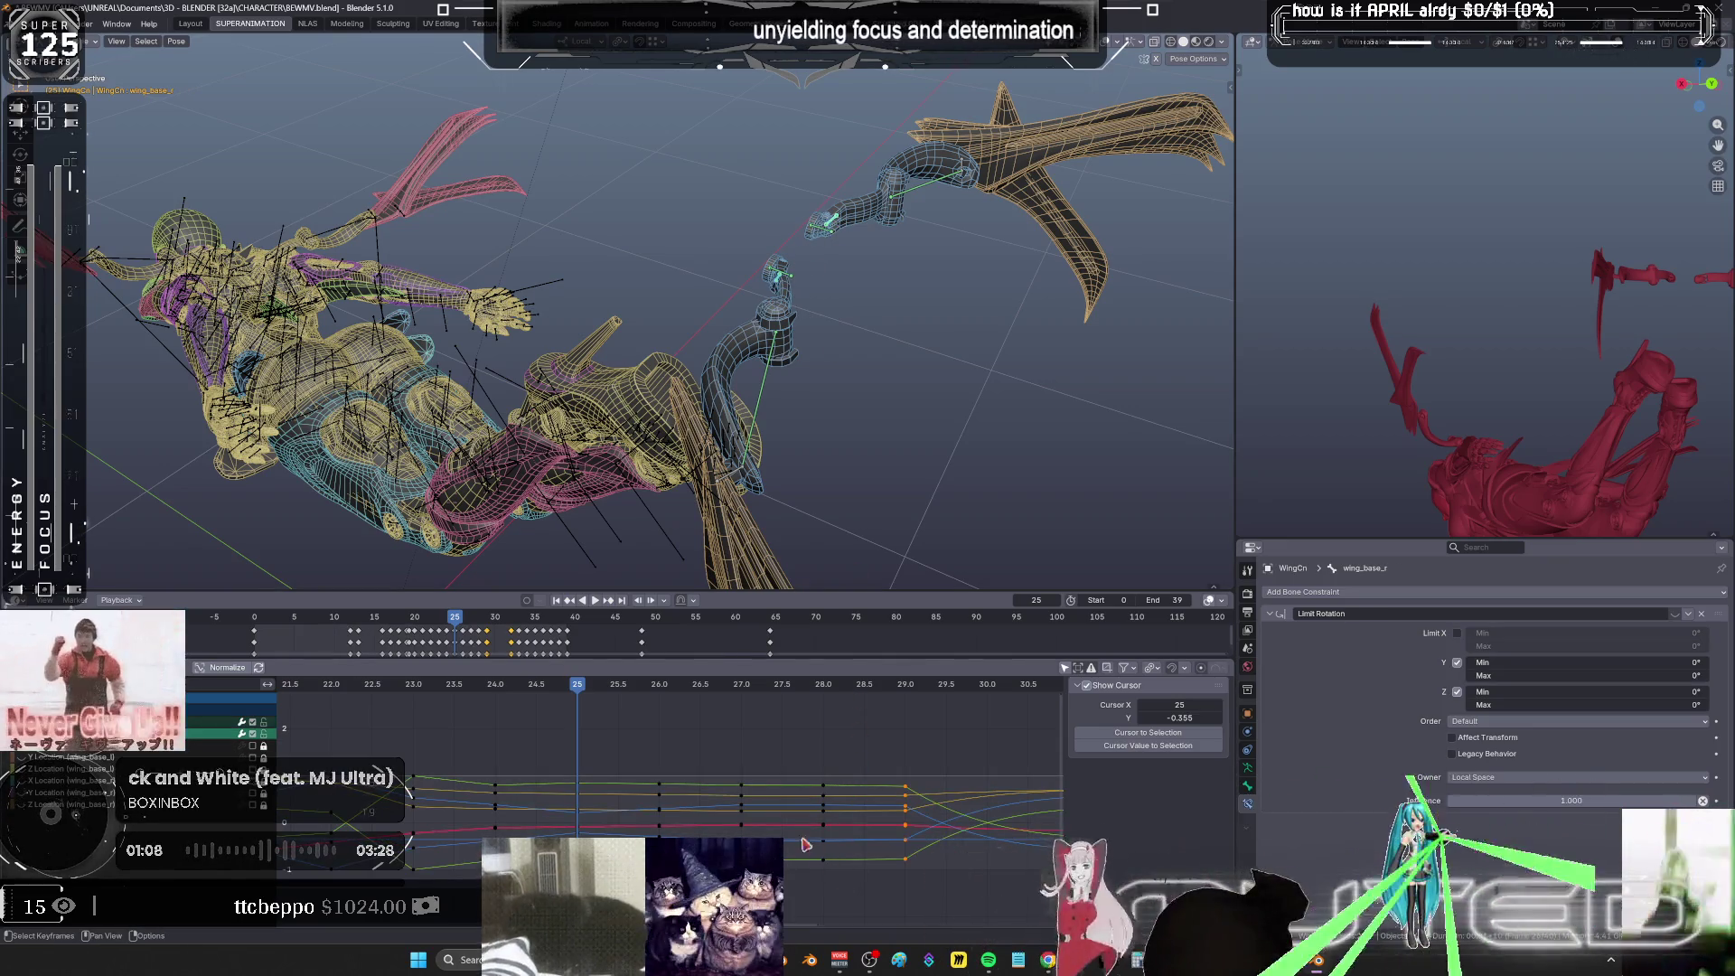
pyautogui.moveTo(858, 863); pyautogui.dragTo(553, 747)
pyautogui.press('Delete')
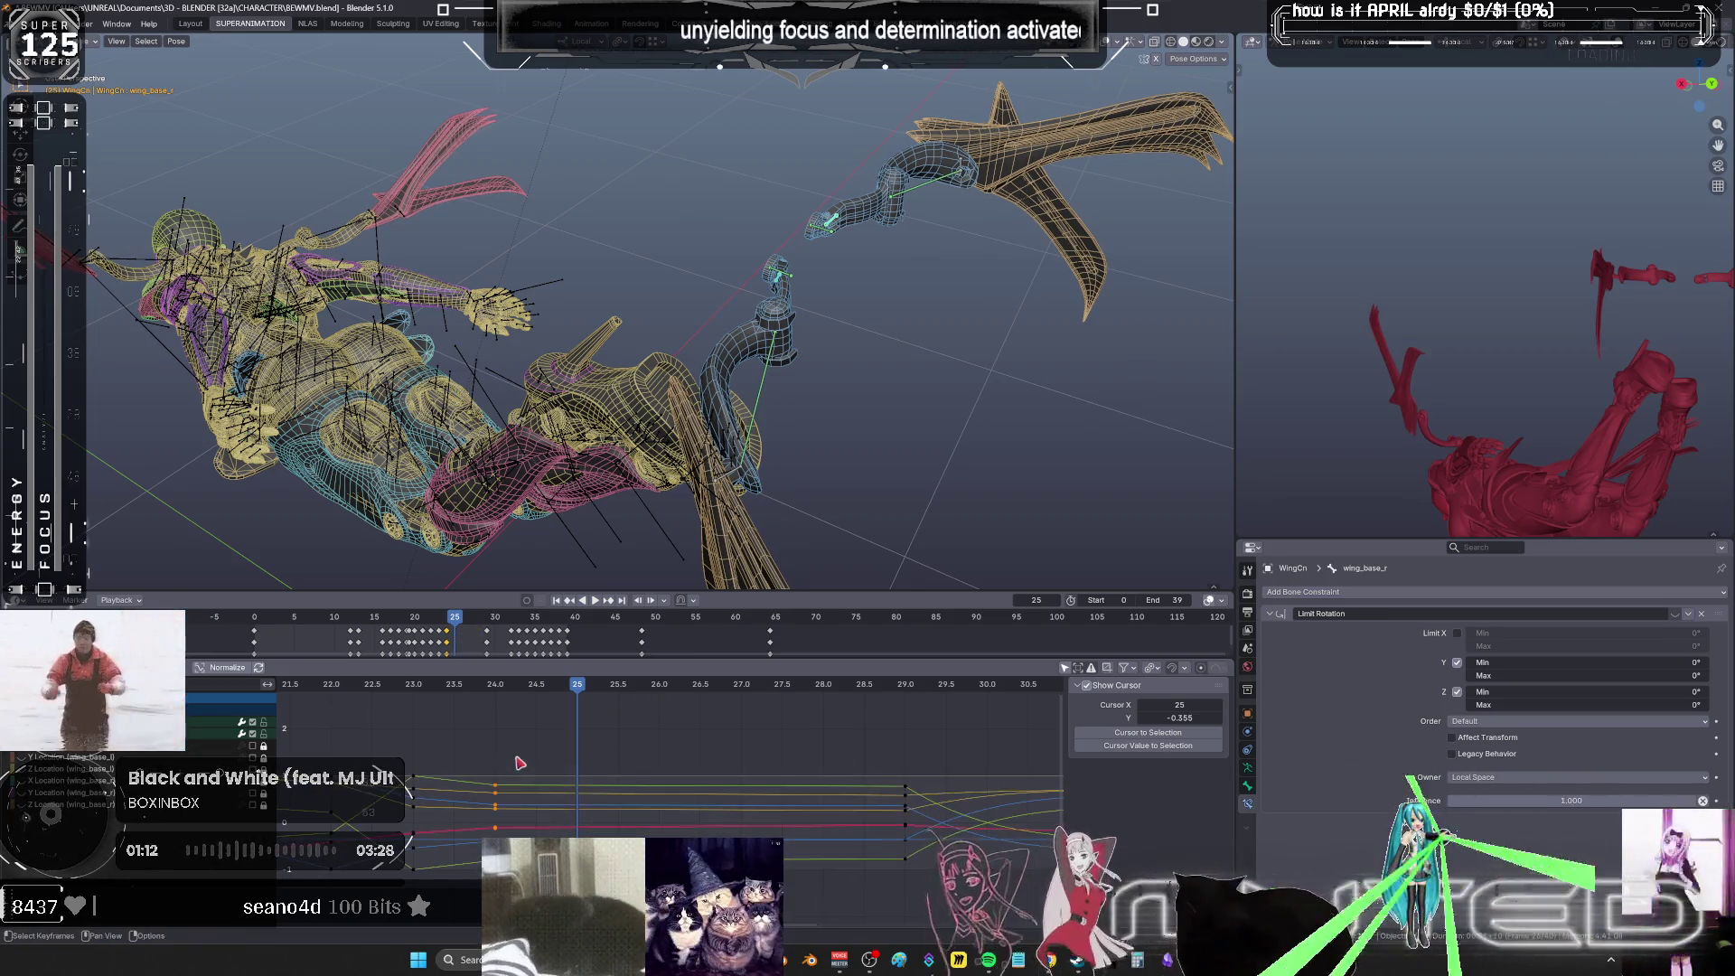
# - Move the frame-24 keys 3 frames to frame 27, then select wing_ext_l with the graph maximized
pyautogui.press('g')
pyautogui.press('x')
pyautogui.press('3')
pyautogui.press('Return')
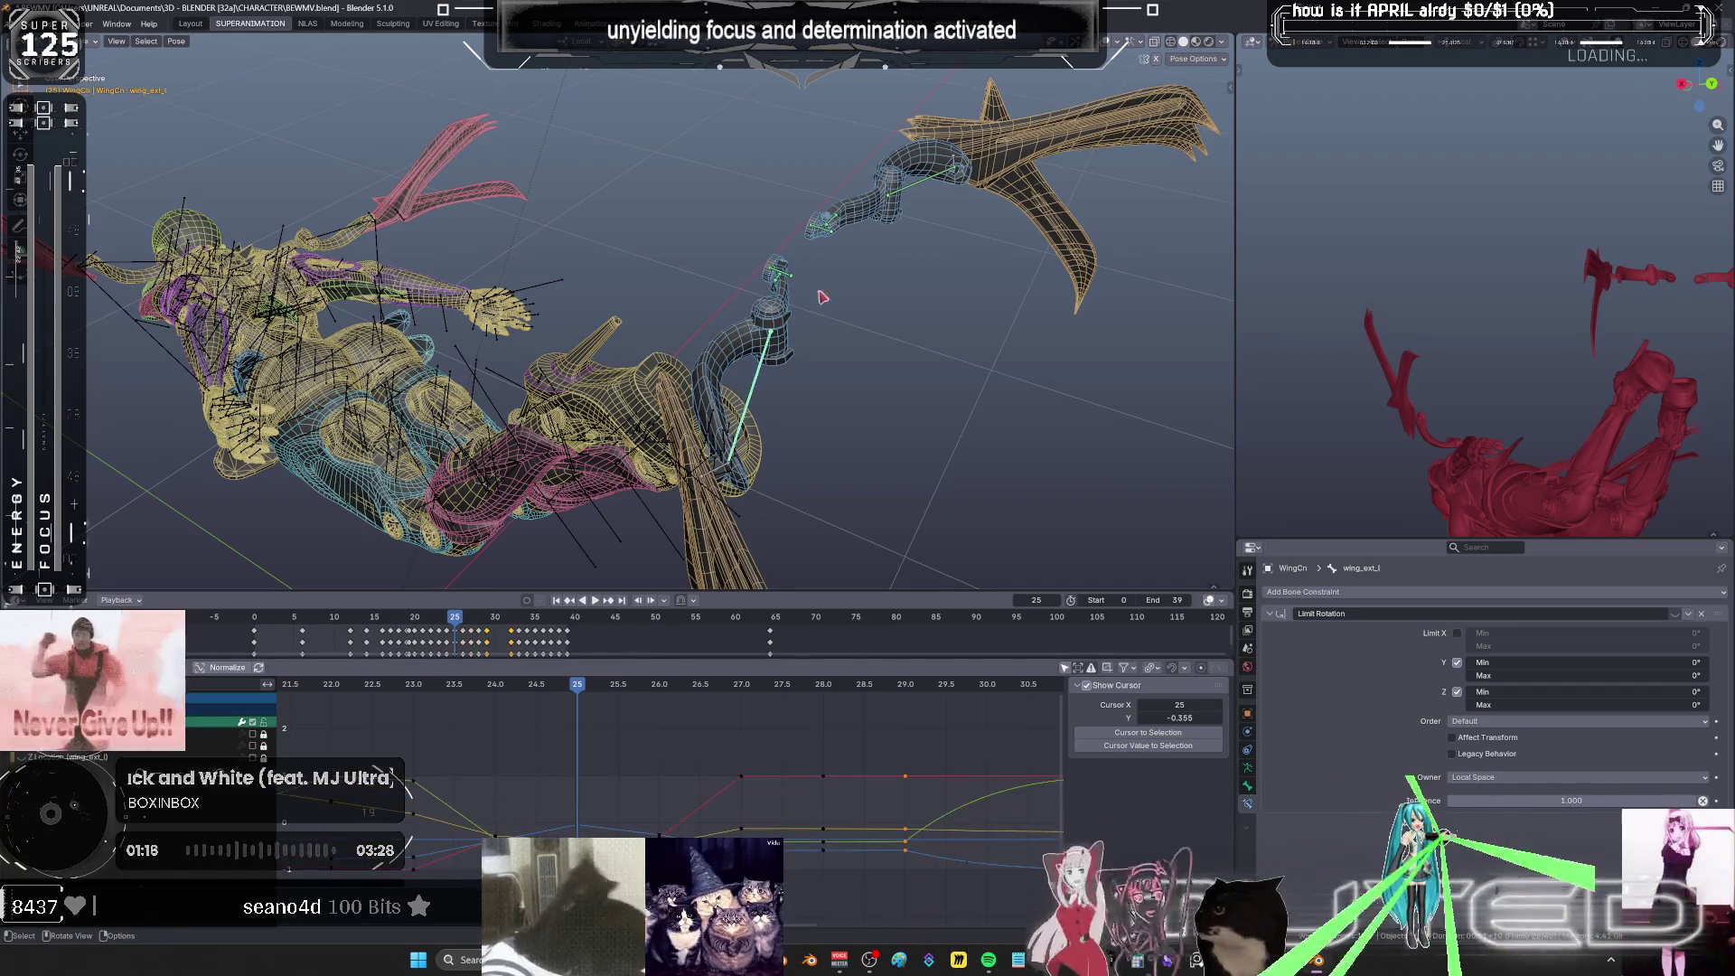
pyautogui.keyDown('shift'); pyautogui.click(871, 229); pyautogui.keyUp('shift')
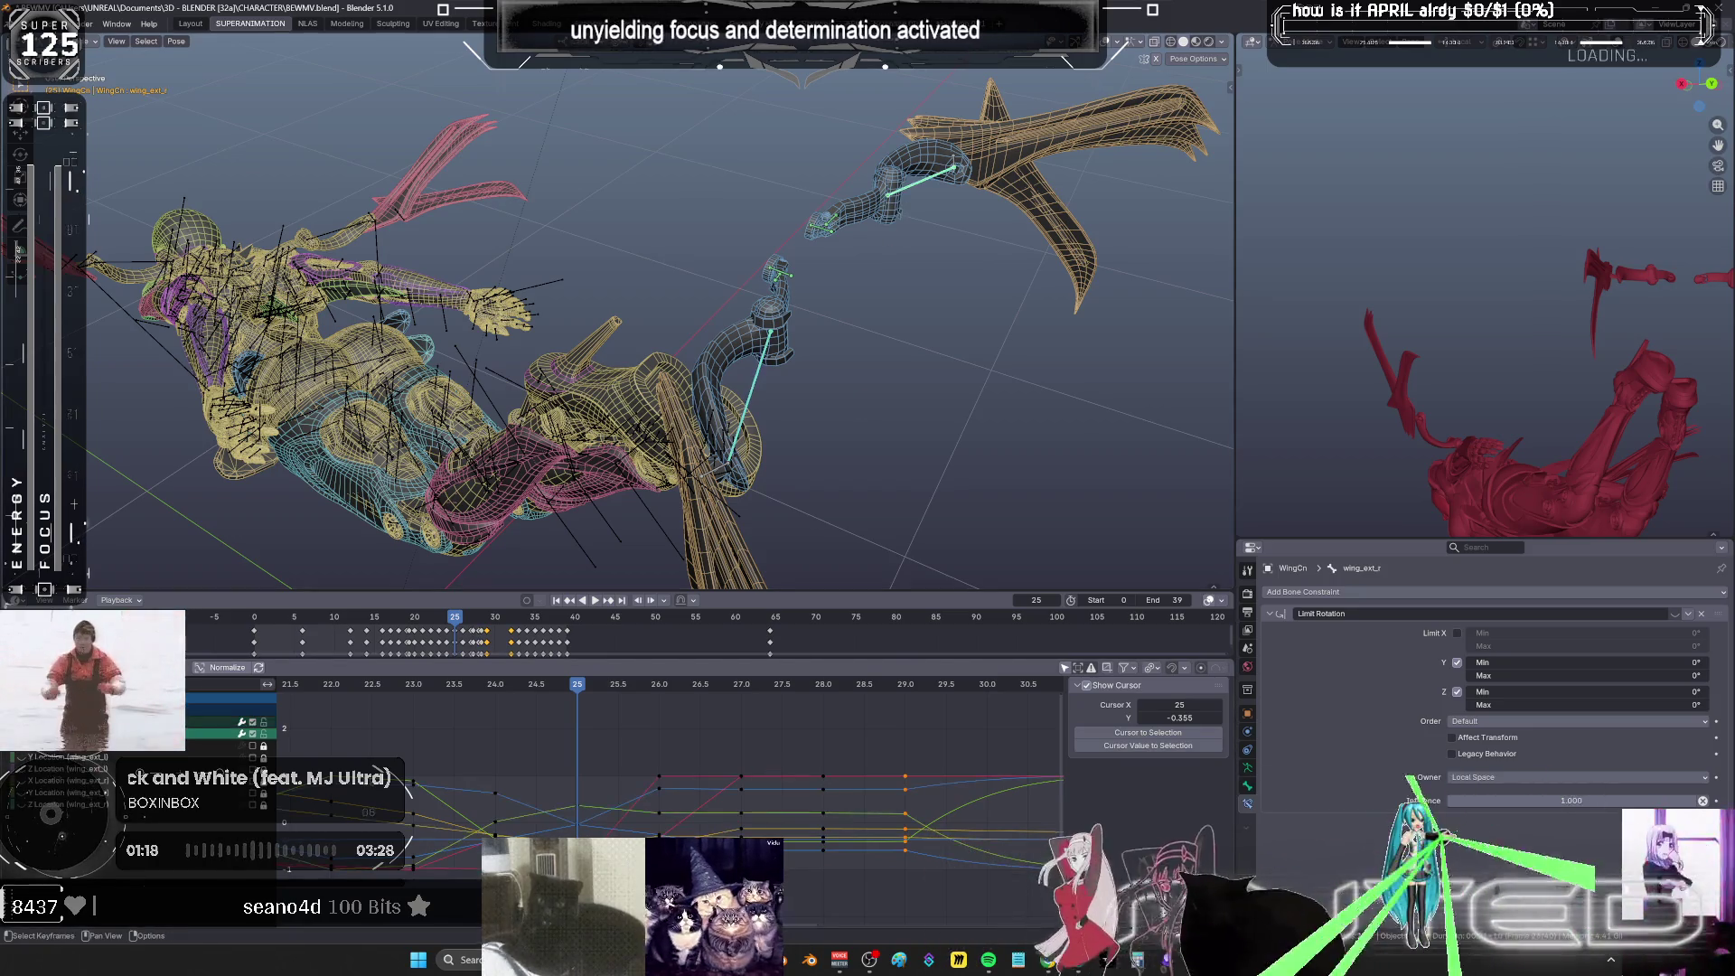
pyautogui.hotkey('ctrl', 'space')
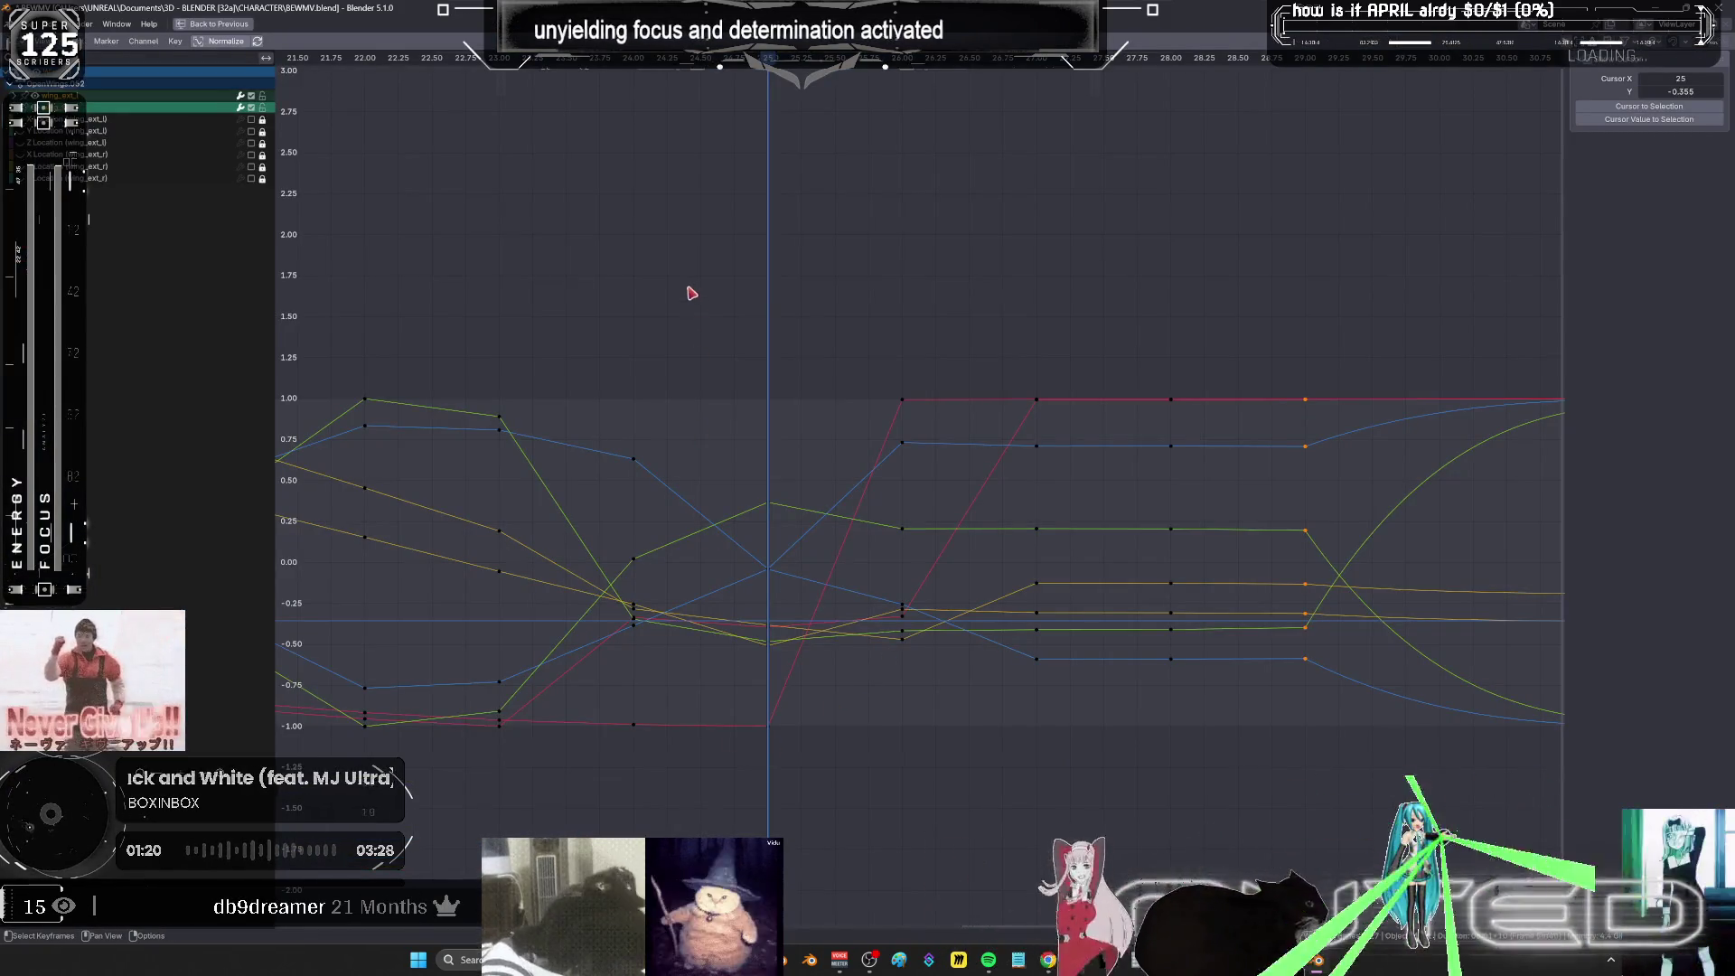
# - Delete the keys around frames 24–26 and reframe the wing curves
pyautogui.moveTo(608, 317)
pyautogui.mouseDown()
pyautogui.moveTo(821, 802)
pyautogui.moveTo(1019, 801)
pyautogui.mouseUp()
pyautogui.press('Delete')
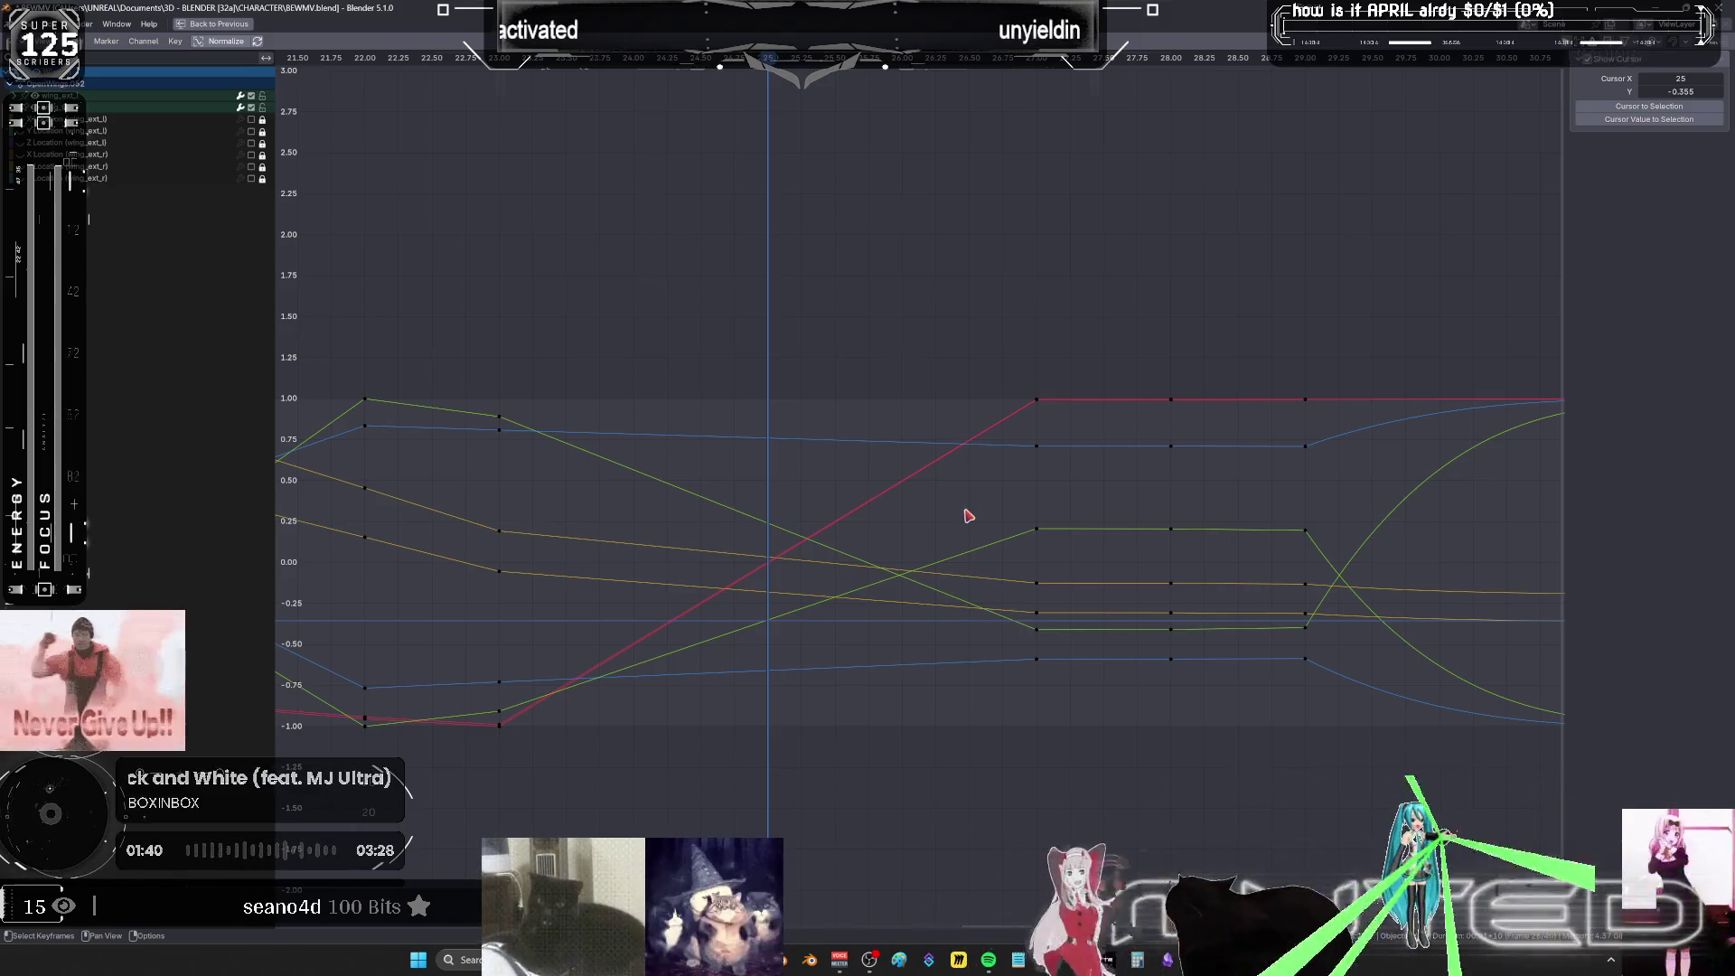
pyautogui.keyDown('ctrl'); pyautogui.hscroll(-10, 669, 434); pyautogui.keyUp('ctrl')
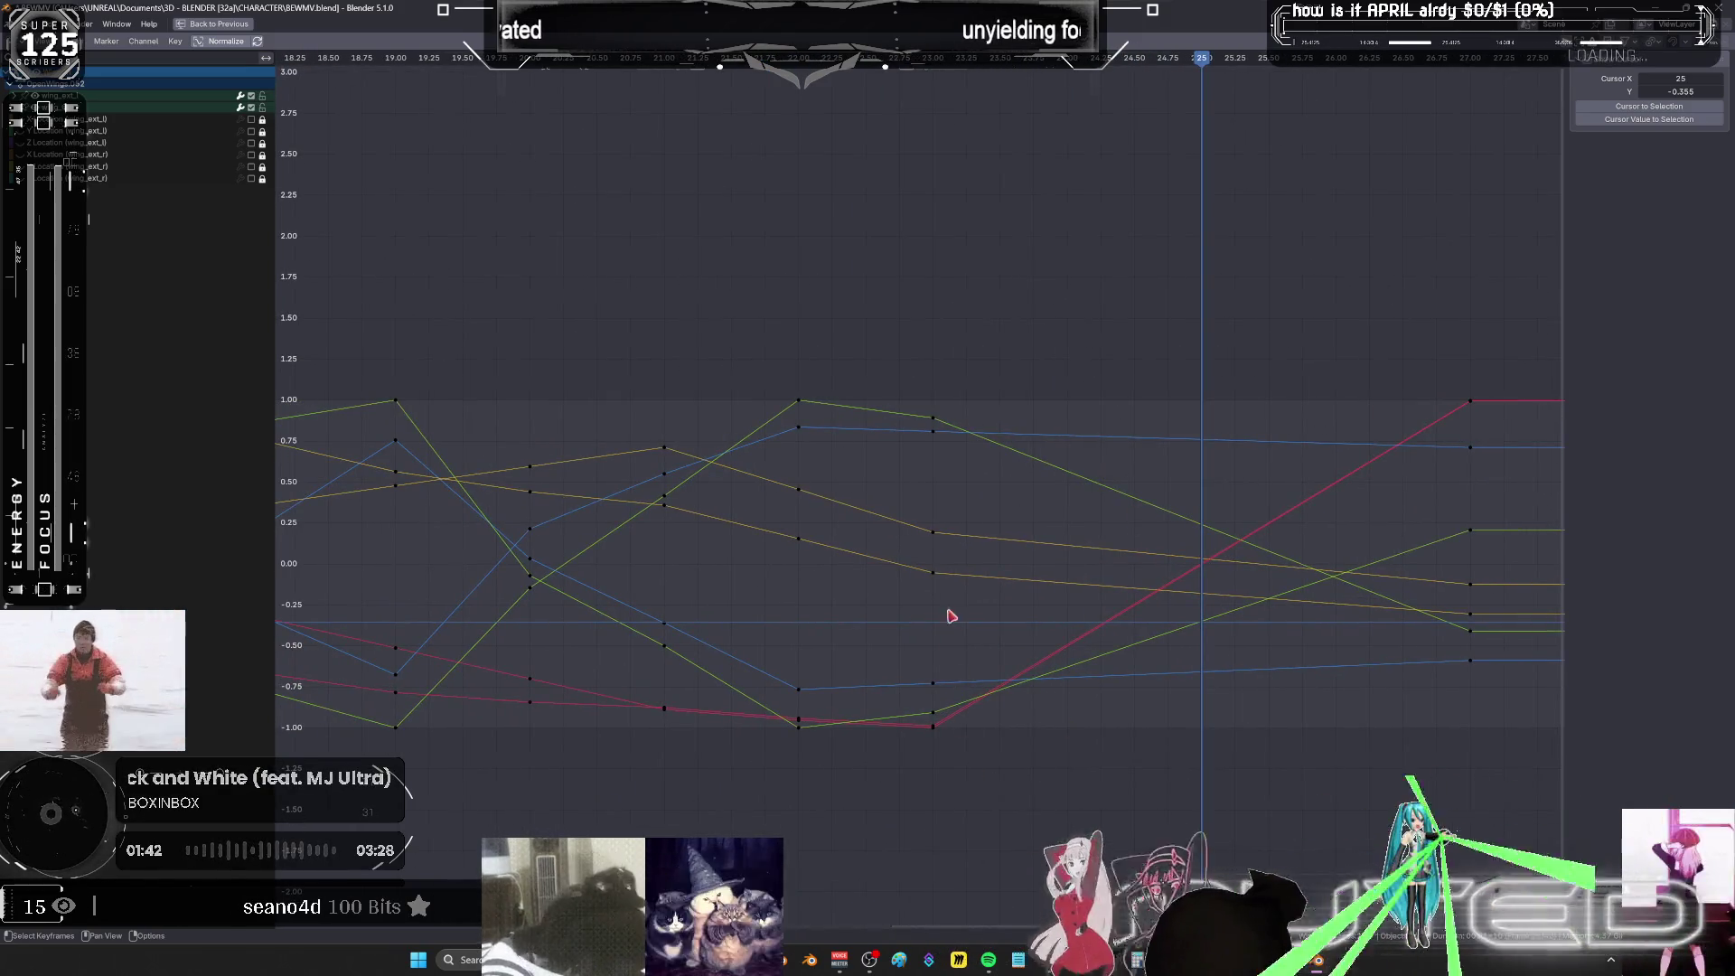
pyautogui.moveTo(979, 781); pyautogui.dragTo(919, 341)
pyautogui.scroll(-1, 916, 381)
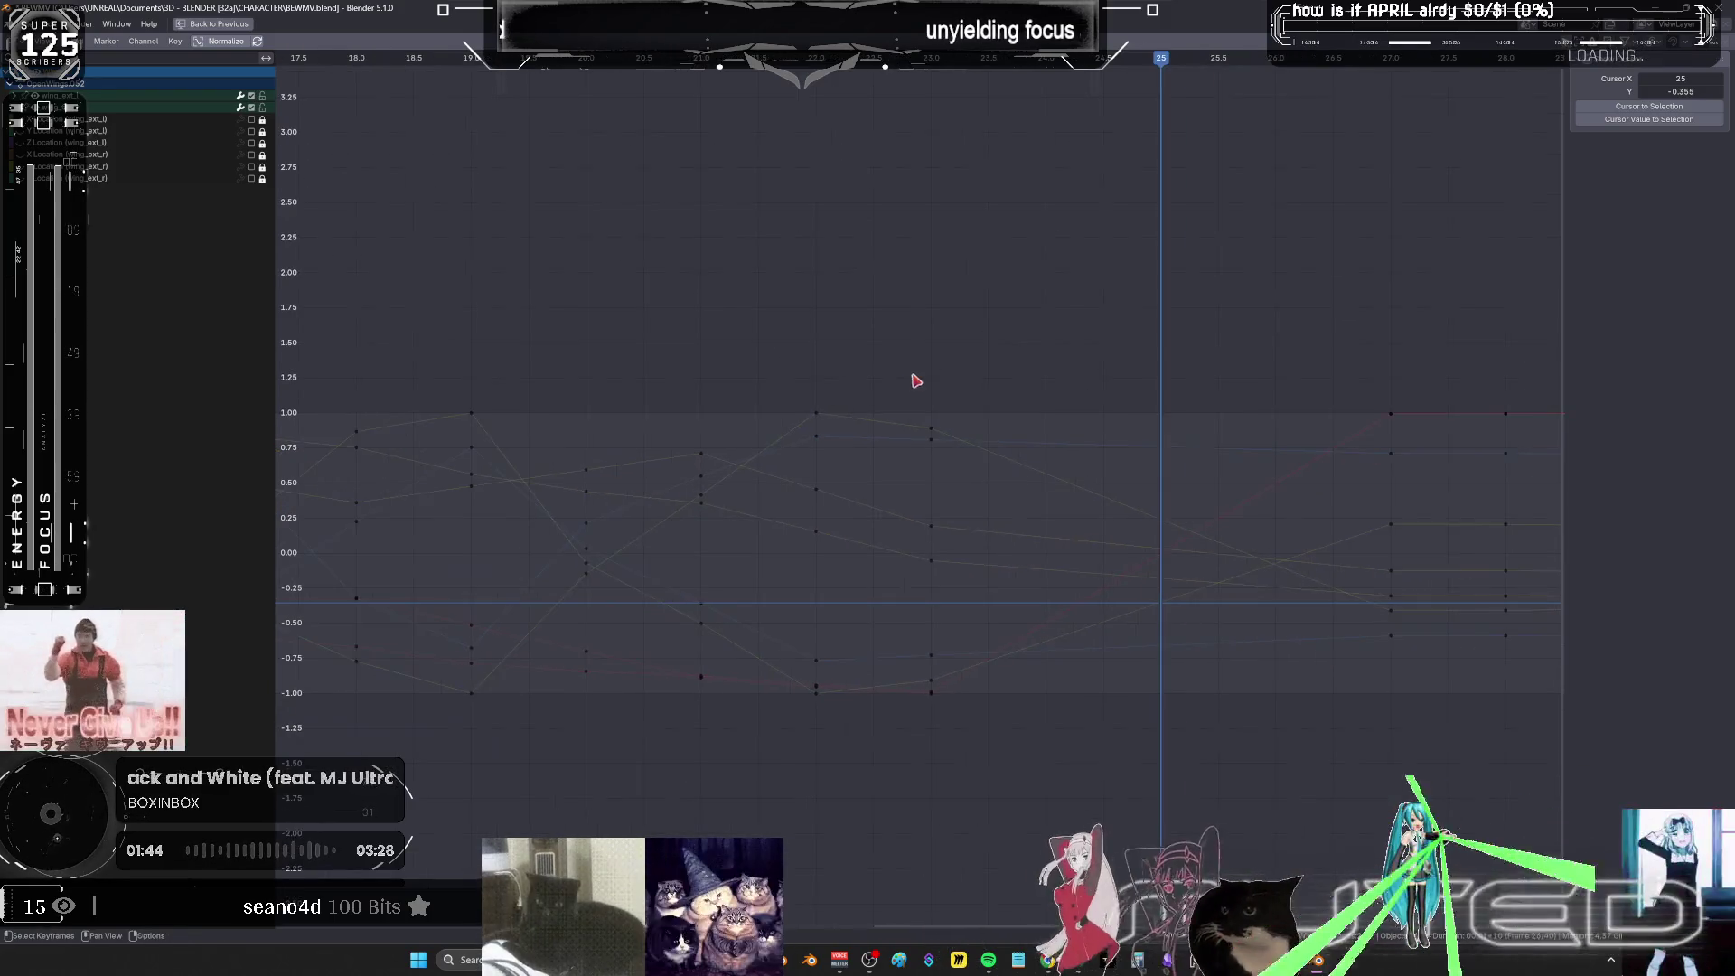
pyautogui.moveTo(915, 381); pyautogui.dragTo(710, 396, button='middle')
# - Give the wing keyframes Ease In easing and Cubic interpolation, then restore the normal layout
pyautogui.moveTo(582, 354)
pyautogui.mouseDown()
pyautogui.moveTo(921, 763)
pyautogui.moveTo(1216, 788)
pyautogui.mouseUp()
pyautogui.rightClick(1166, 668)
pyautogui.moveTo(1198, 671)
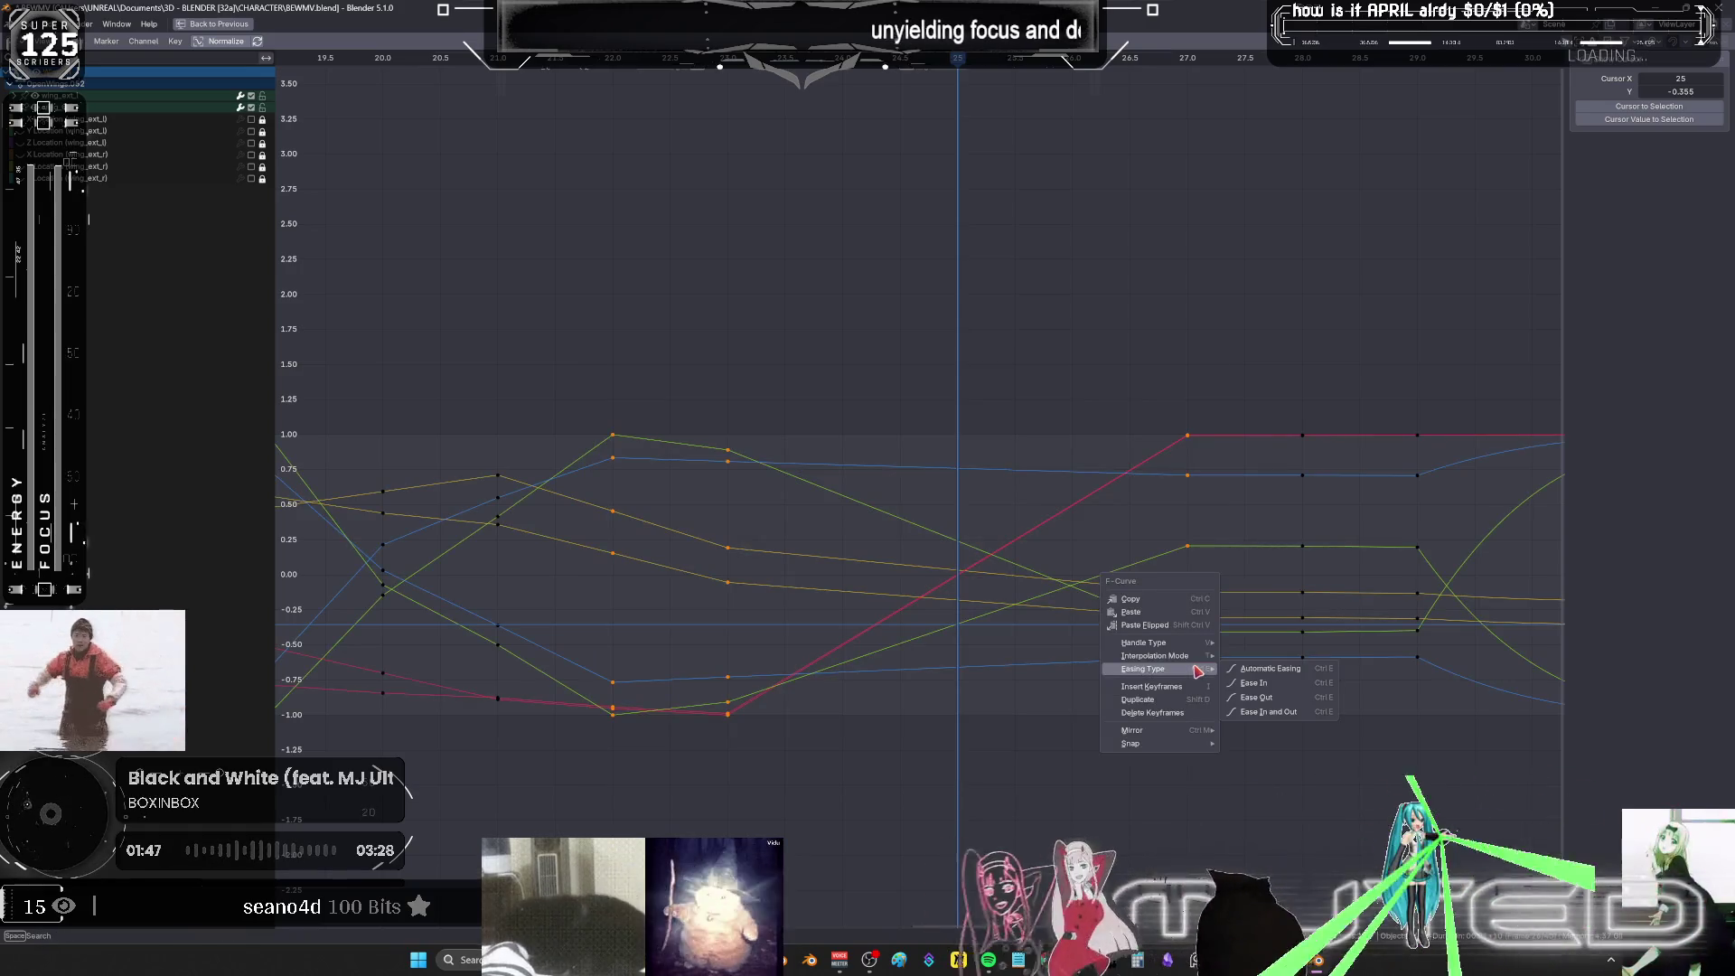
pyautogui.click(1252, 689)
pyautogui.rightClick(1181, 631)
pyautogui.press('Escape')
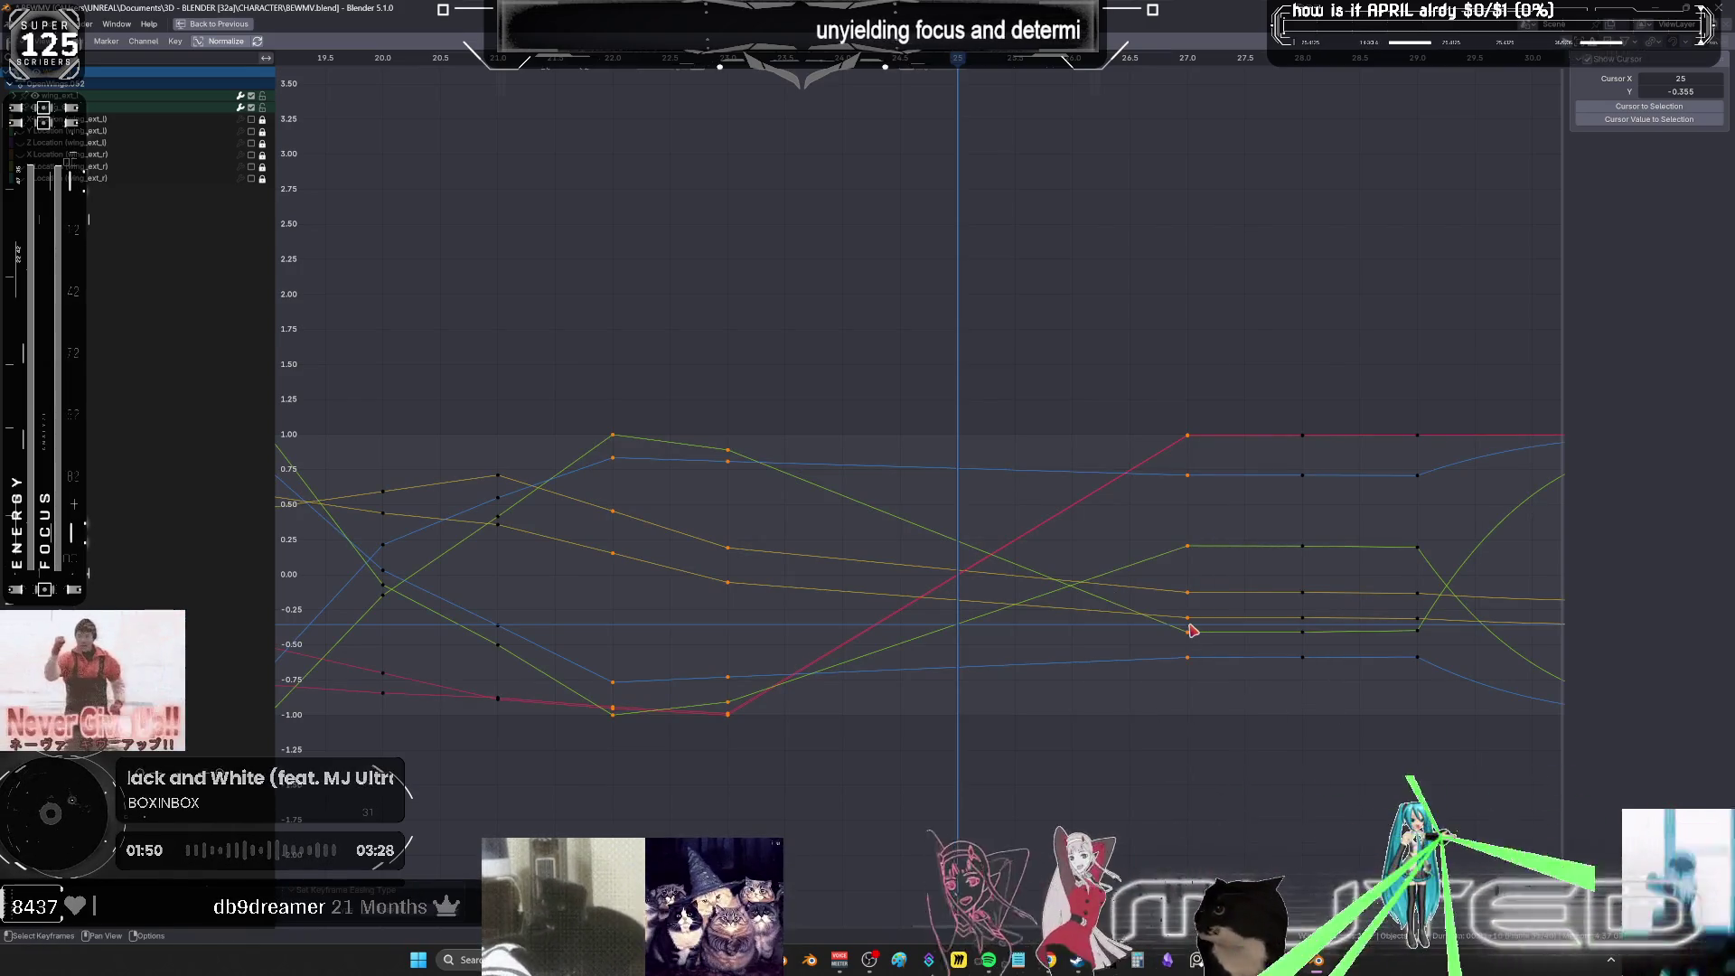
pyautogui.rightClick(1191, 630)
pyautogui.moveTo(1193, 617)
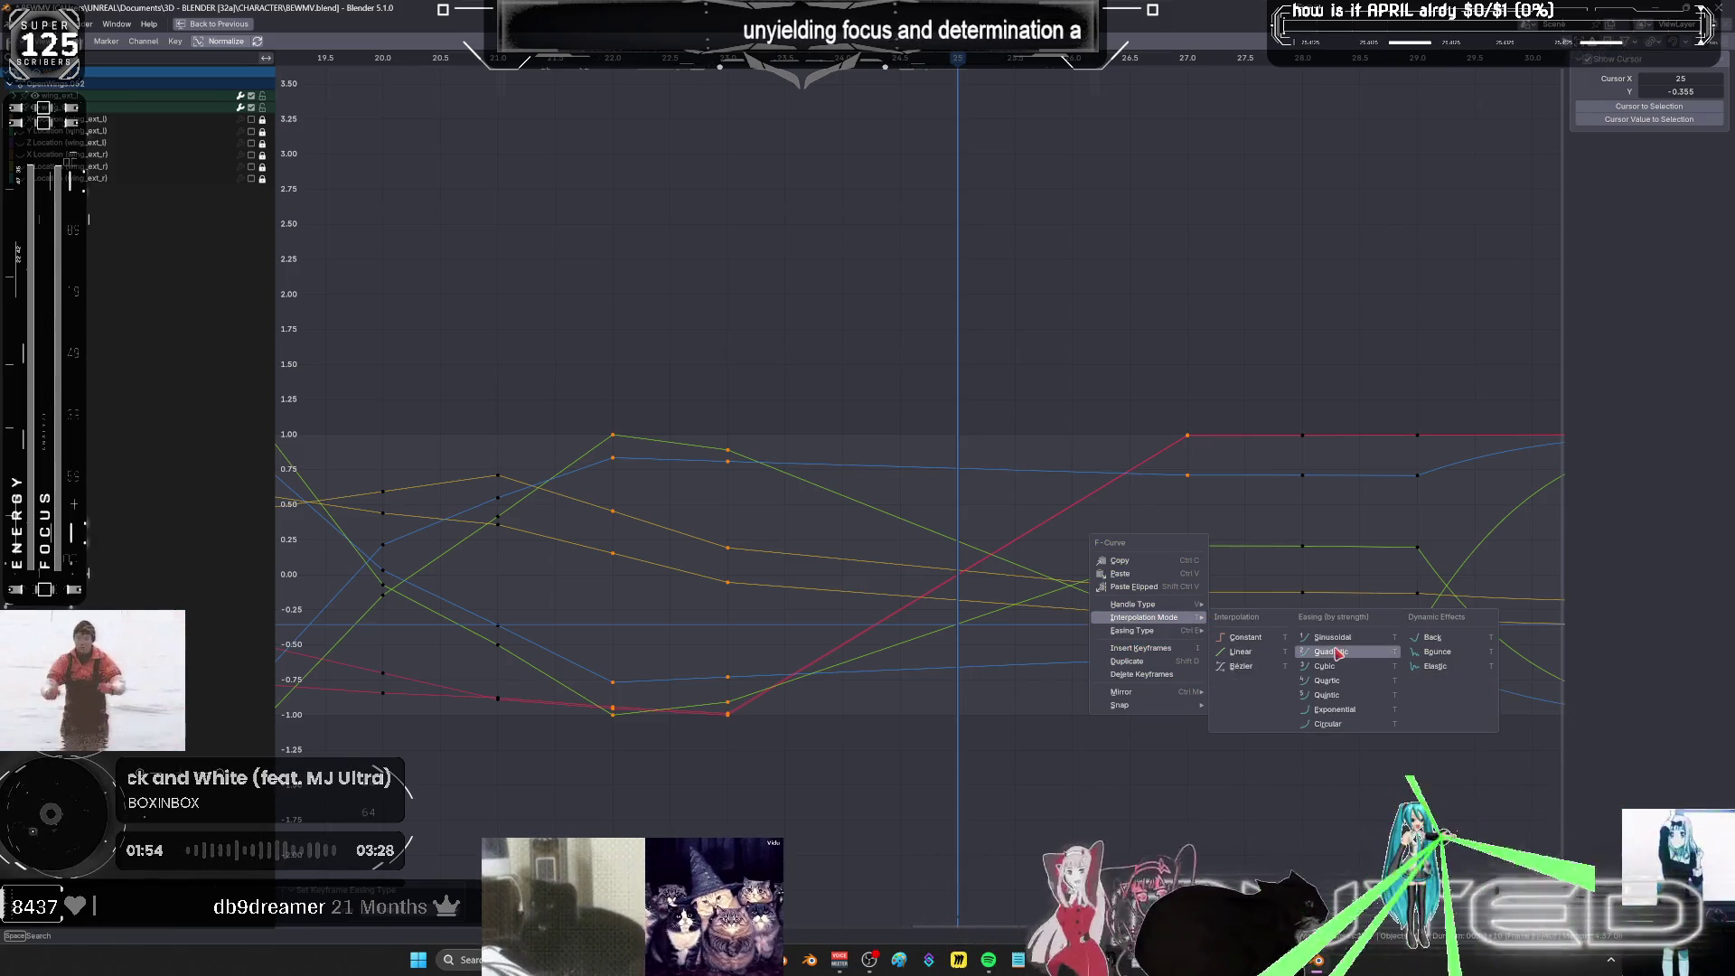
pyautogui.click(1375, 662)
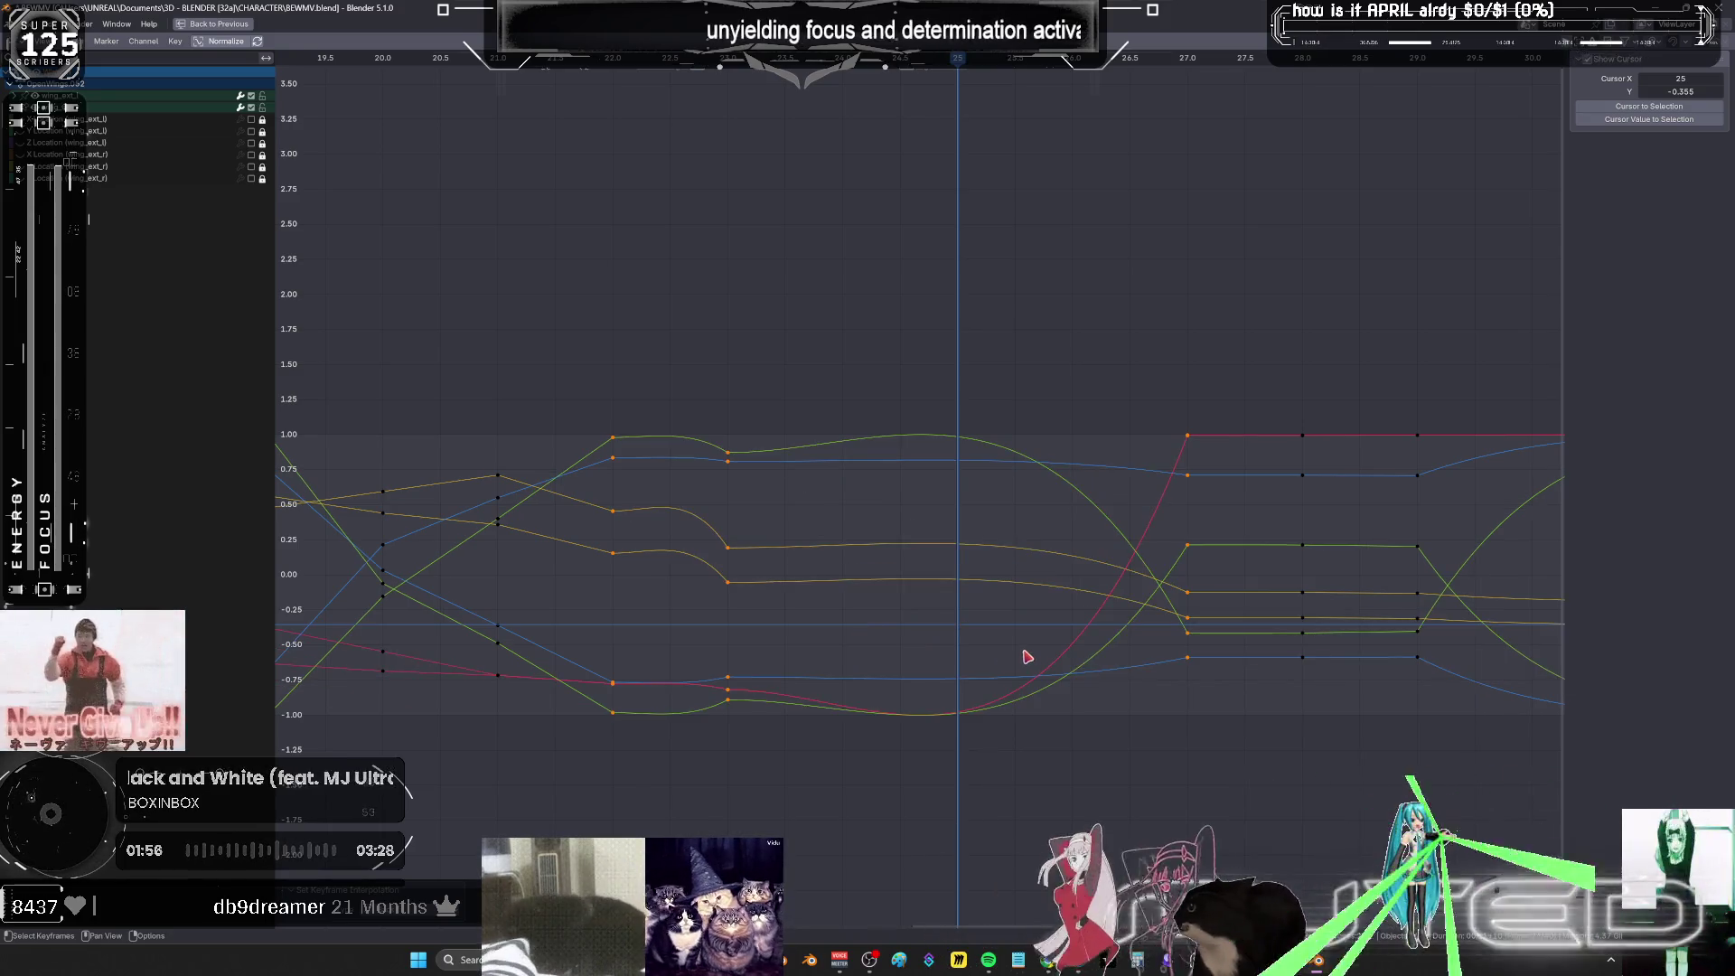
pyautogui.hotkey('ctrl', 'space')
pyautogui.moveTo(601, 387)
pyautogui.mouseDown(button='middle')
pyautogui.moveTo(699, 364)
pyautogui.moveTo(676, 443)
pyautogui.mouseUp(button='middle')
pyautogui.keyDown('alt'); pyautogui.scroll(14, 676, 443); pyautogui.keyUp('alt')
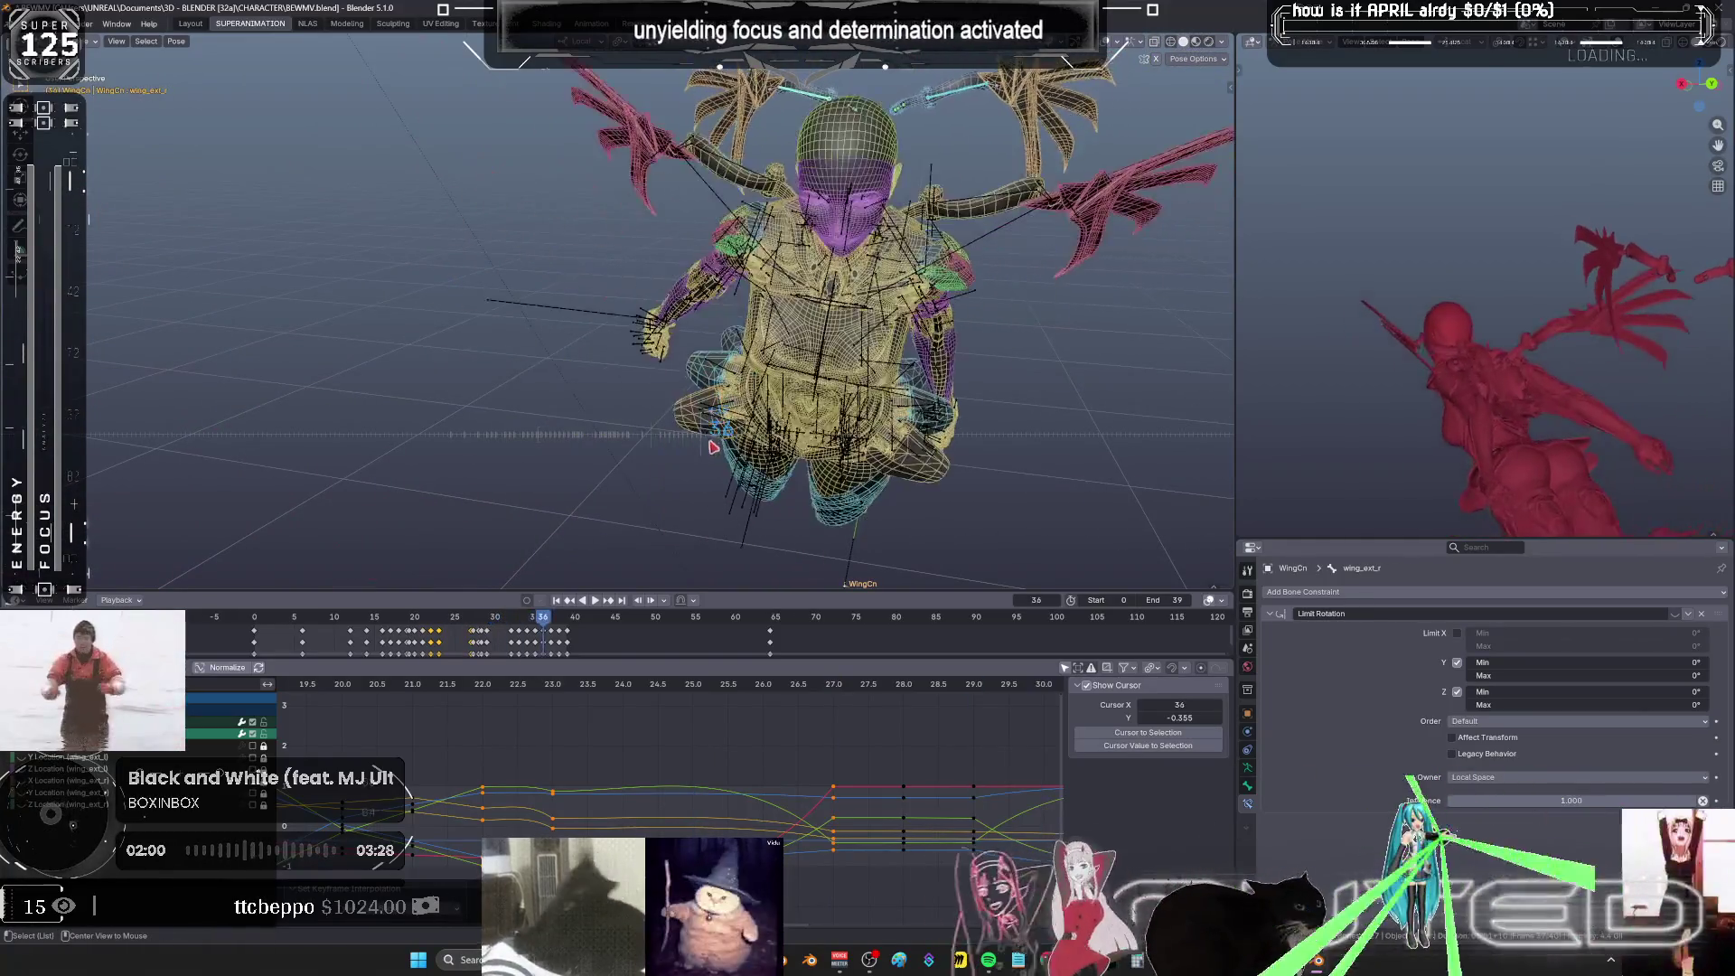
# - Delete the wing keys at frames 28–29
pyautogui.keyDown('alt'); pyautogui.scroll(-12, 608, 449); pyautogui.keyUp('alt')
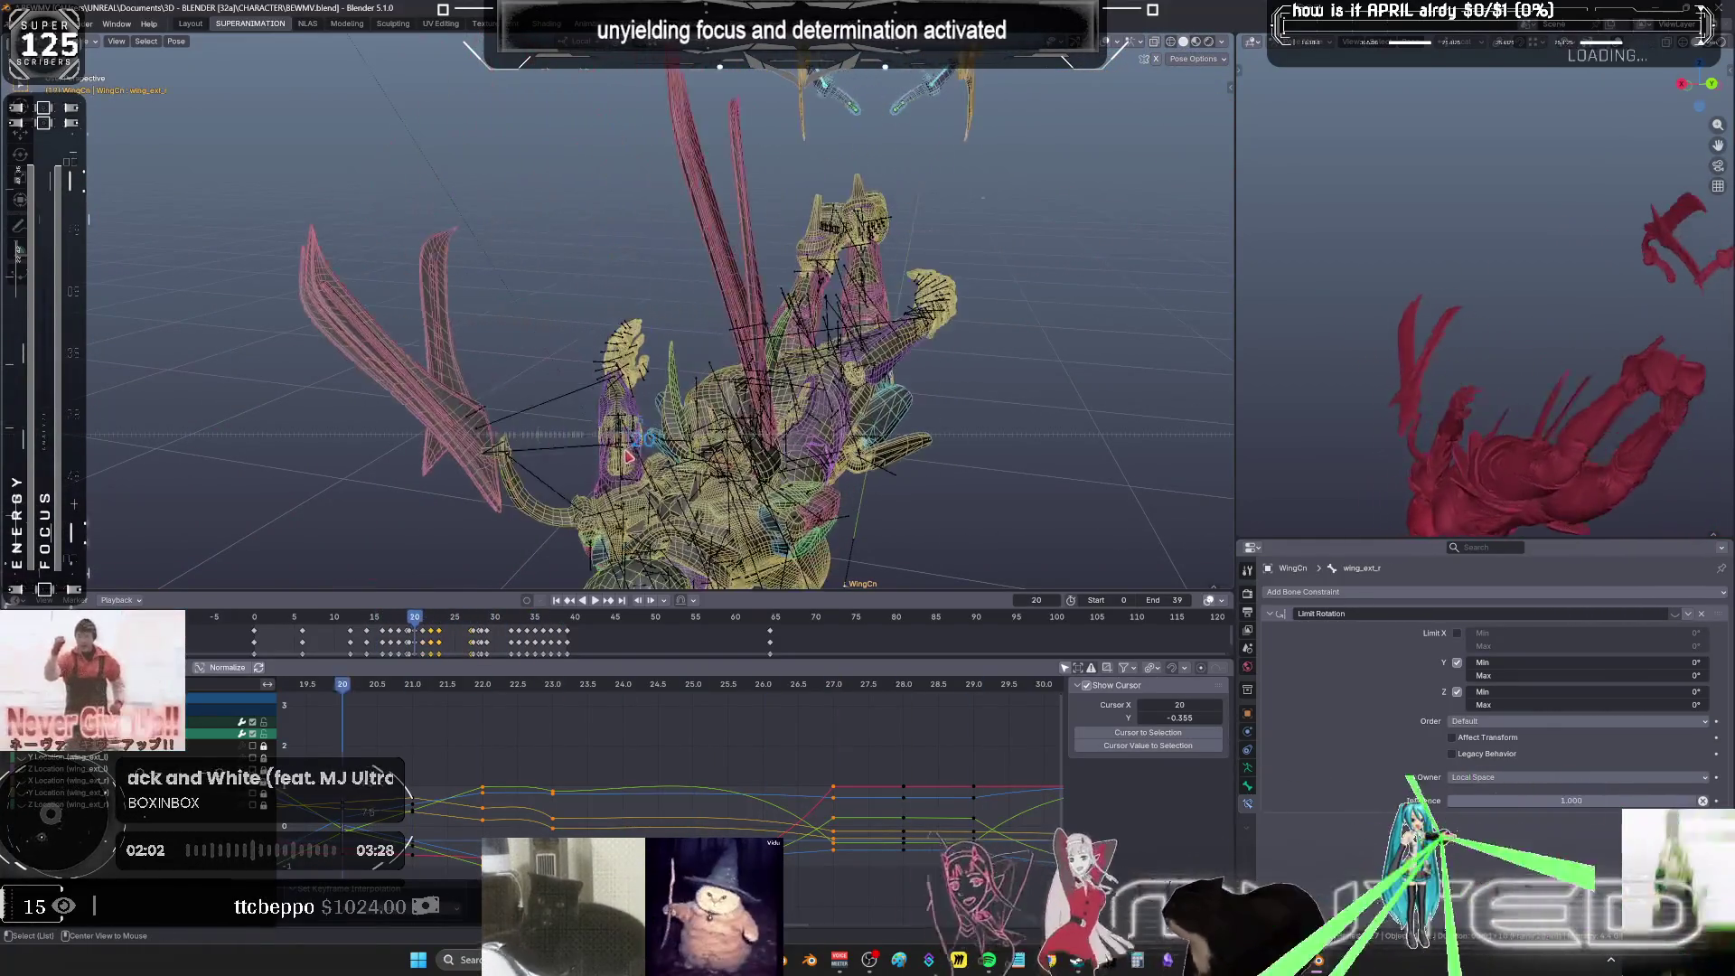
pyautogui.keyDown('alt'); pyautogui.scroll(2, 664, 468); pyautogui.keyUp('alt')
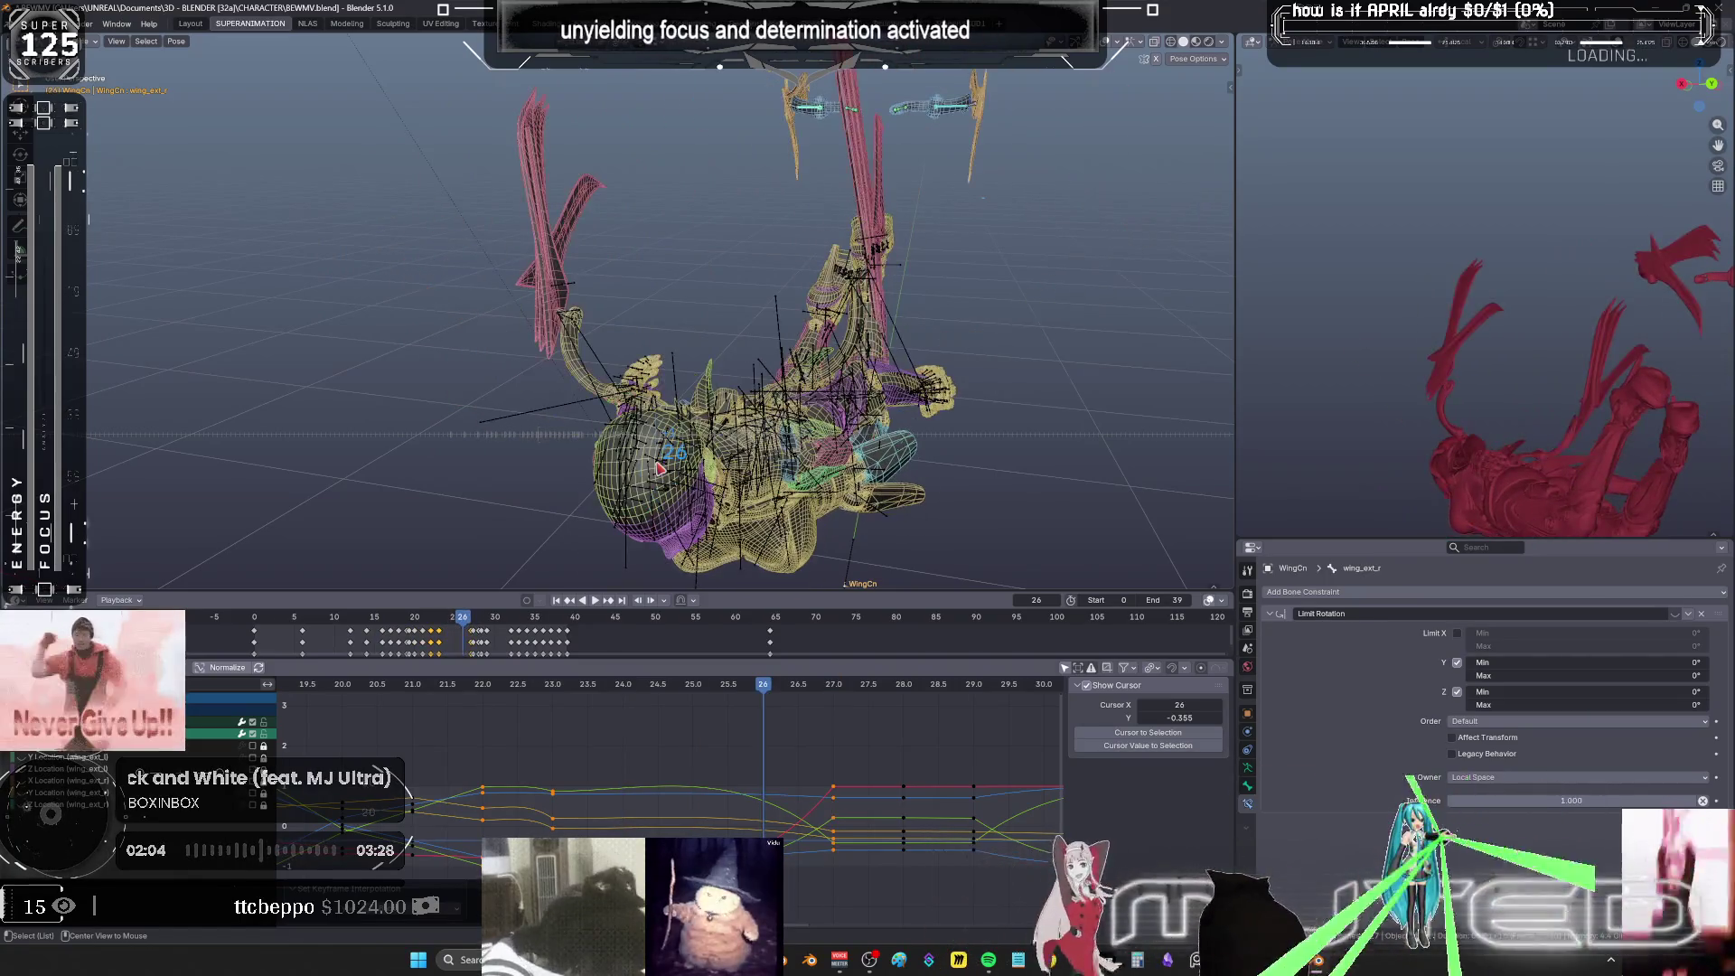
pyautogui.keyDown('alt'); pyautogui.scroll(-2, 662, 468); pyautogui.keyUp('alt')
pyautogui.keyDown('alt'); pyautogui.scroll(2, 658, 469); pyautogui.keyUp('alt')
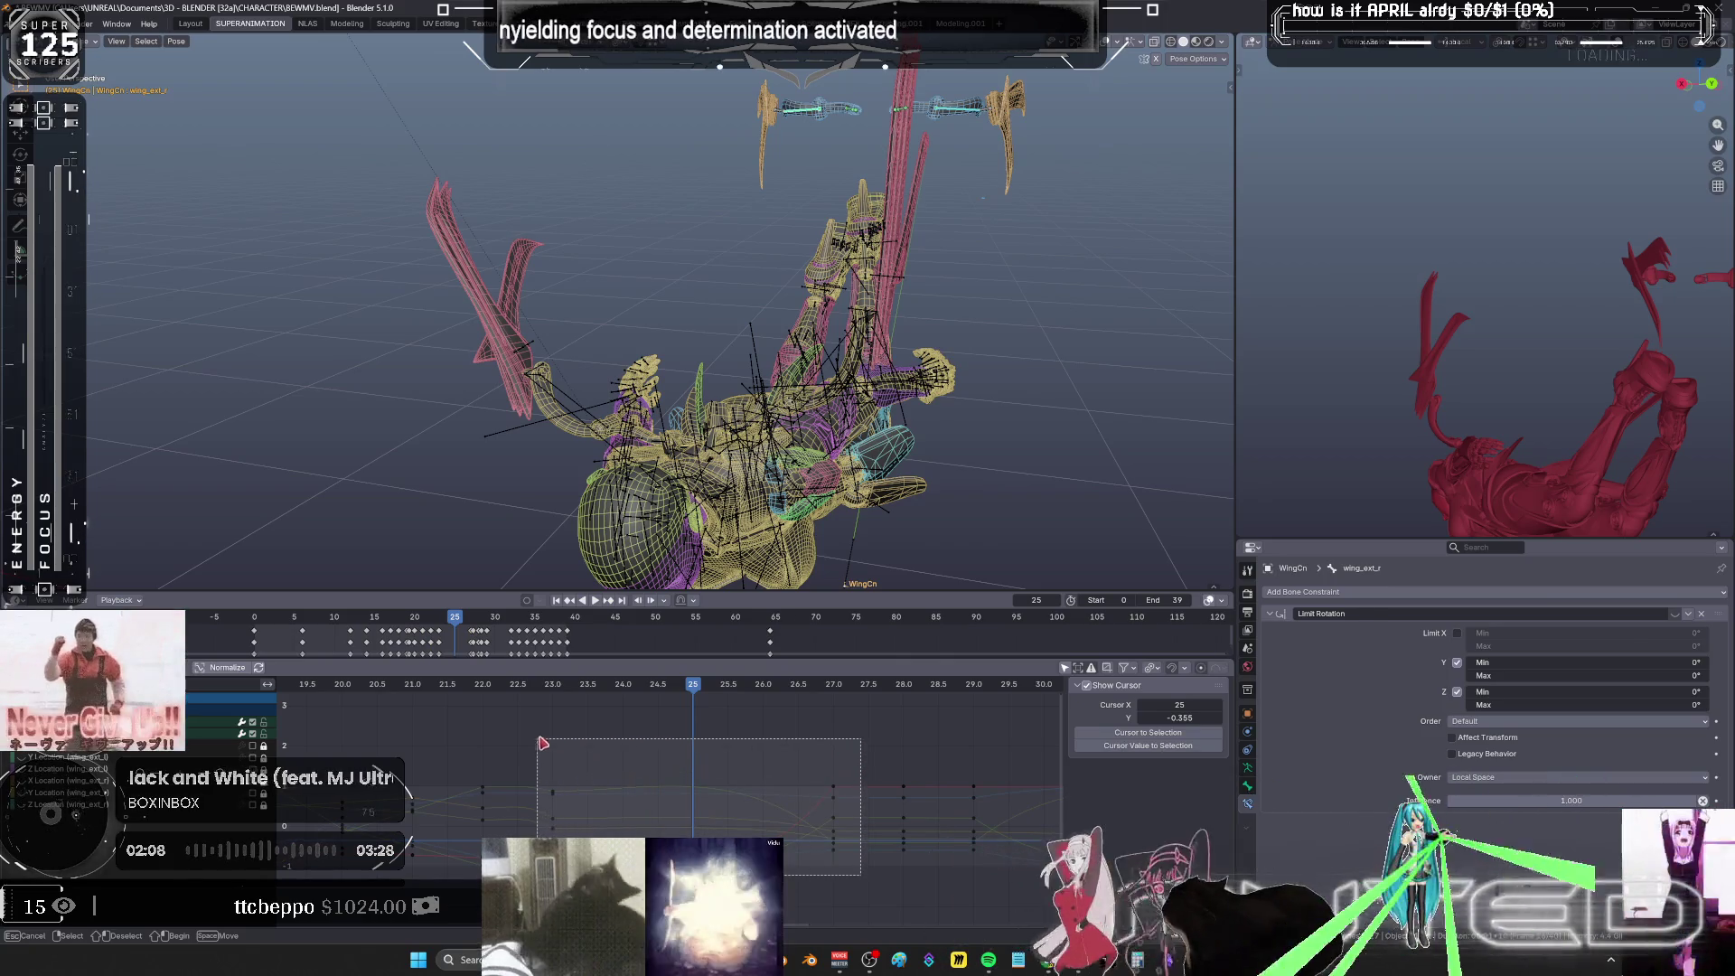
pyautogui.moveTo(891, 753); pyautogui.dragTo(917, 877)
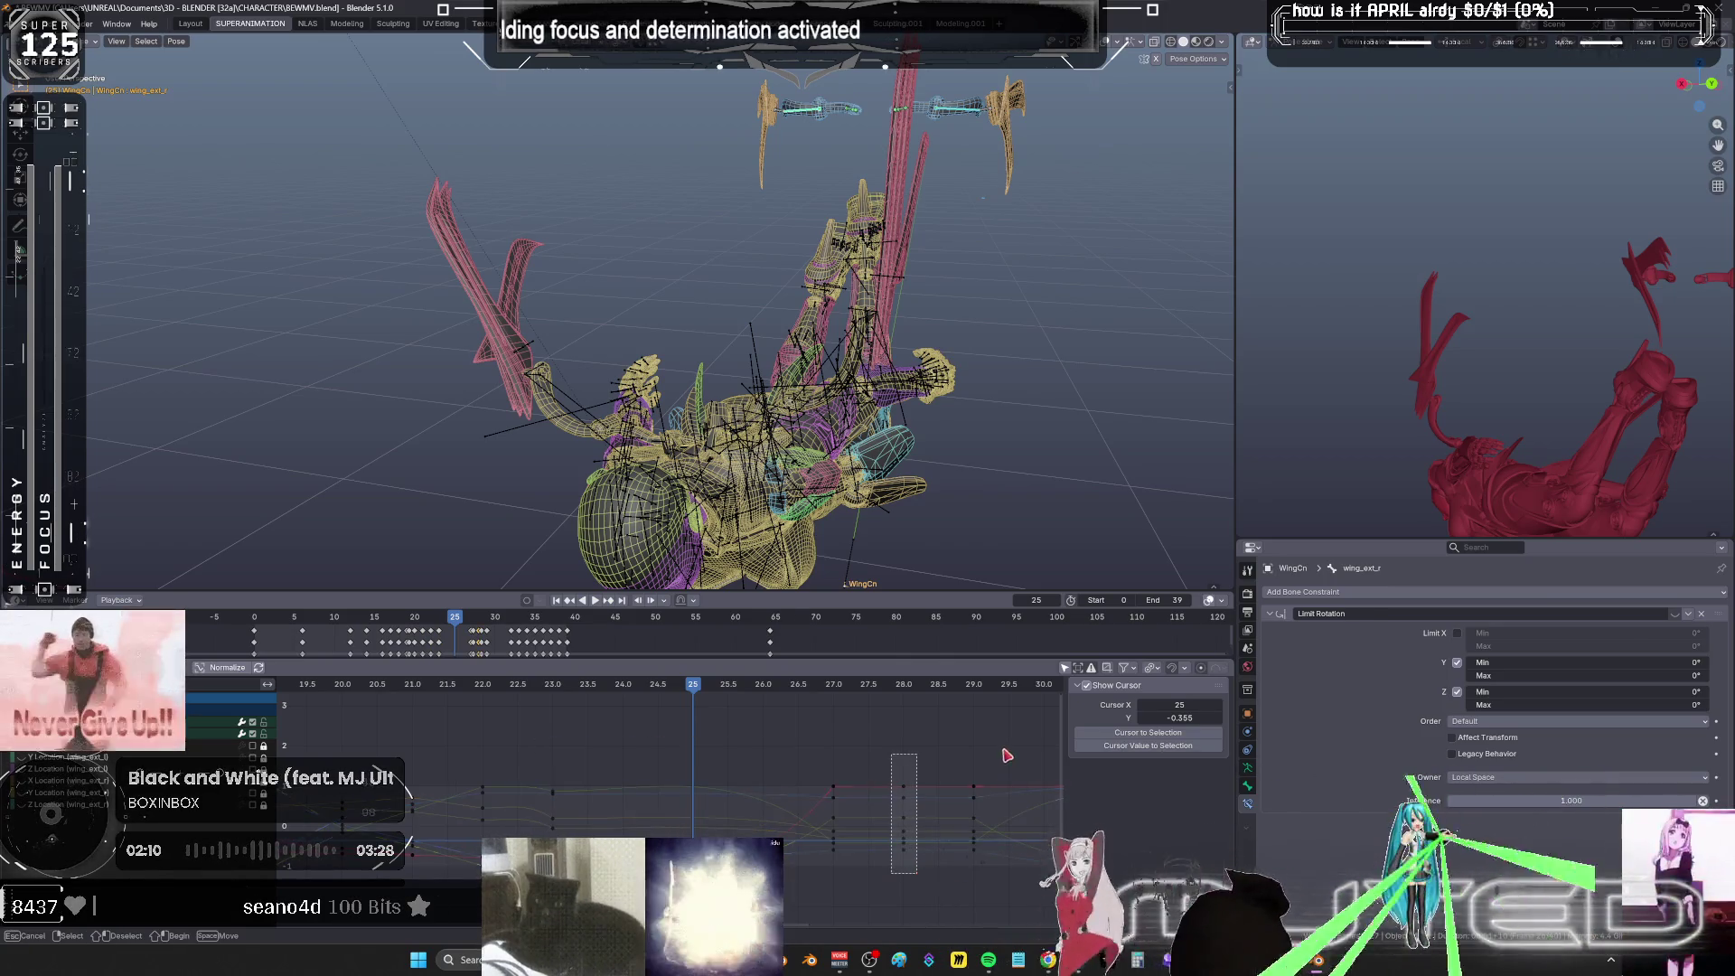
pyautogui.moveTo(1006, 755); pyautogui.dragTo(797, 725, button='middle')
pyautogui.moveTo(798, 865); pyautogui.dragTo(674, 728)
pyautogui.press('x')
pyautogui.scroll(-2, 673, 728)
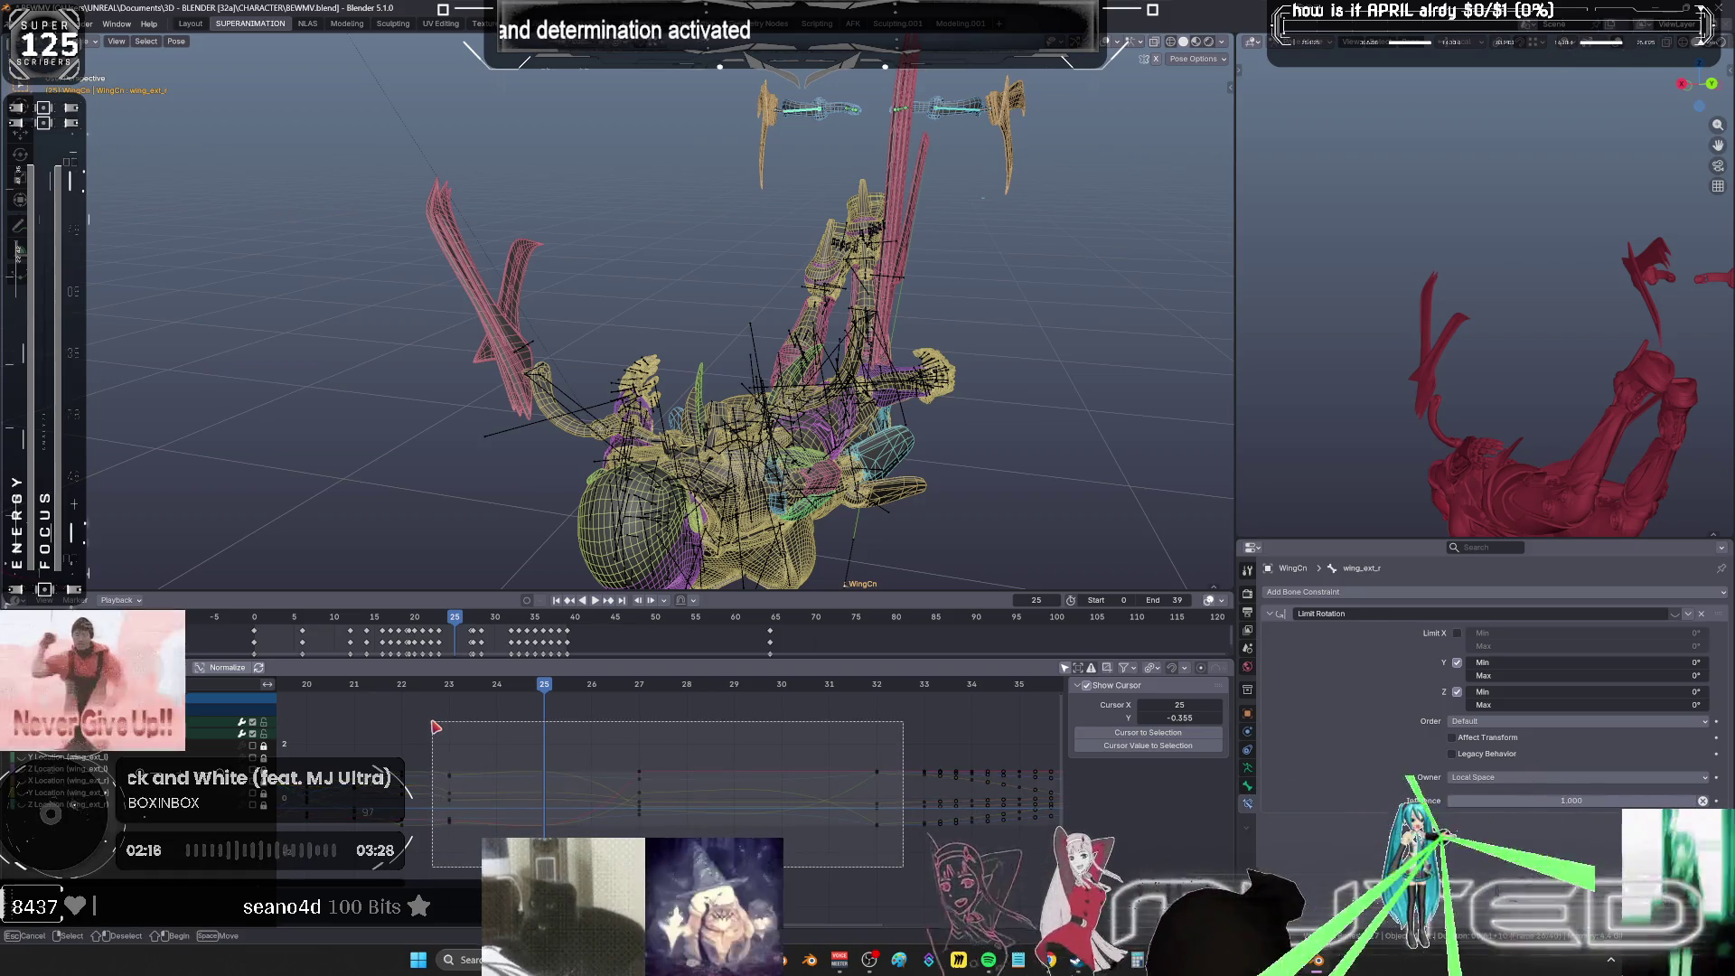
# - Change the easing type of the keys around frames 23–27 and check the pose at frame 22
pyautogui.moveTo(904, 867)
pyautogui.mouseDown()
pyautogui.moveTo(741, 881)
pyautogui.moveTo(448, 736)
pyautogui.mouseUp()
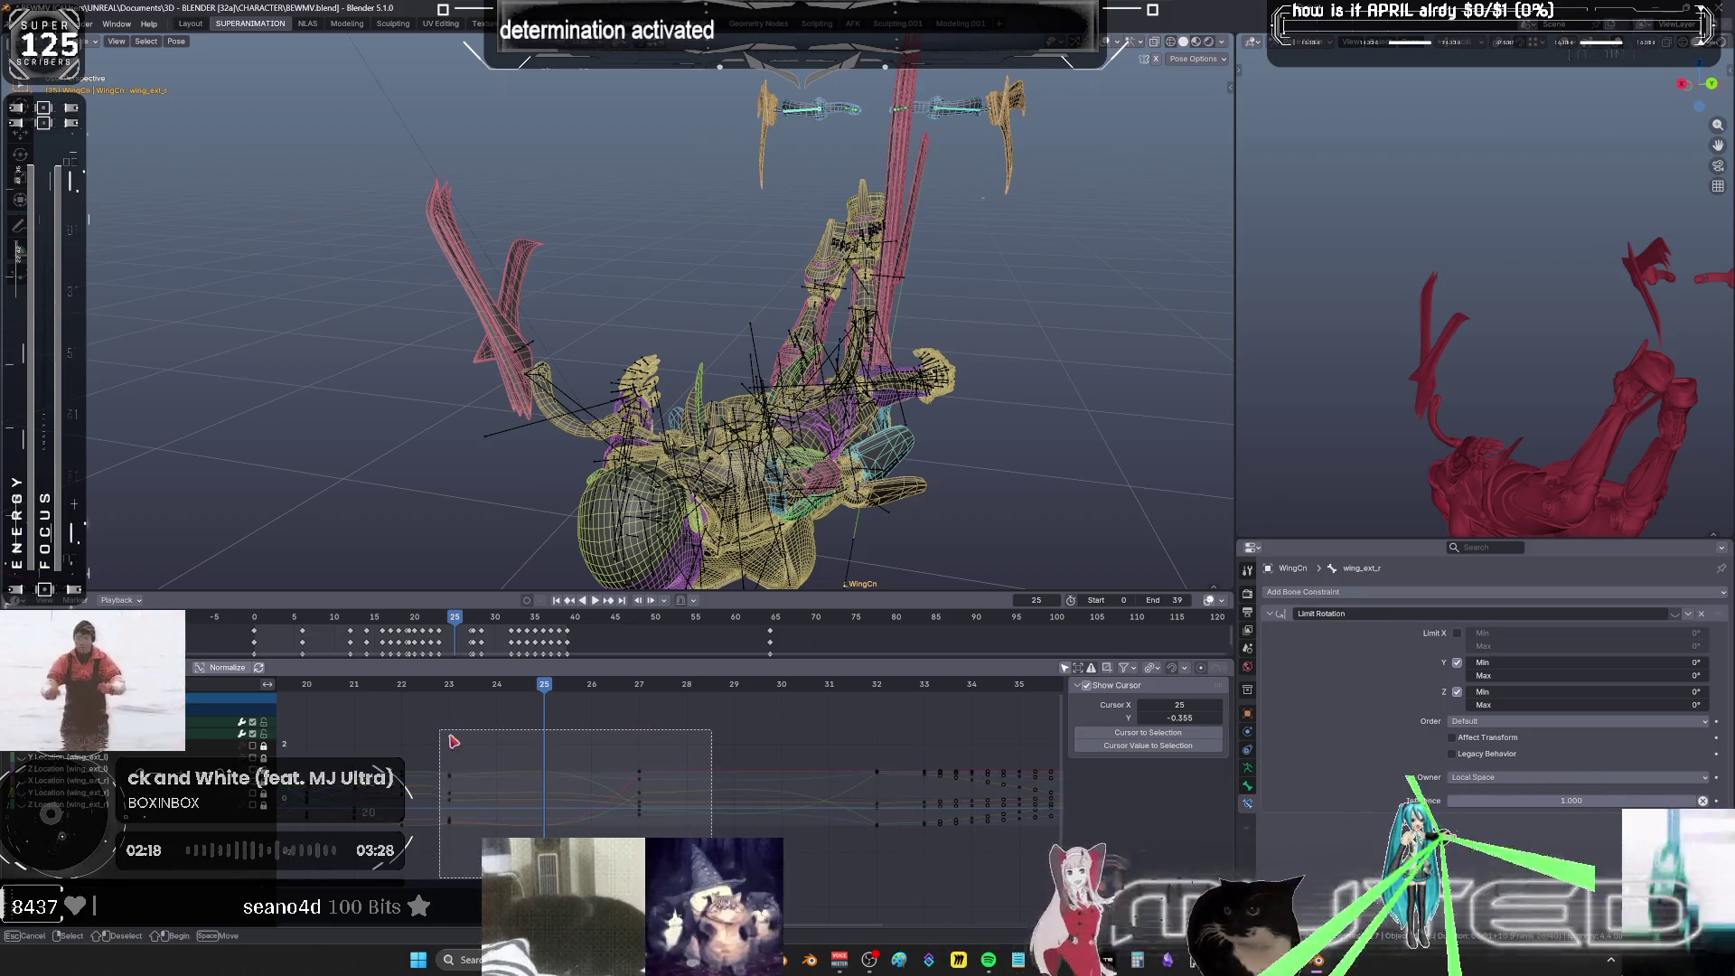
pyautogui.rightClick(633, 800)
pyautogui.moveTo(641, 801)
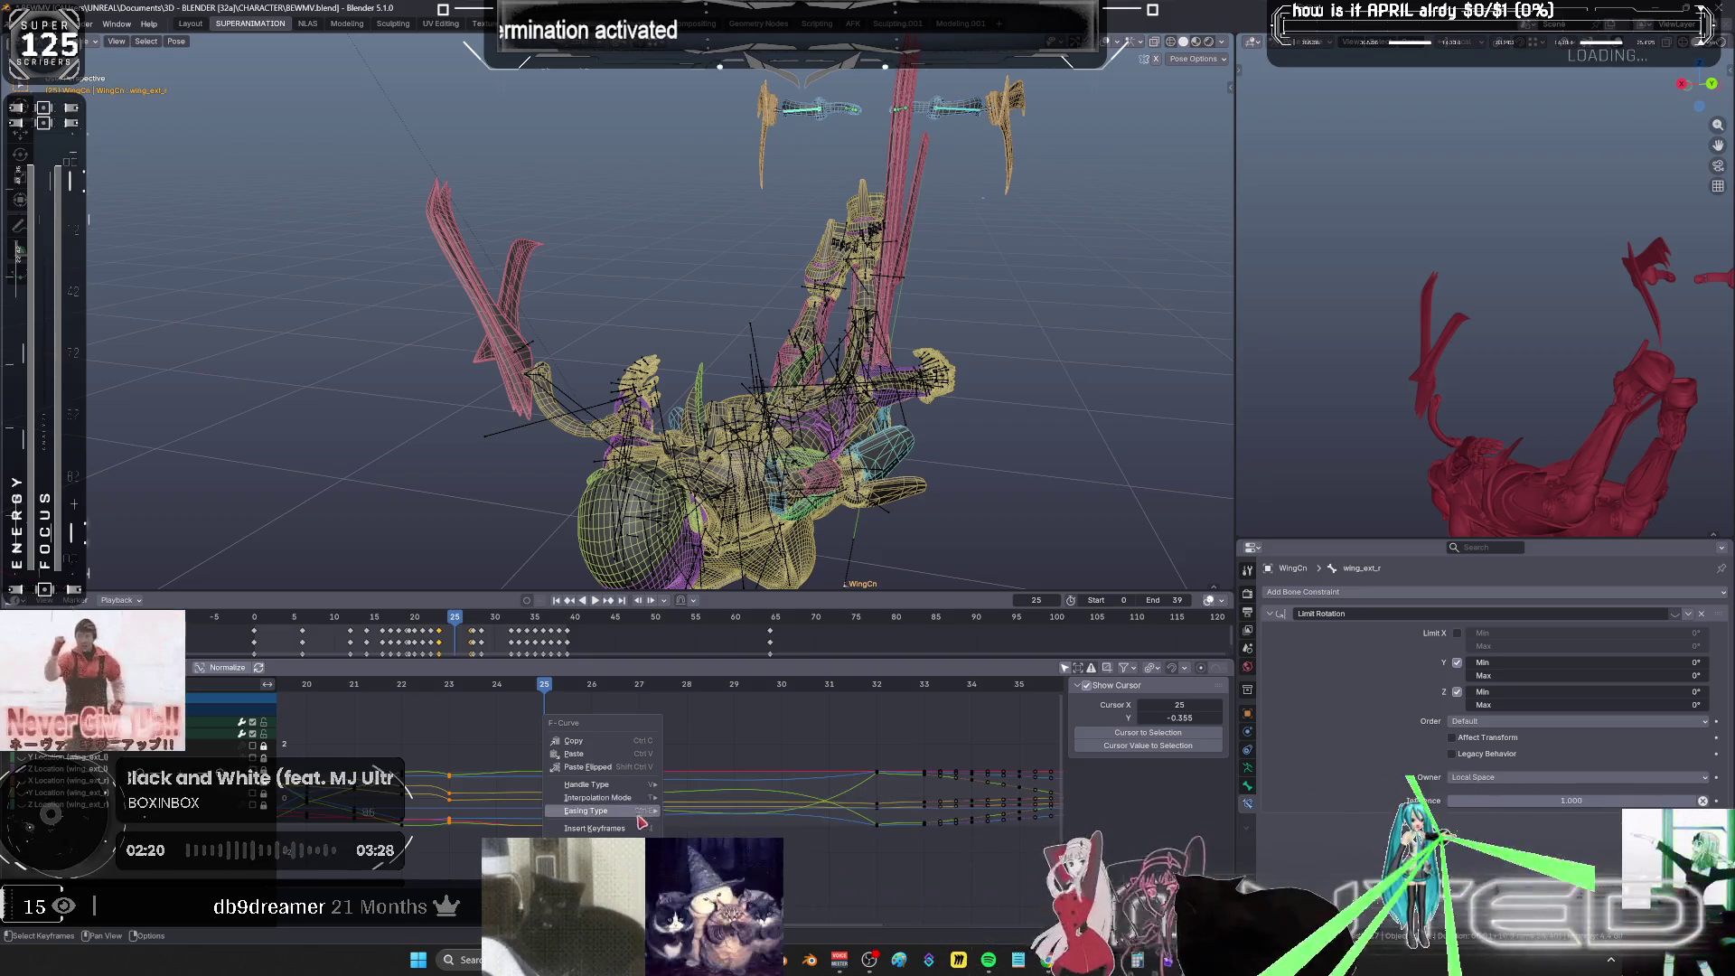
pyautogui.click(714, 840)
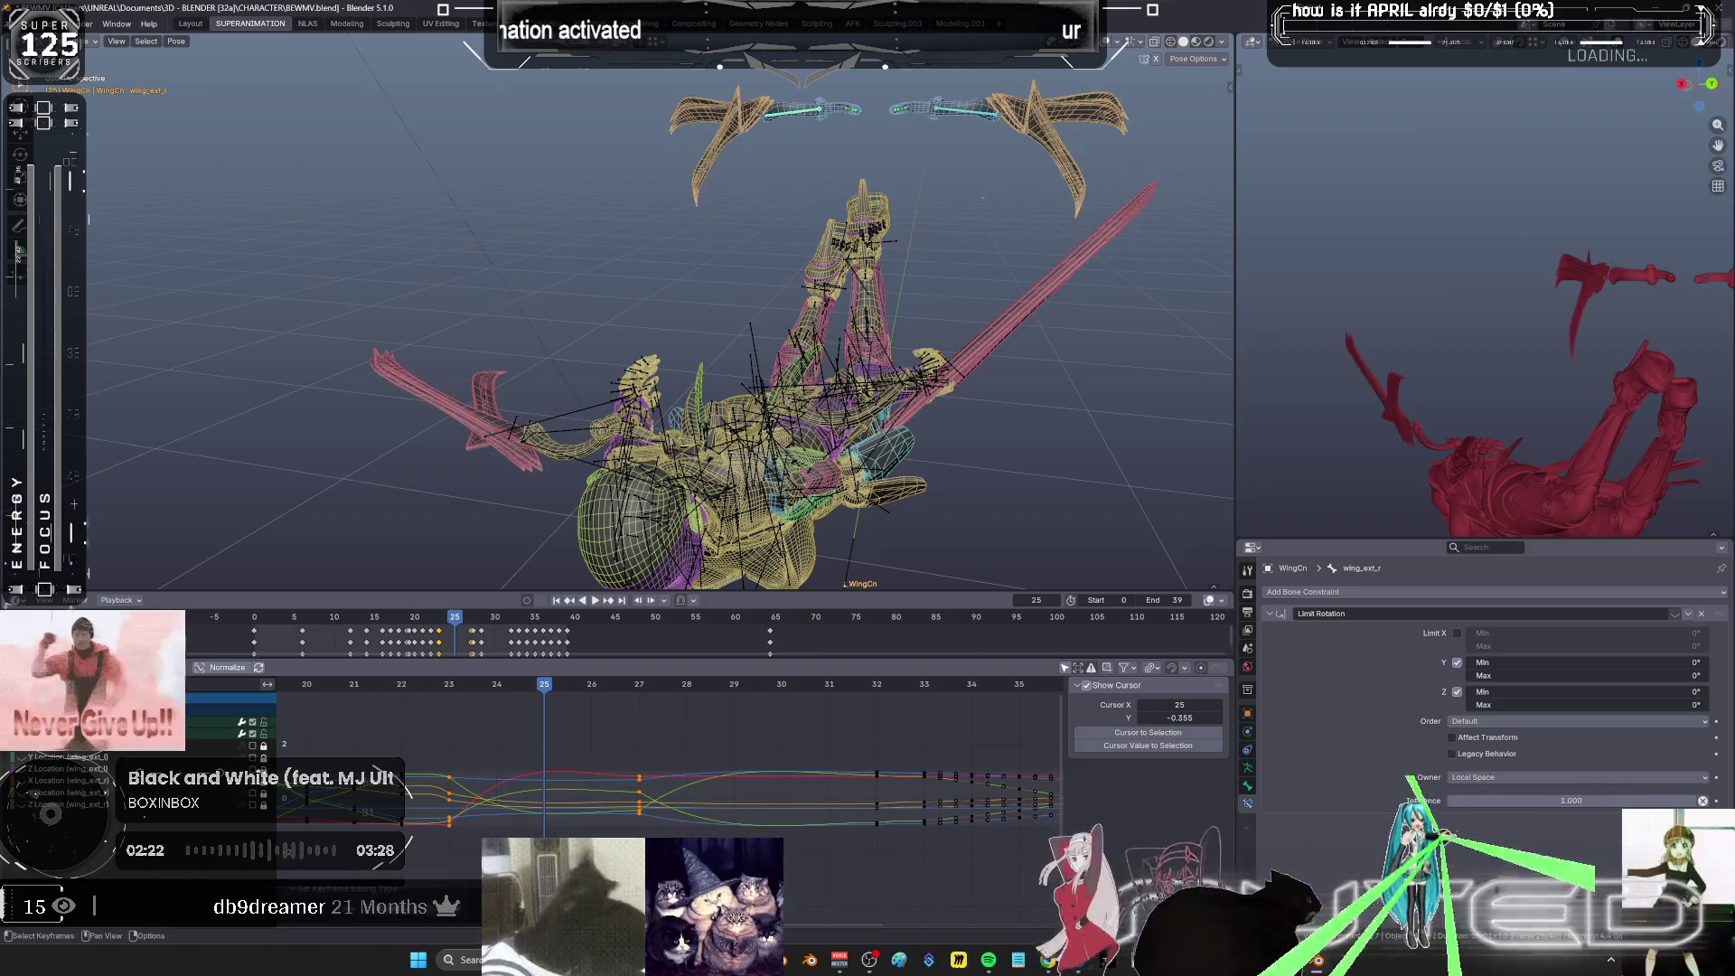
pyautogui.moveTo(547, 707)
pyautogui.mouseDown()
pyautogui.moveTo(403, 702)
pyautogui.moveTo(944, 704)
pyautogui.moveTo(511, 720)
pyautogui.moveTo(750, 737)
pyautogui.moveTo(502, 734)
pyautogui.moveTo(549, 729)
pyautogui.moveTo(602, 758)
pyautogui.mouseUp()
# - Shift the selected wing keys 3 frames later along the time axis
pyautogui.press('g')
pyautogui.press('x')
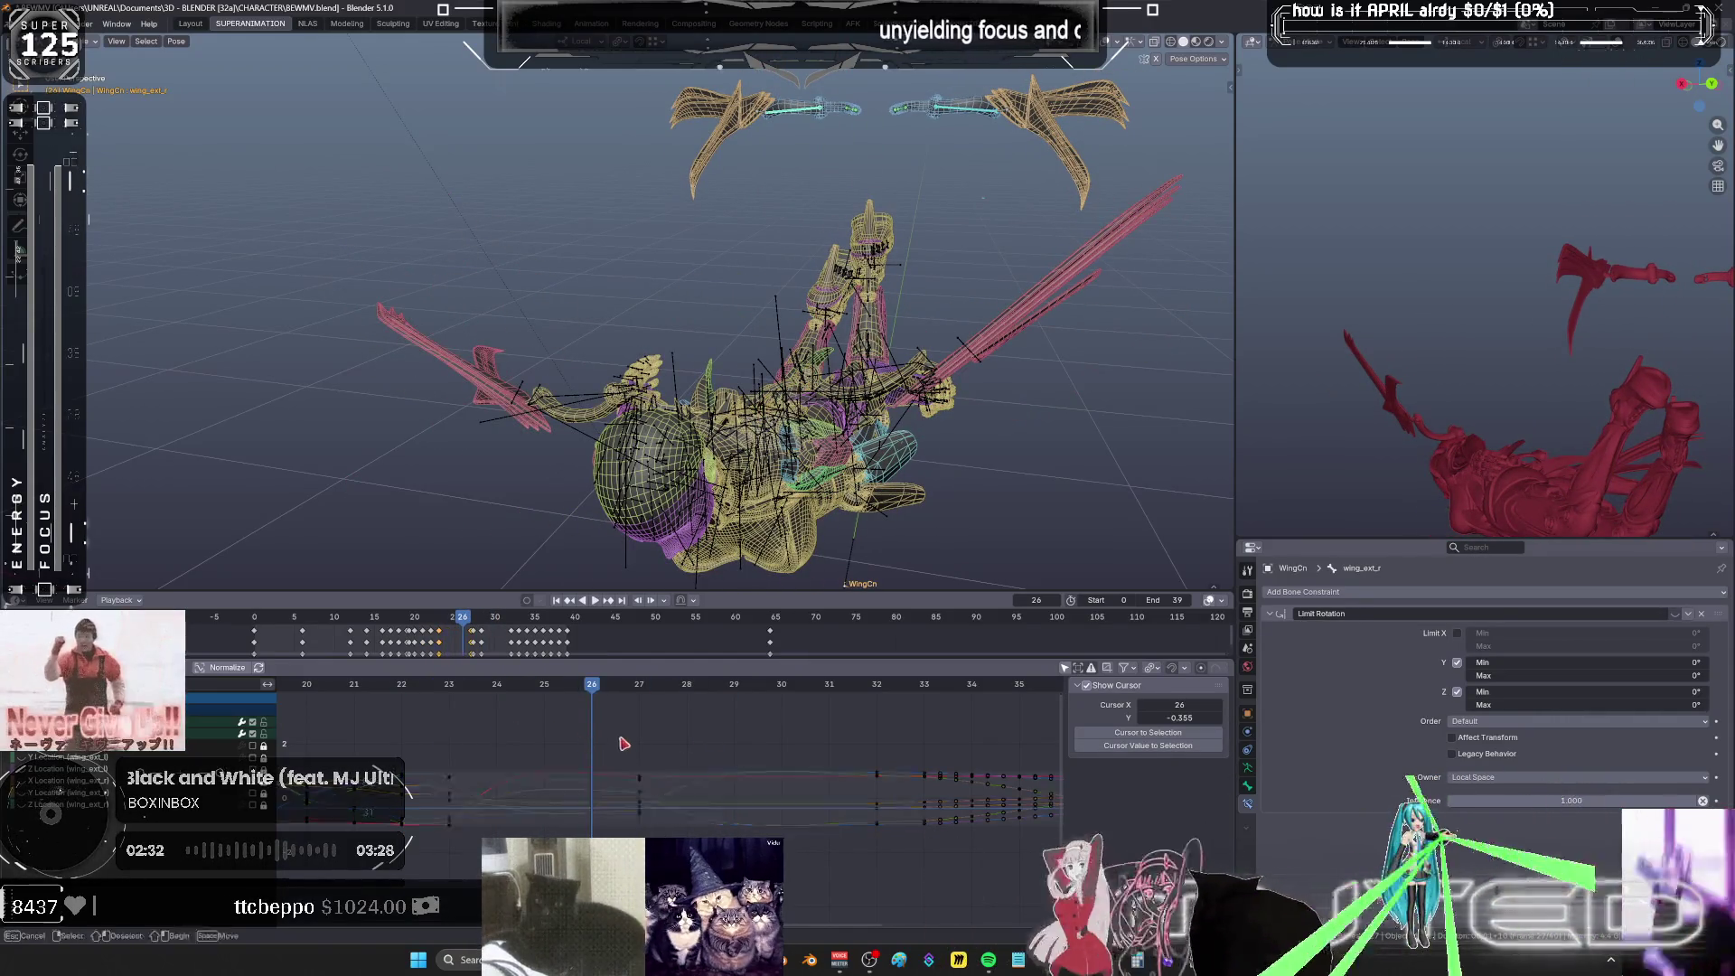
pyautogui.write('3')
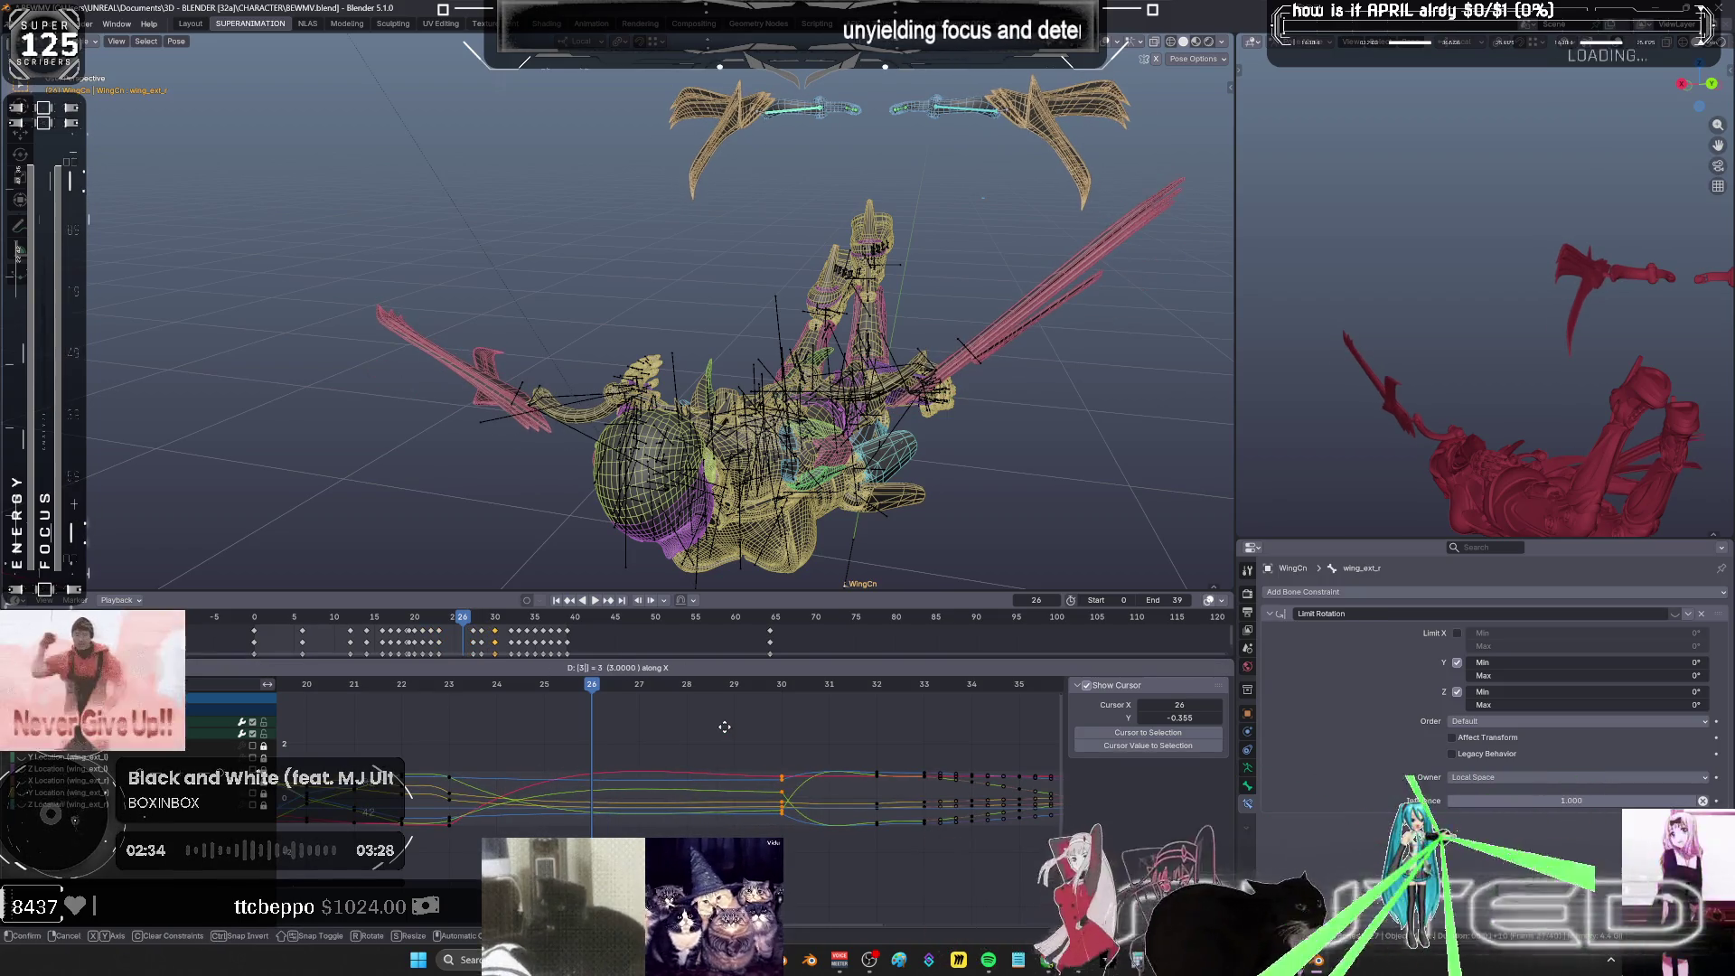
pyautogui.press('Return')
# - Play the flap, check it from a side view, and scrub back to frame 19
pyautogui.press('space')
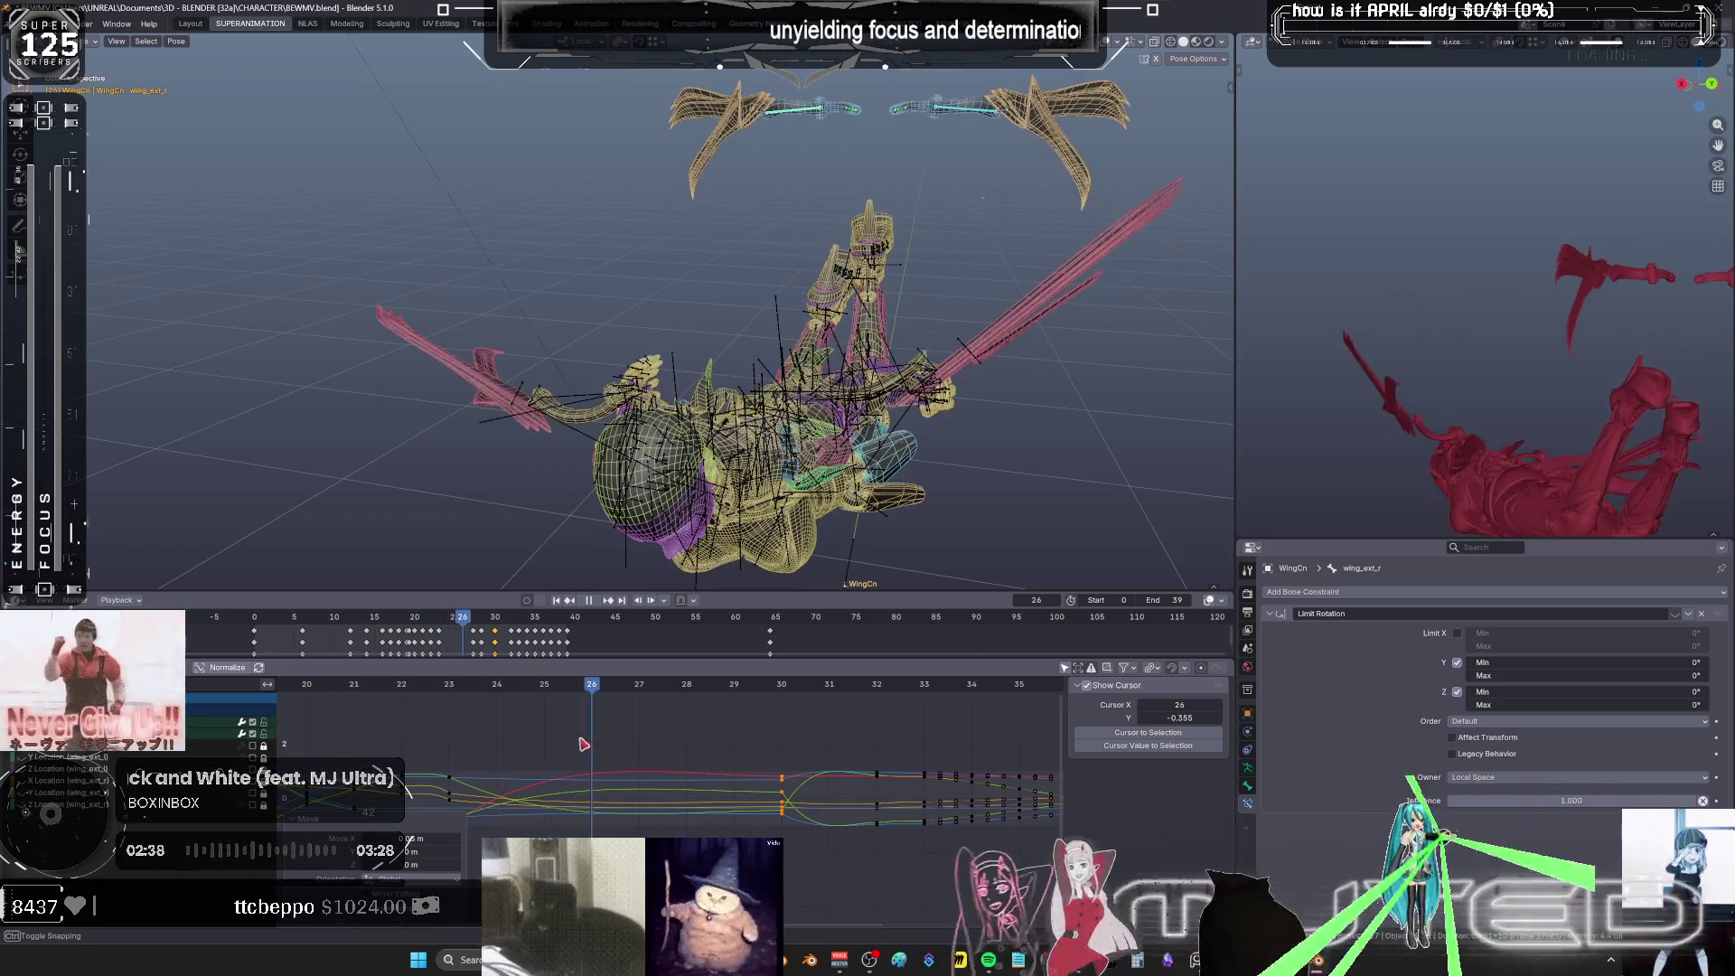
pyautogui.press('Left')
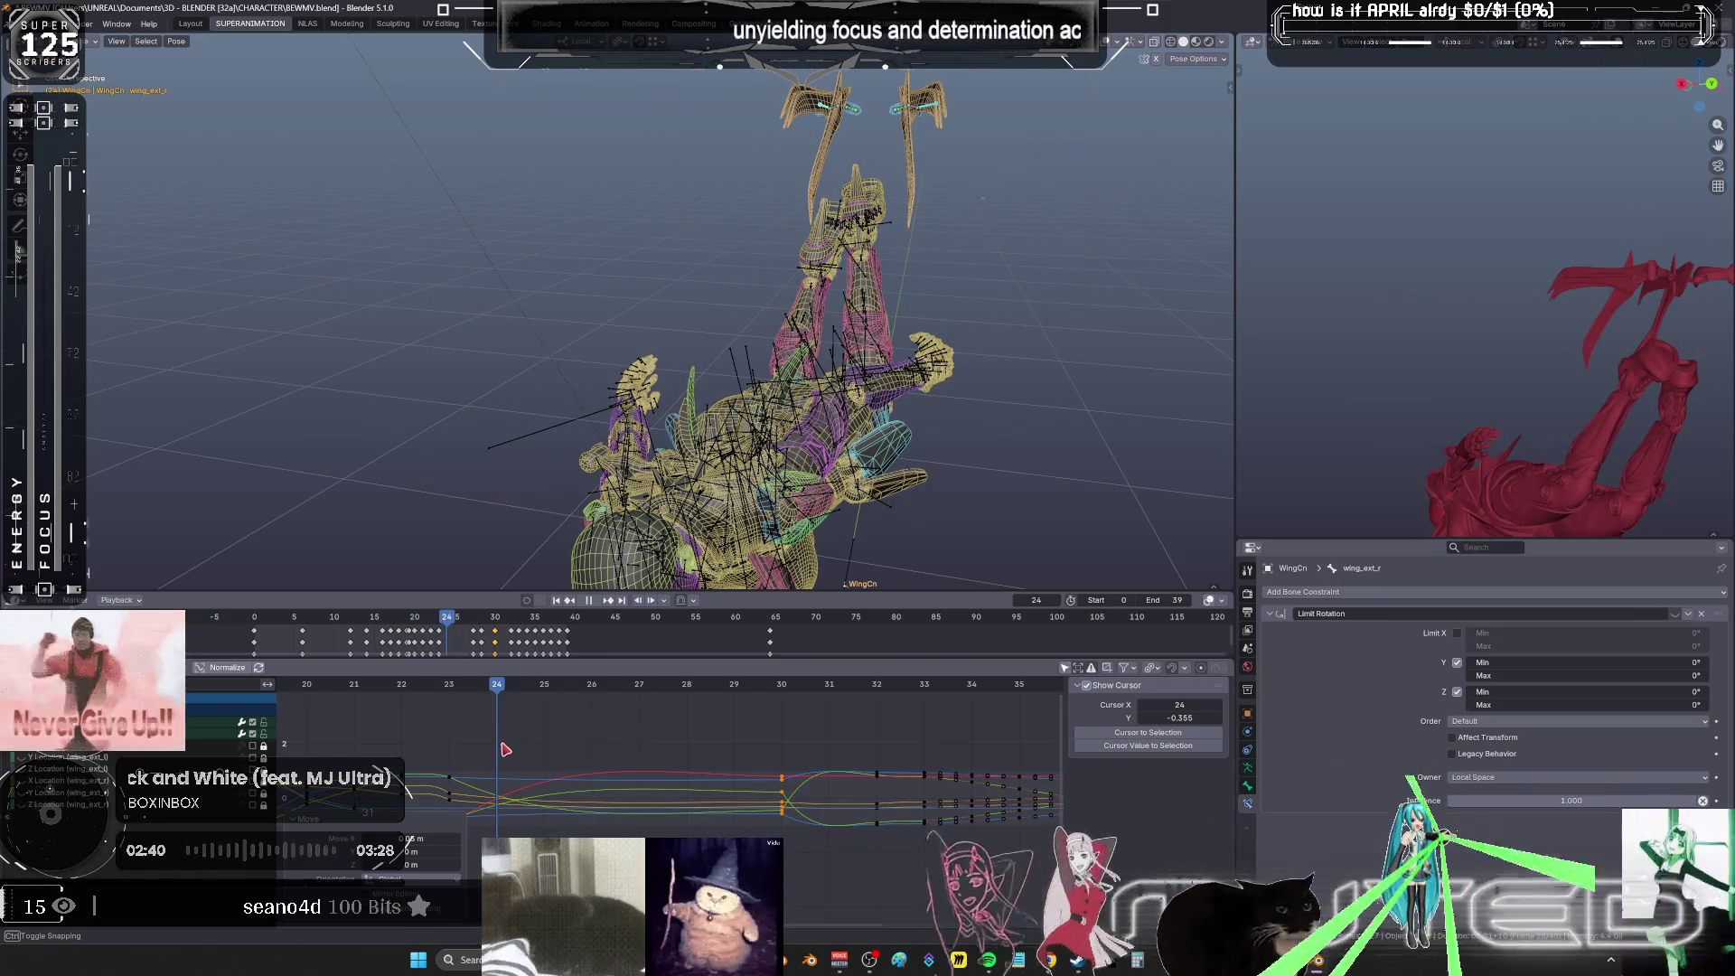
pyautogui.moveTo(789, 396); pyautogui.dragTo(698, 294, button='middle')
pyautogui.keyDown('ctrl'); pyautogui.moveTo(868, 849); pyautogui.dragTo(819, 816, button='middle'); pyautogui.keyUp('ctrl')
pyautogui.moveTo(631, 689)
pyautogui.mouseDown()
pyautogui.moveTo(475, 706)
pyautogui.moveTo(638, 716)
pyautogui.mouseUp()
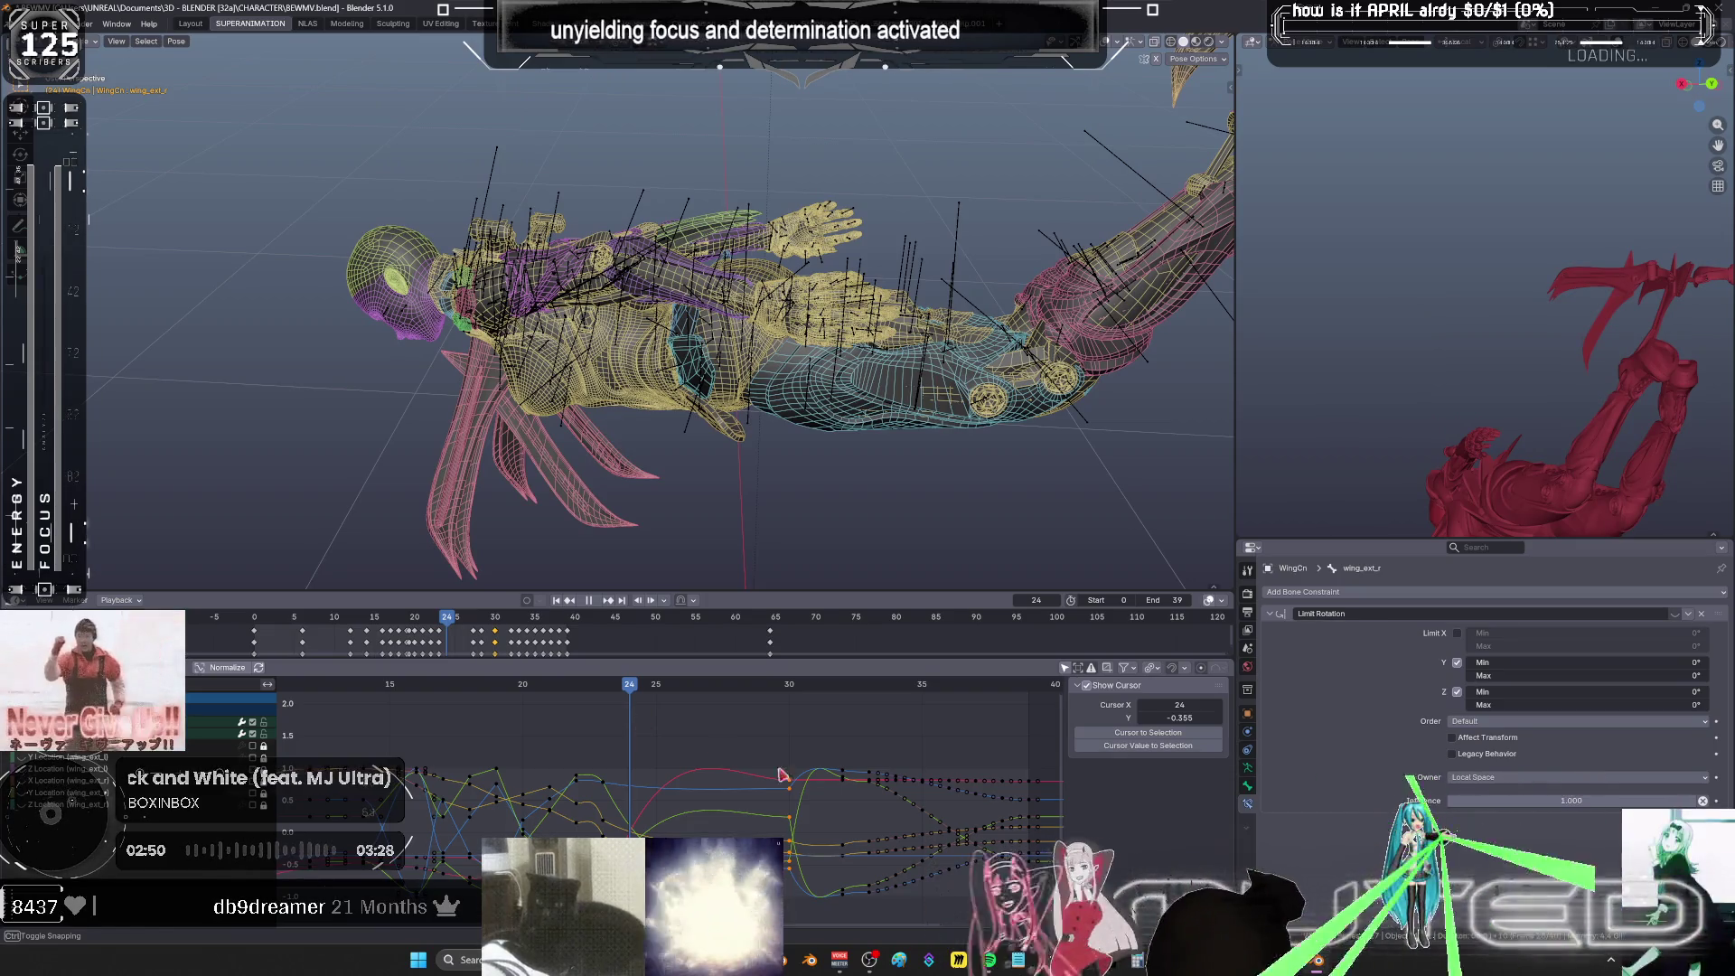
# - Try Bounce interpolation on the keys around frames 24–30 and preview it at frame 21
pyautogui.moveTo(783, 774); pyautogui.dragTo(807, 804)
pyautogui.moveTo(797, 727); pyautogui.dragTo(597, 926)
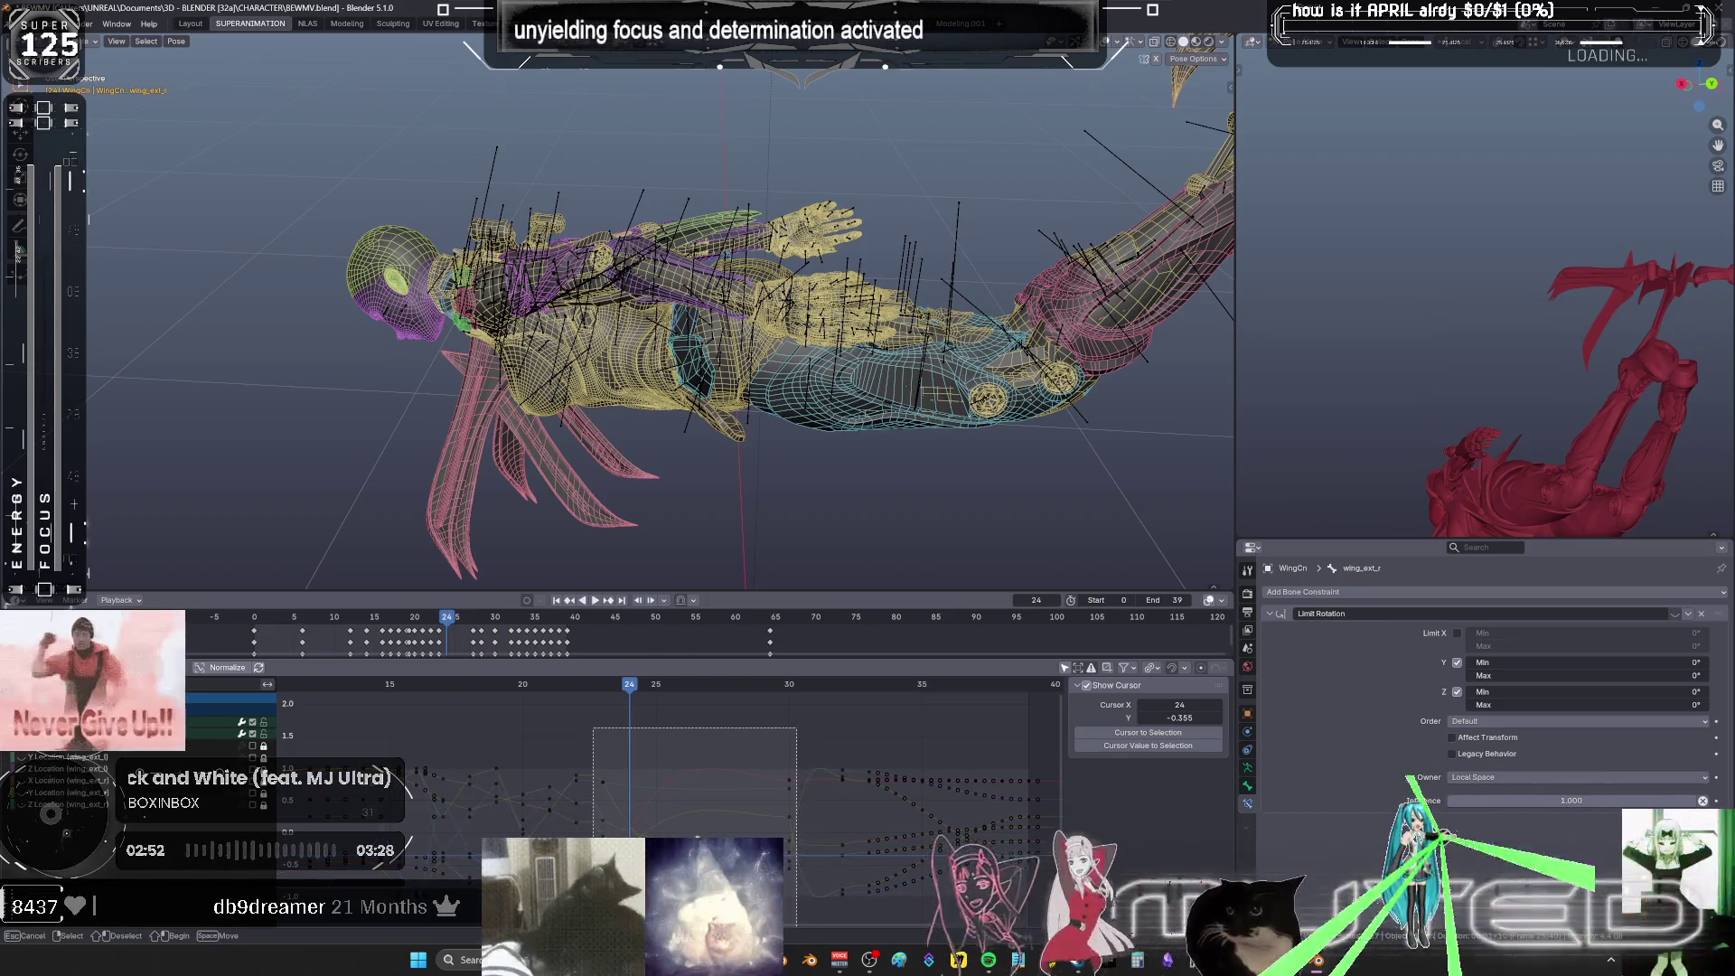
pyautogui.rightClick(798, 843)
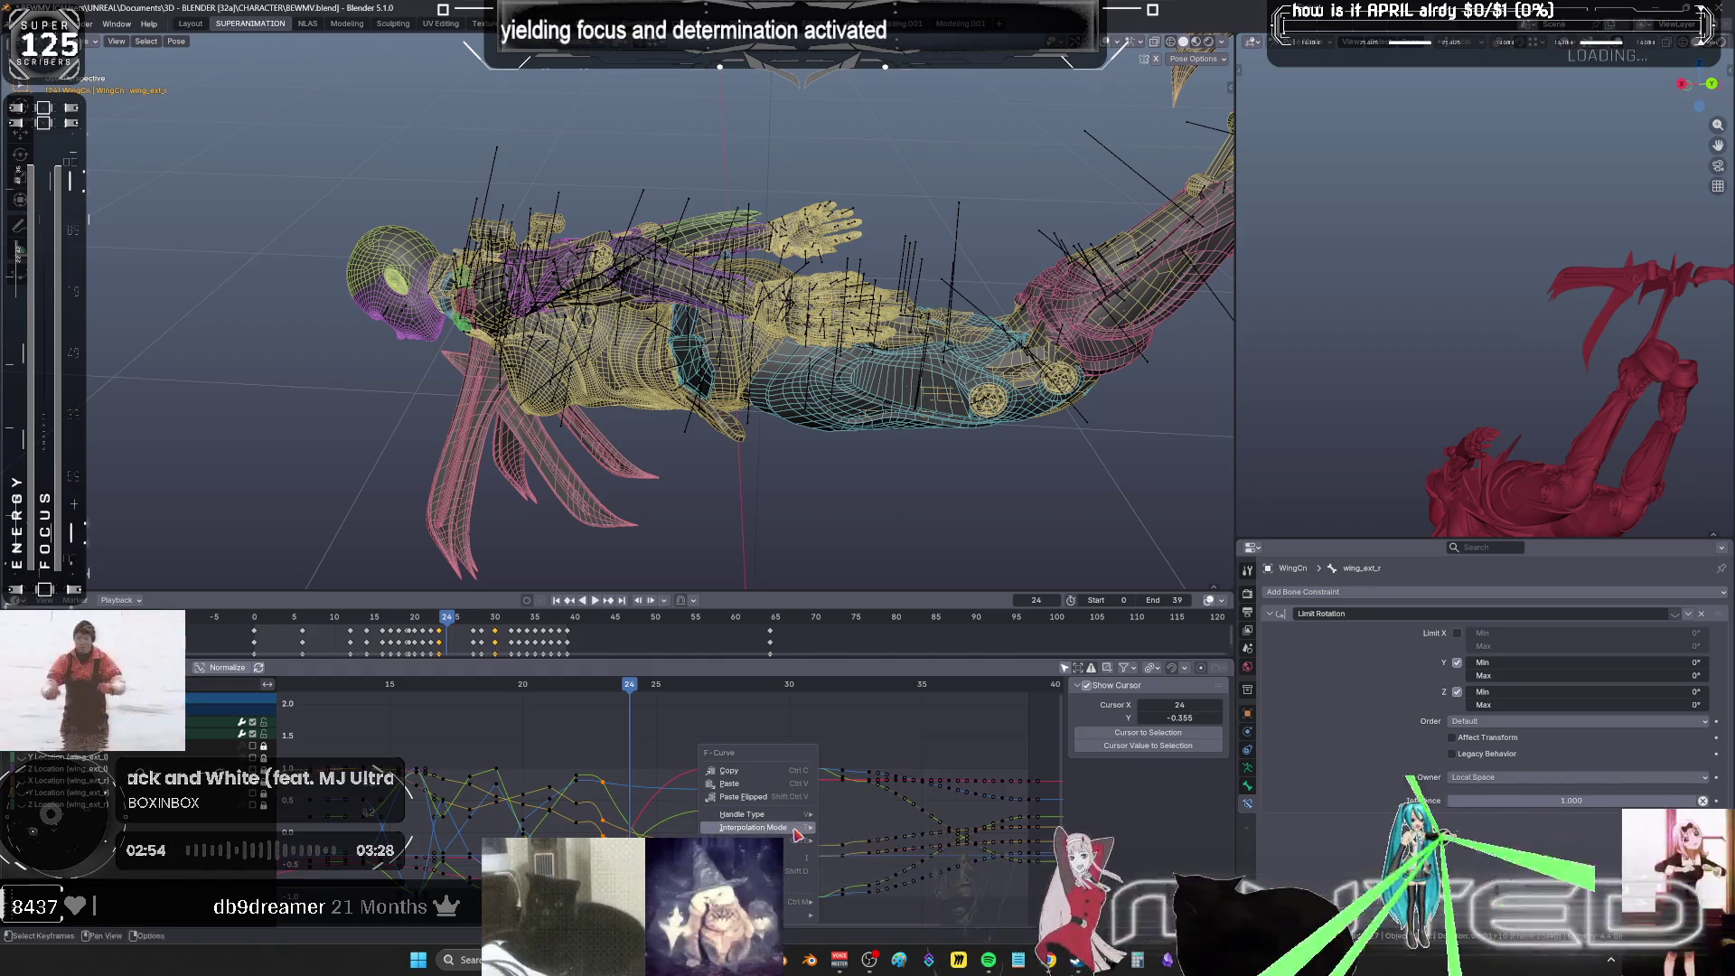
pyautogui.moveTo(796, 831)
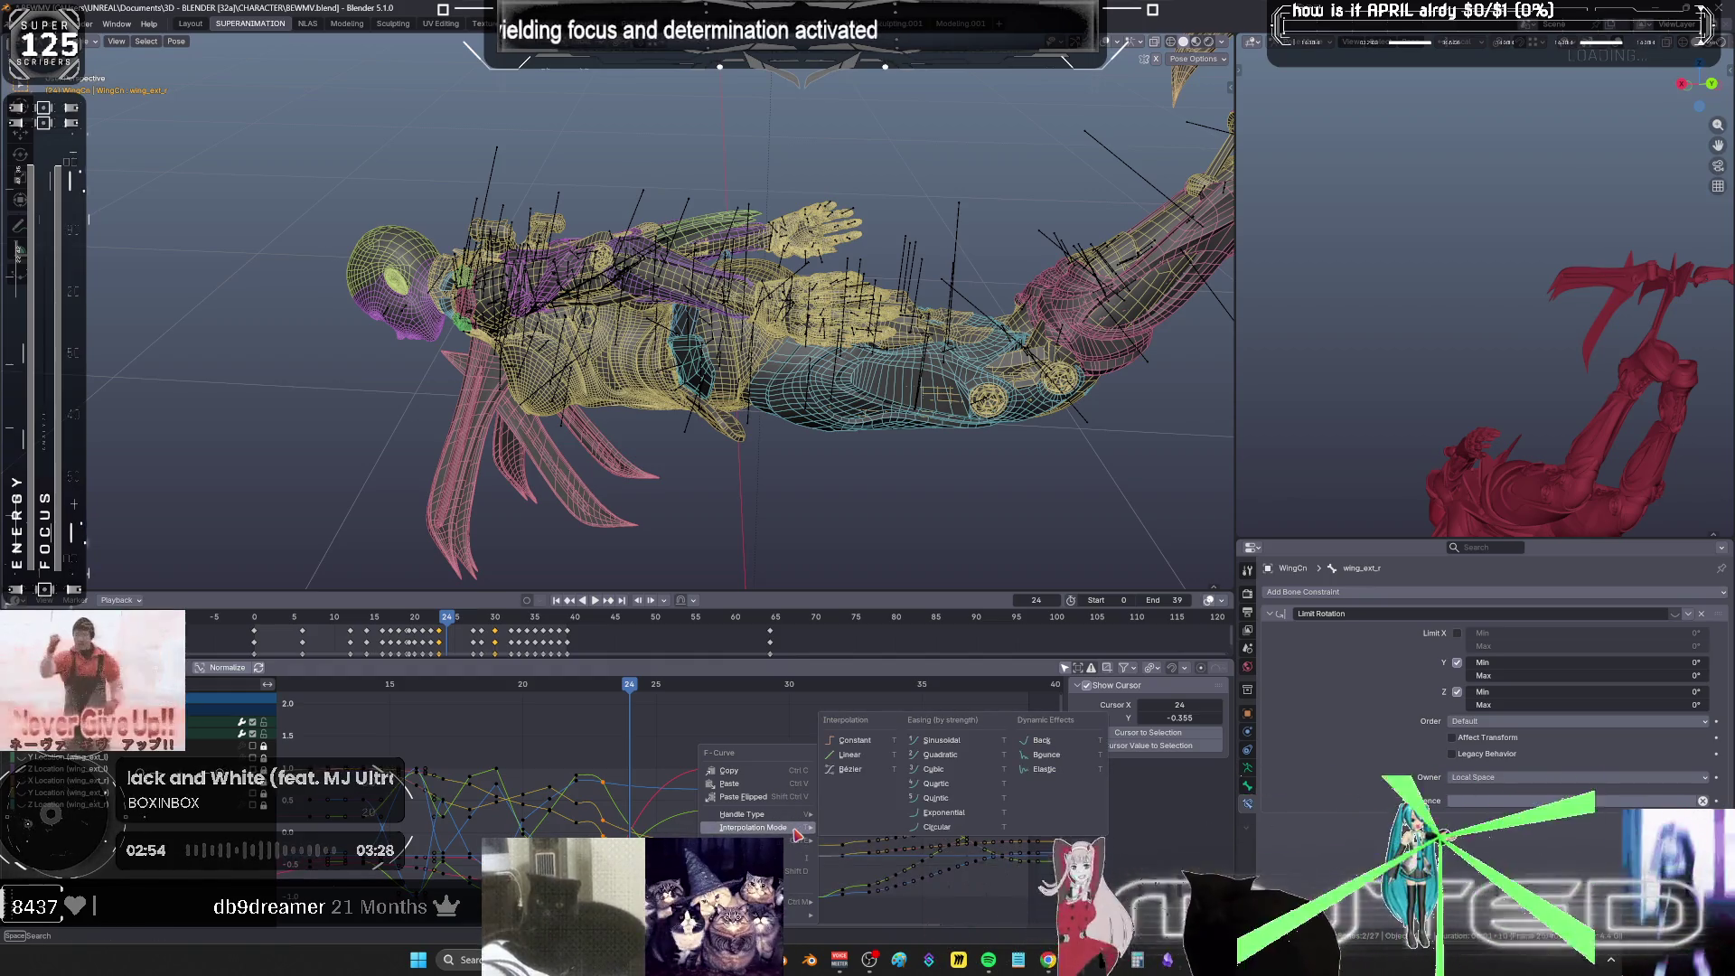
pyautogui.click(1069, 763)
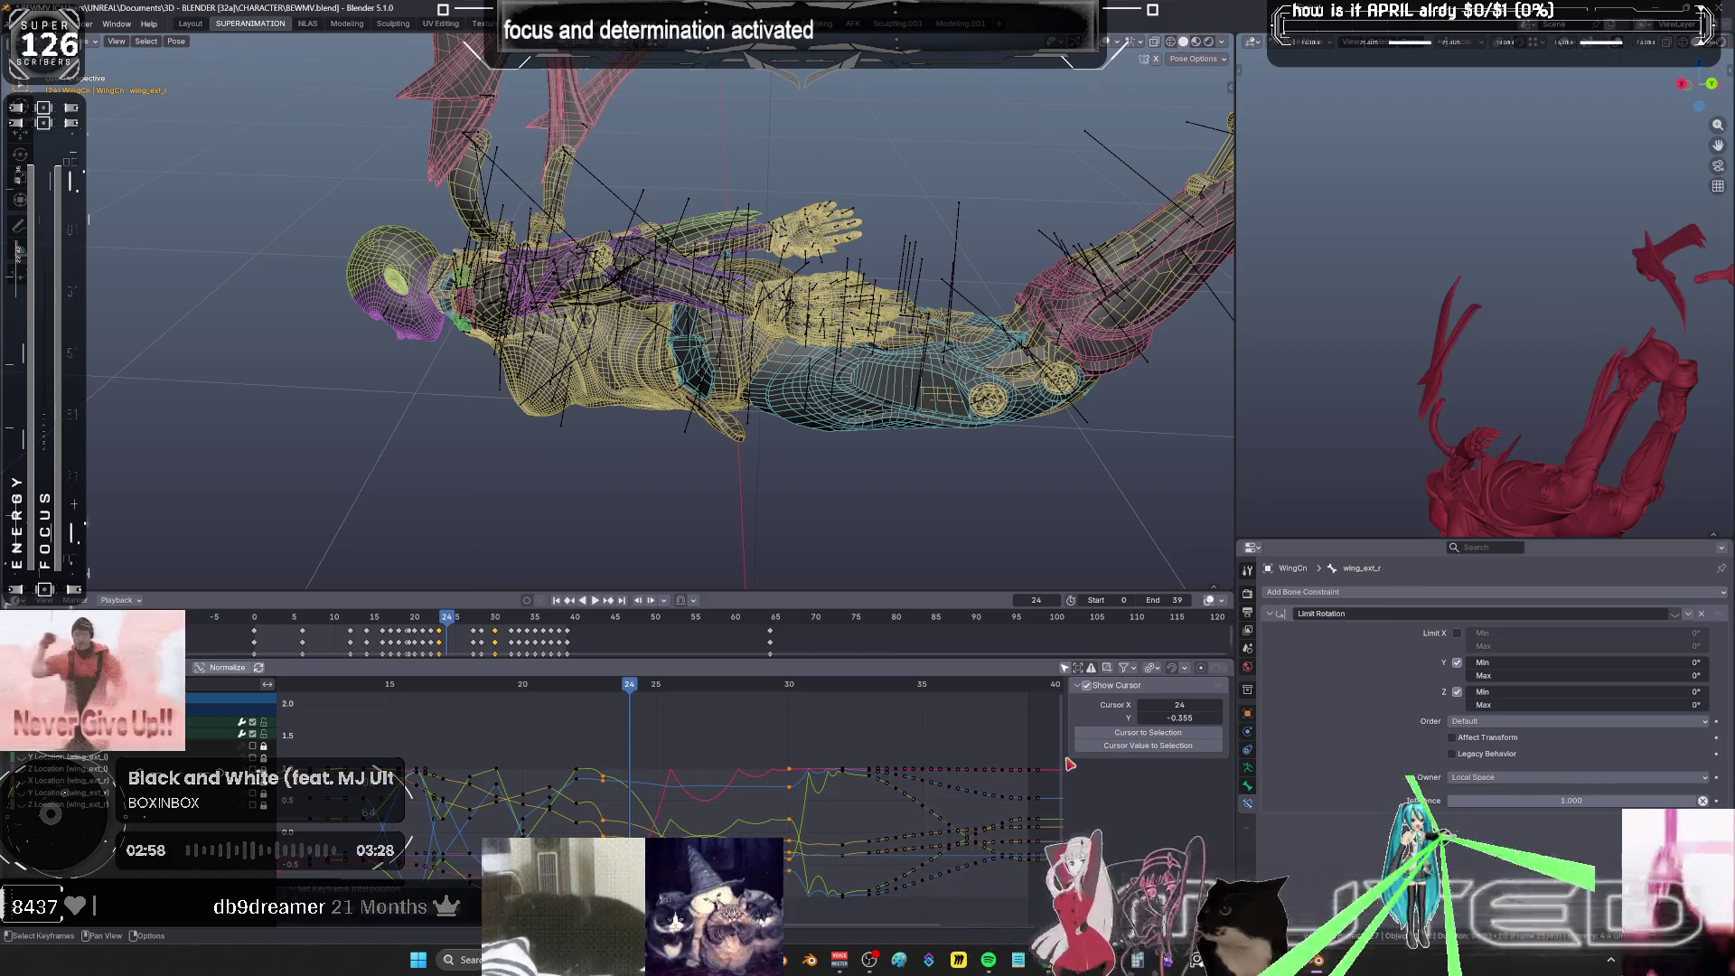
pyautogui.moveTo(569, 700)
pyautogui.mouseDown()
pyautogui.moveTo(555, 698)
pyautogui.moveTo(829, 721)
pyautogui.moveTo(597, 744)
pyautogui.mouseUp()
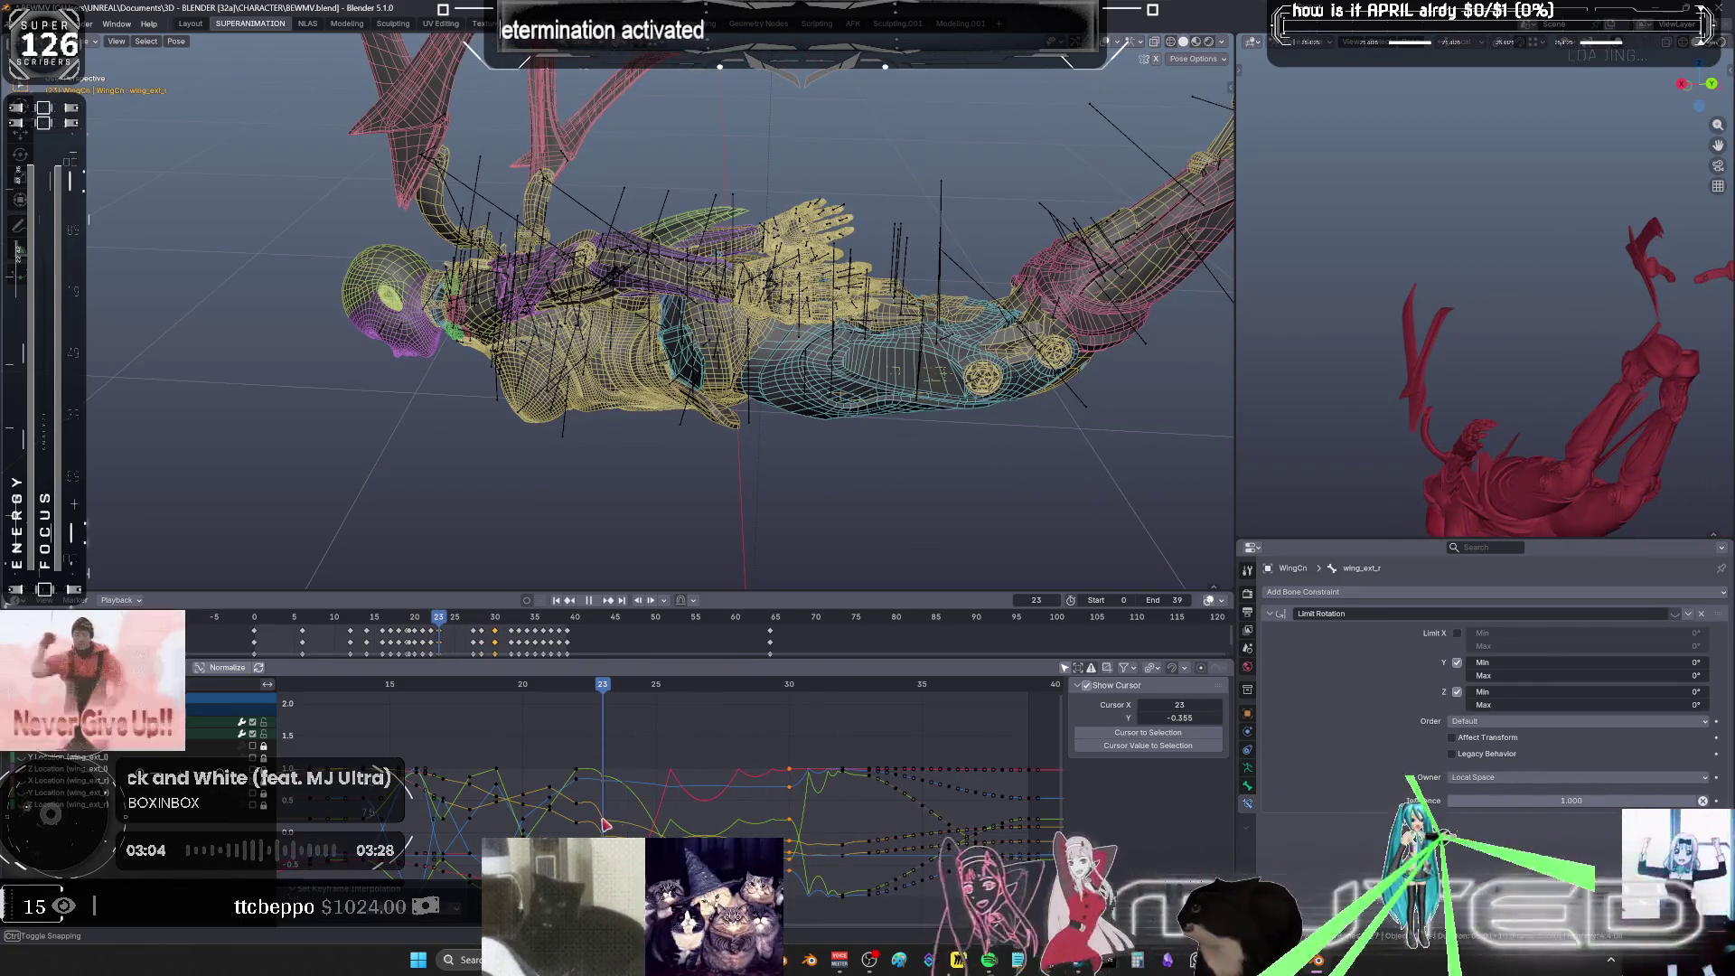
# - Set the keys back to smooth Bézier interpolation, review frames 23–29, and switch to Spotify
pyautogui.press('t')
pyautogui.click(746, 747)
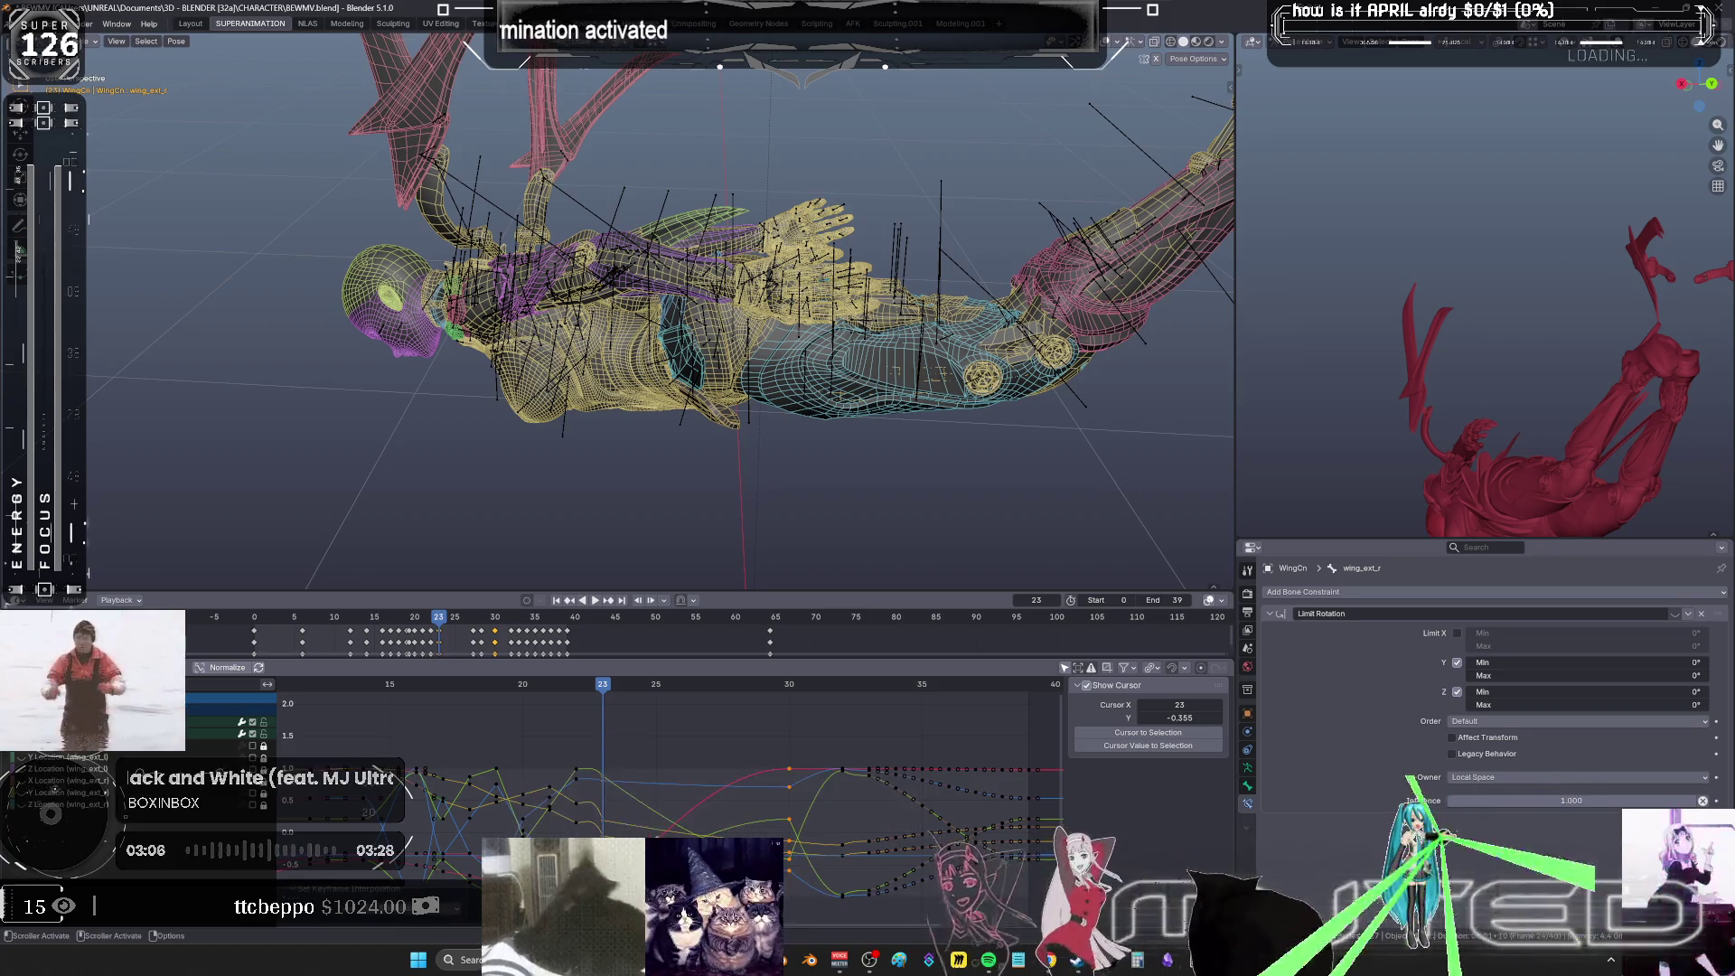
pyautogui.moveTo(628, 729); pyautogui.dragTo(790, 723)
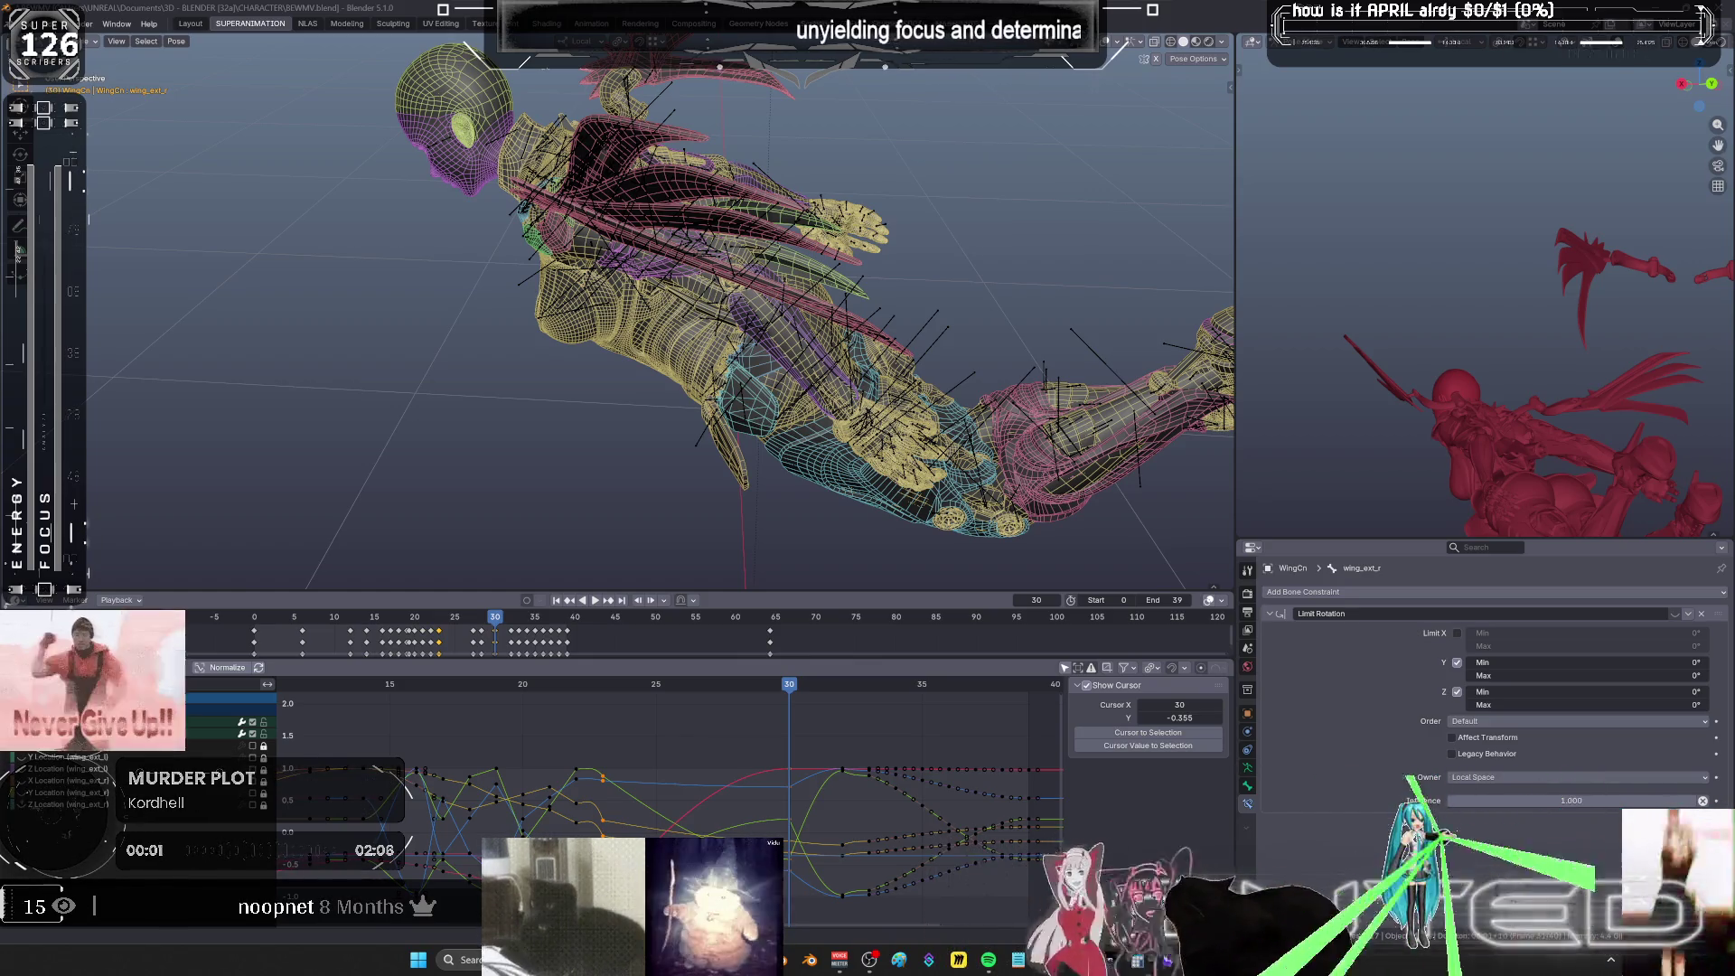
pyautogui.hotkey('alt', 'Tab')
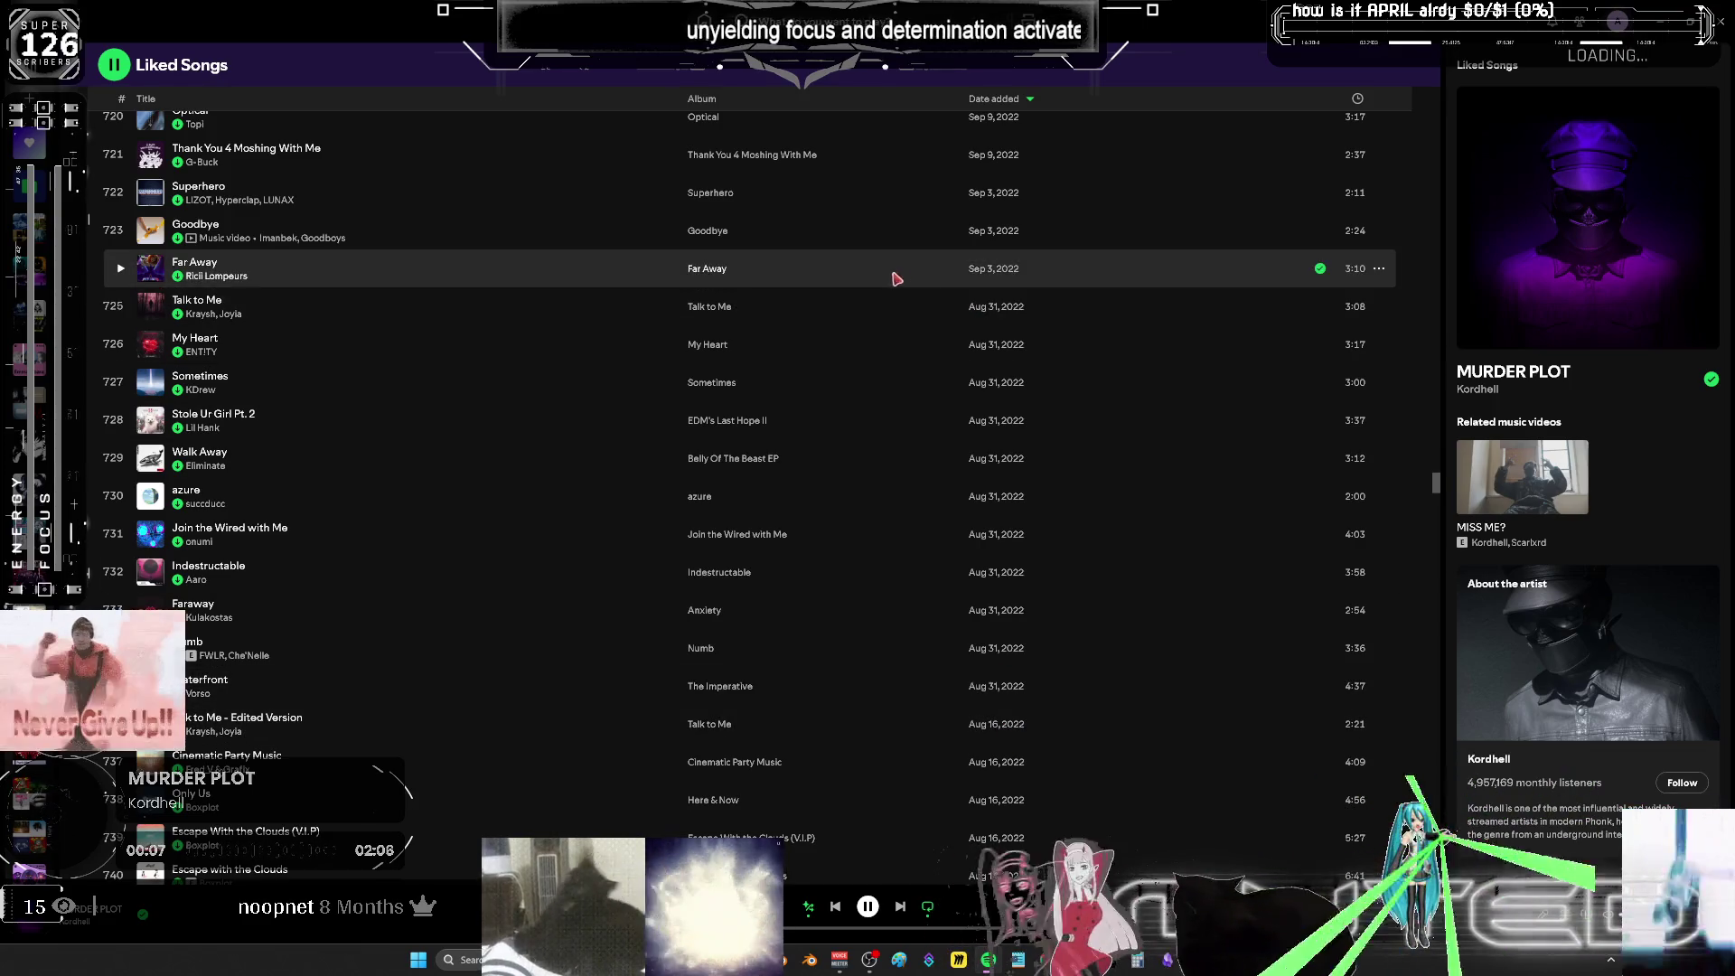
# - Run a new Spotify search to bring up the 'lasers' results
pyautogui.click(786, 20)
pyautogui.write('k')
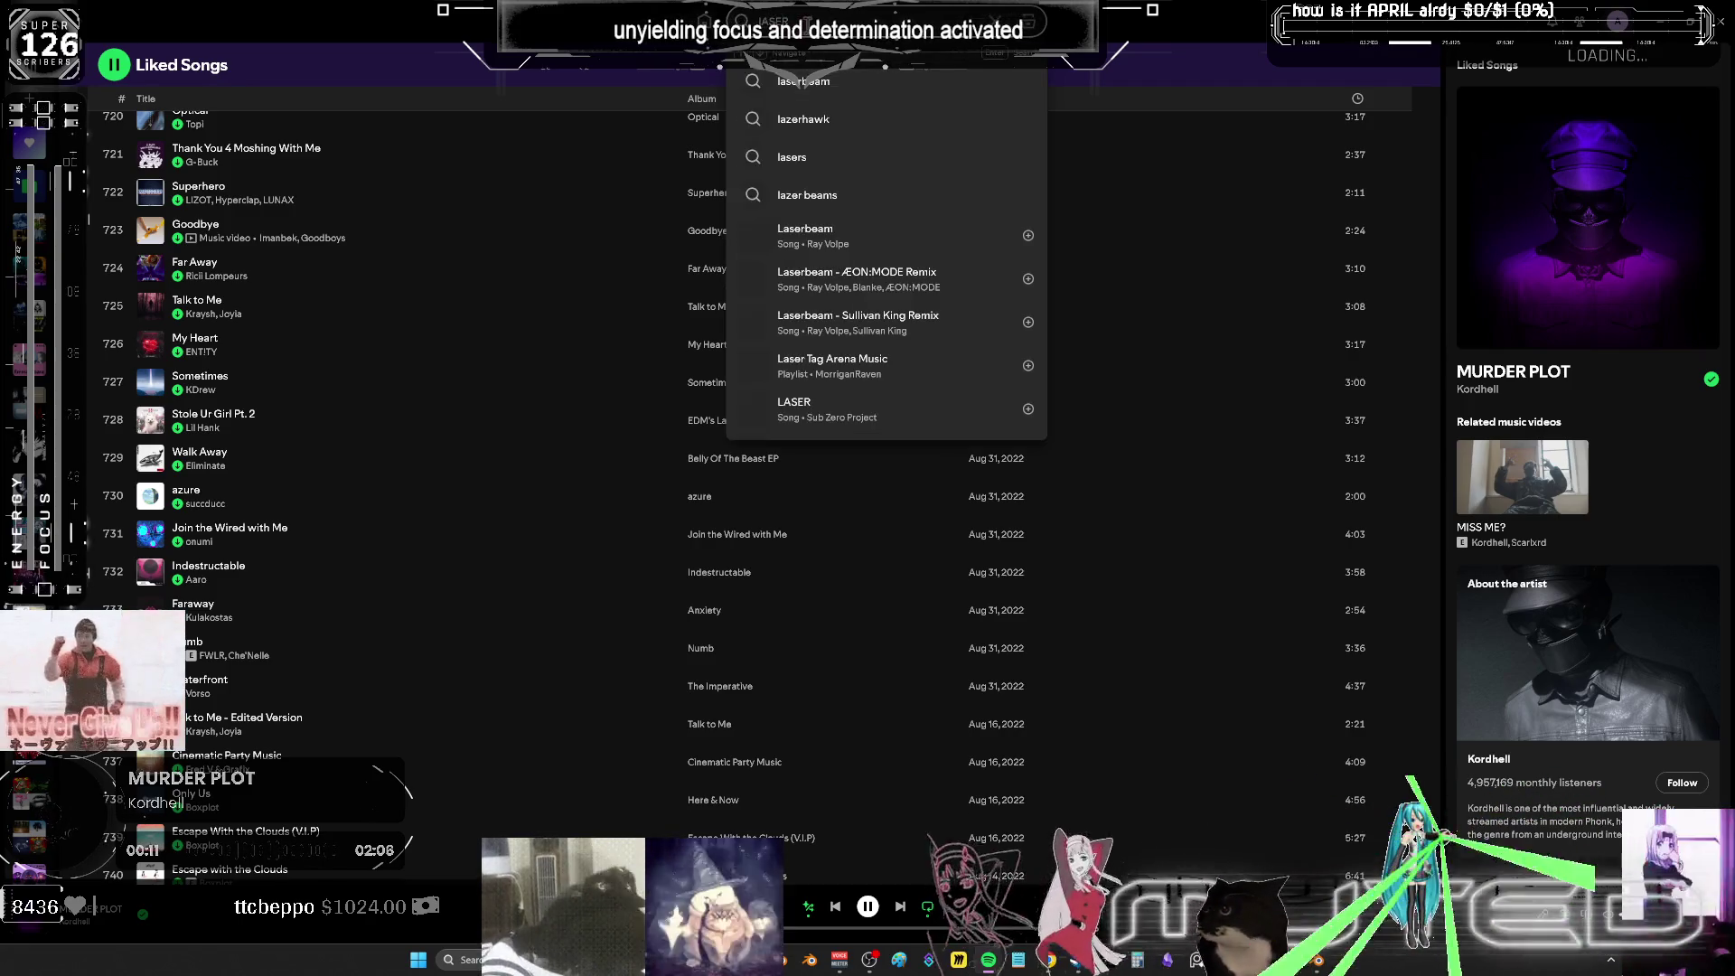
pyautogui.press('Return')
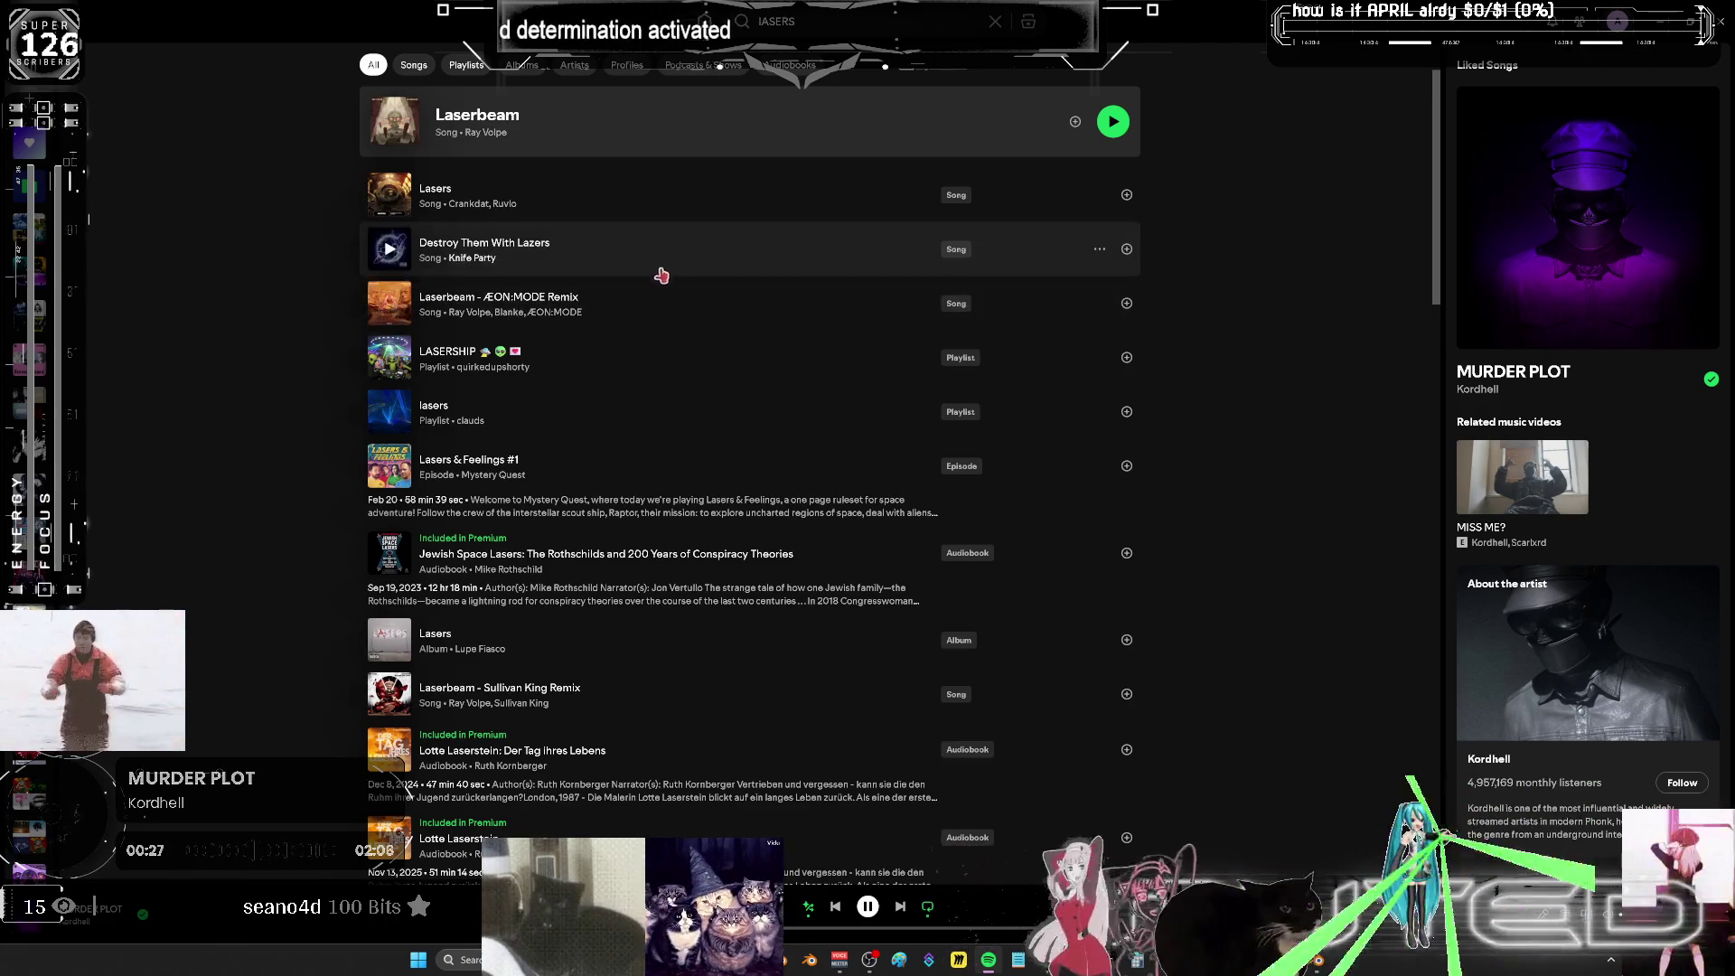
# - Queue Destroy Them With Lazers and Laserbeam - ÆON:MODE Remix, then go back to Home
pyautogui.rightClick(698, 240)
pyautogui.moveTo(769, 250)
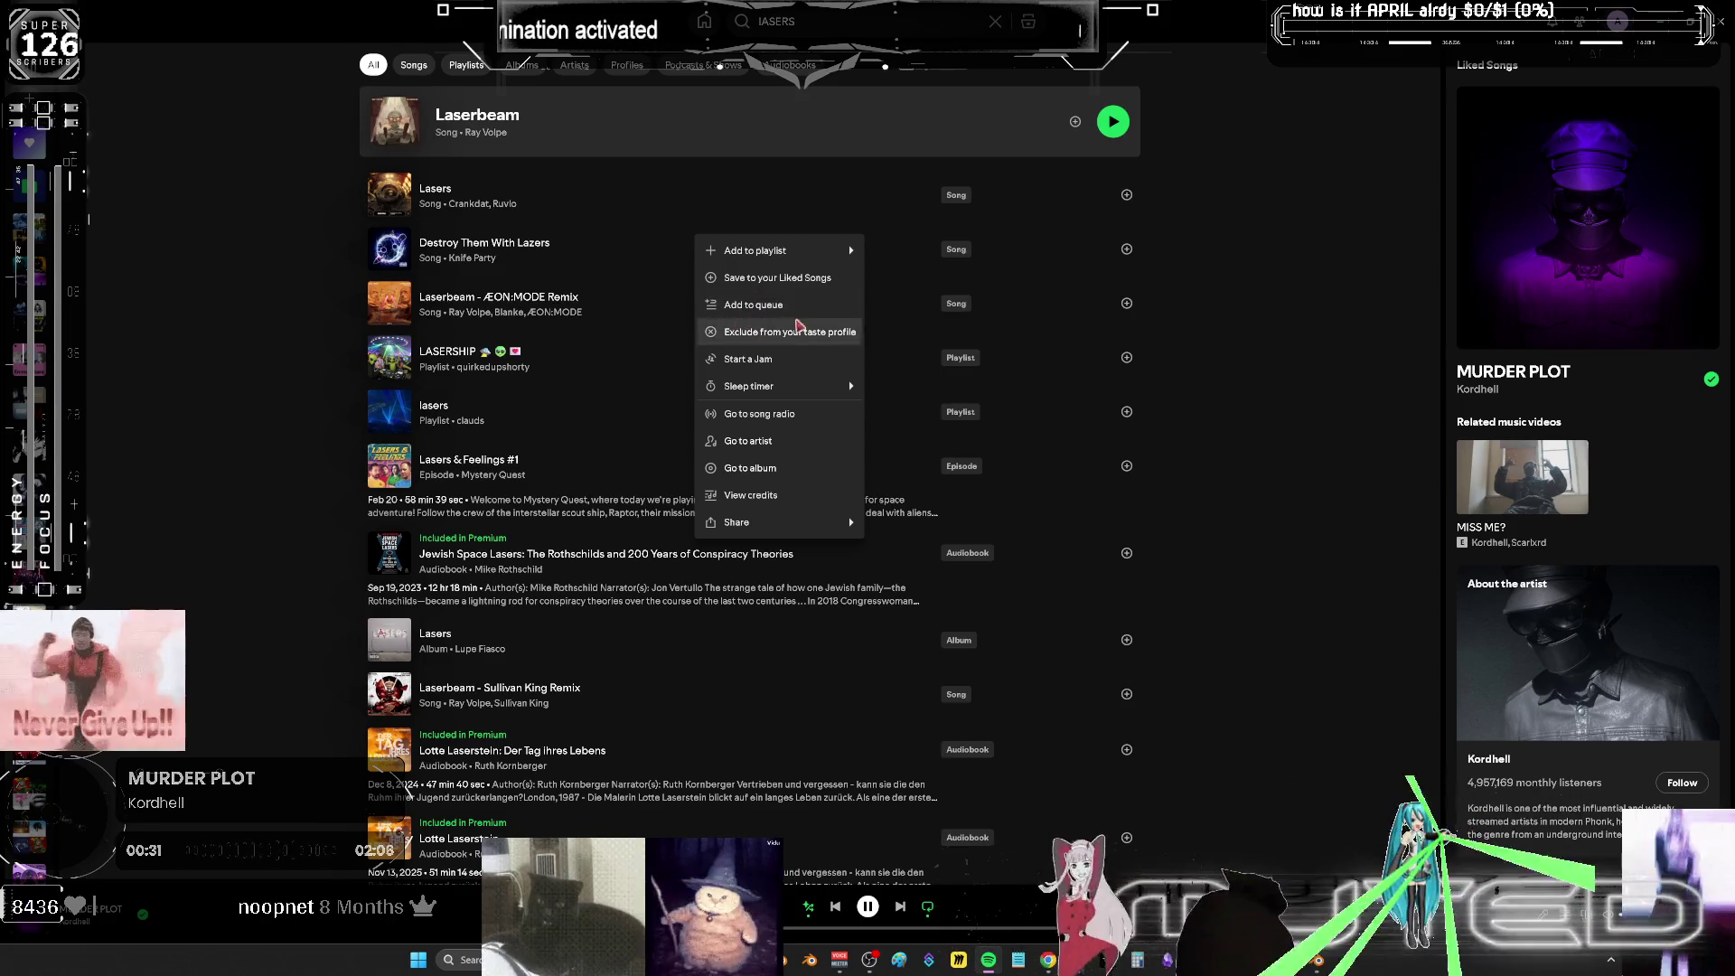
pyautogui.click(800, 311)
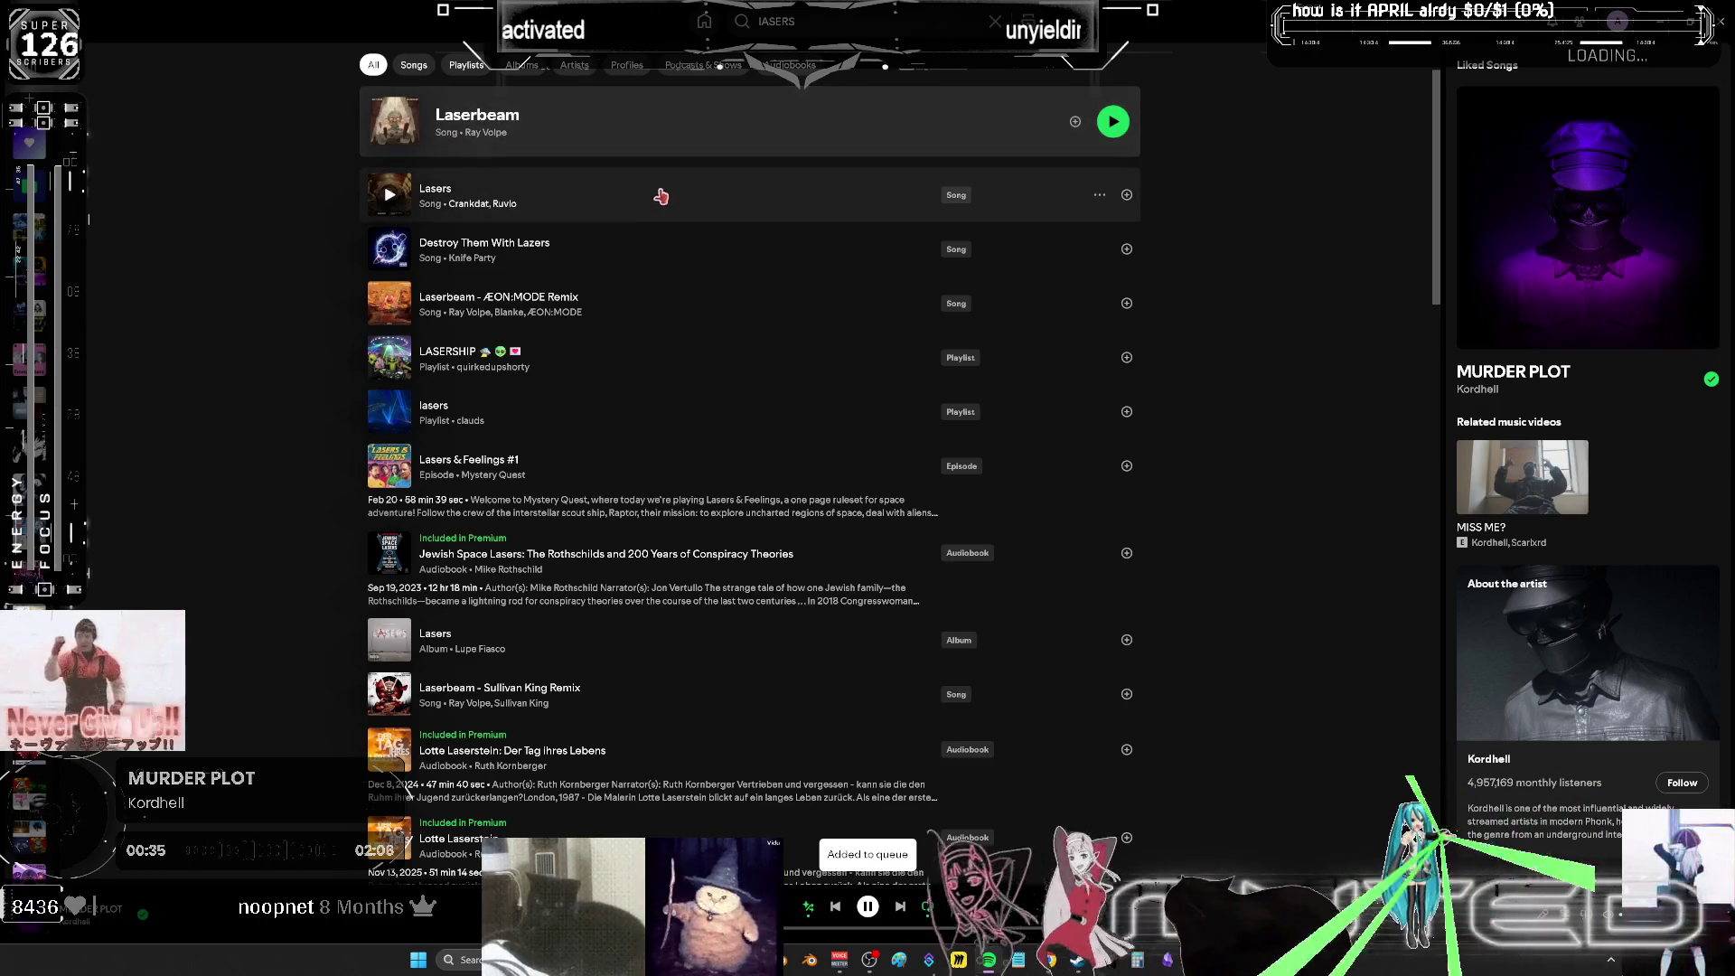
pyautogui.rightClick(659, 314)
pyautogui.moveTo(705, 328)
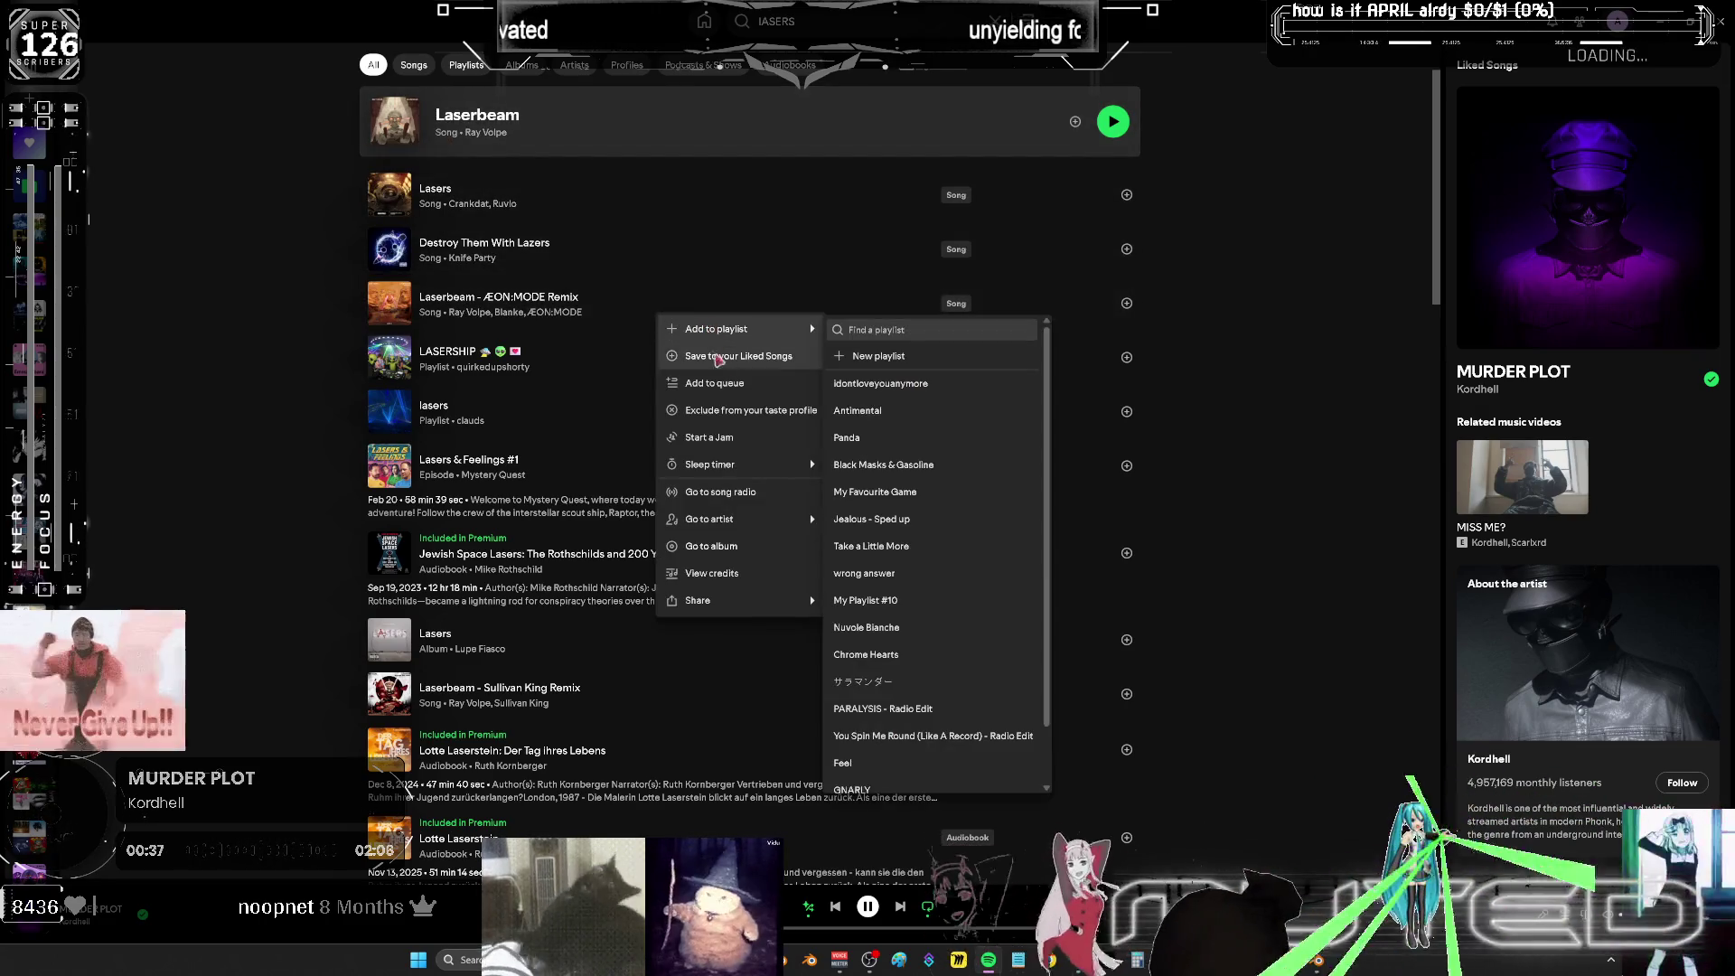
pyautogui.click(714, 383)
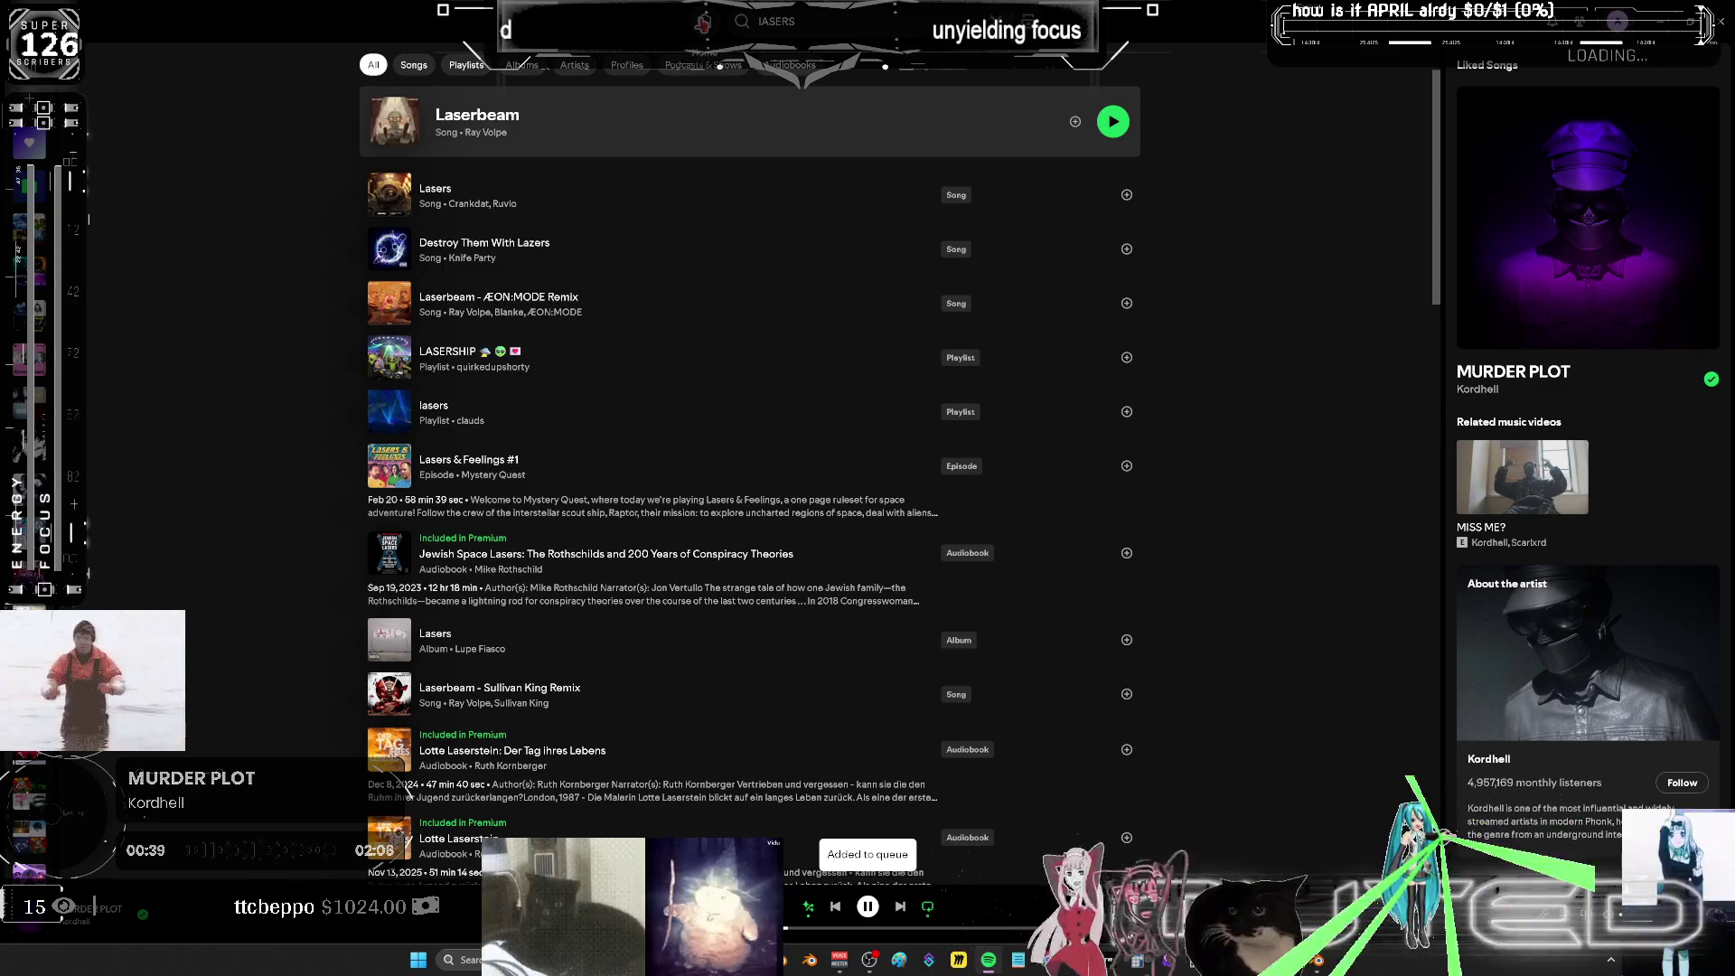
pyautogui.click(702, 20)
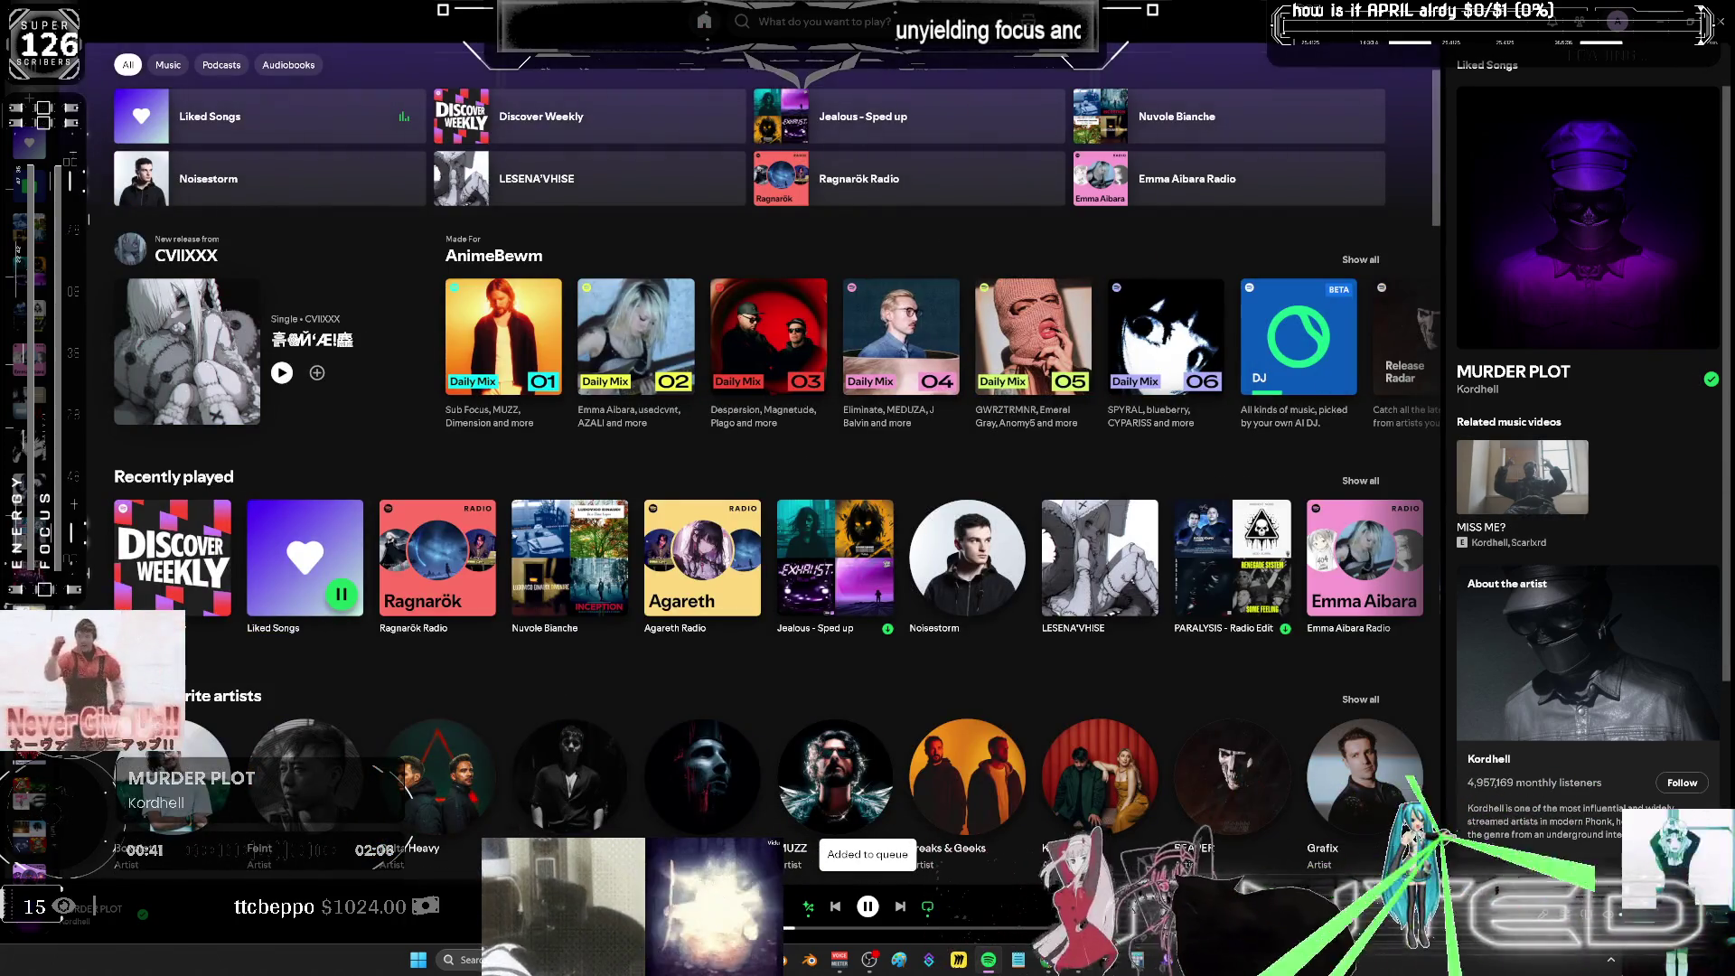
# - Return to Blender and maximize the 3D viewport, orbiting around the winged character
pyautogui.hotkey('alt', 'Tab')
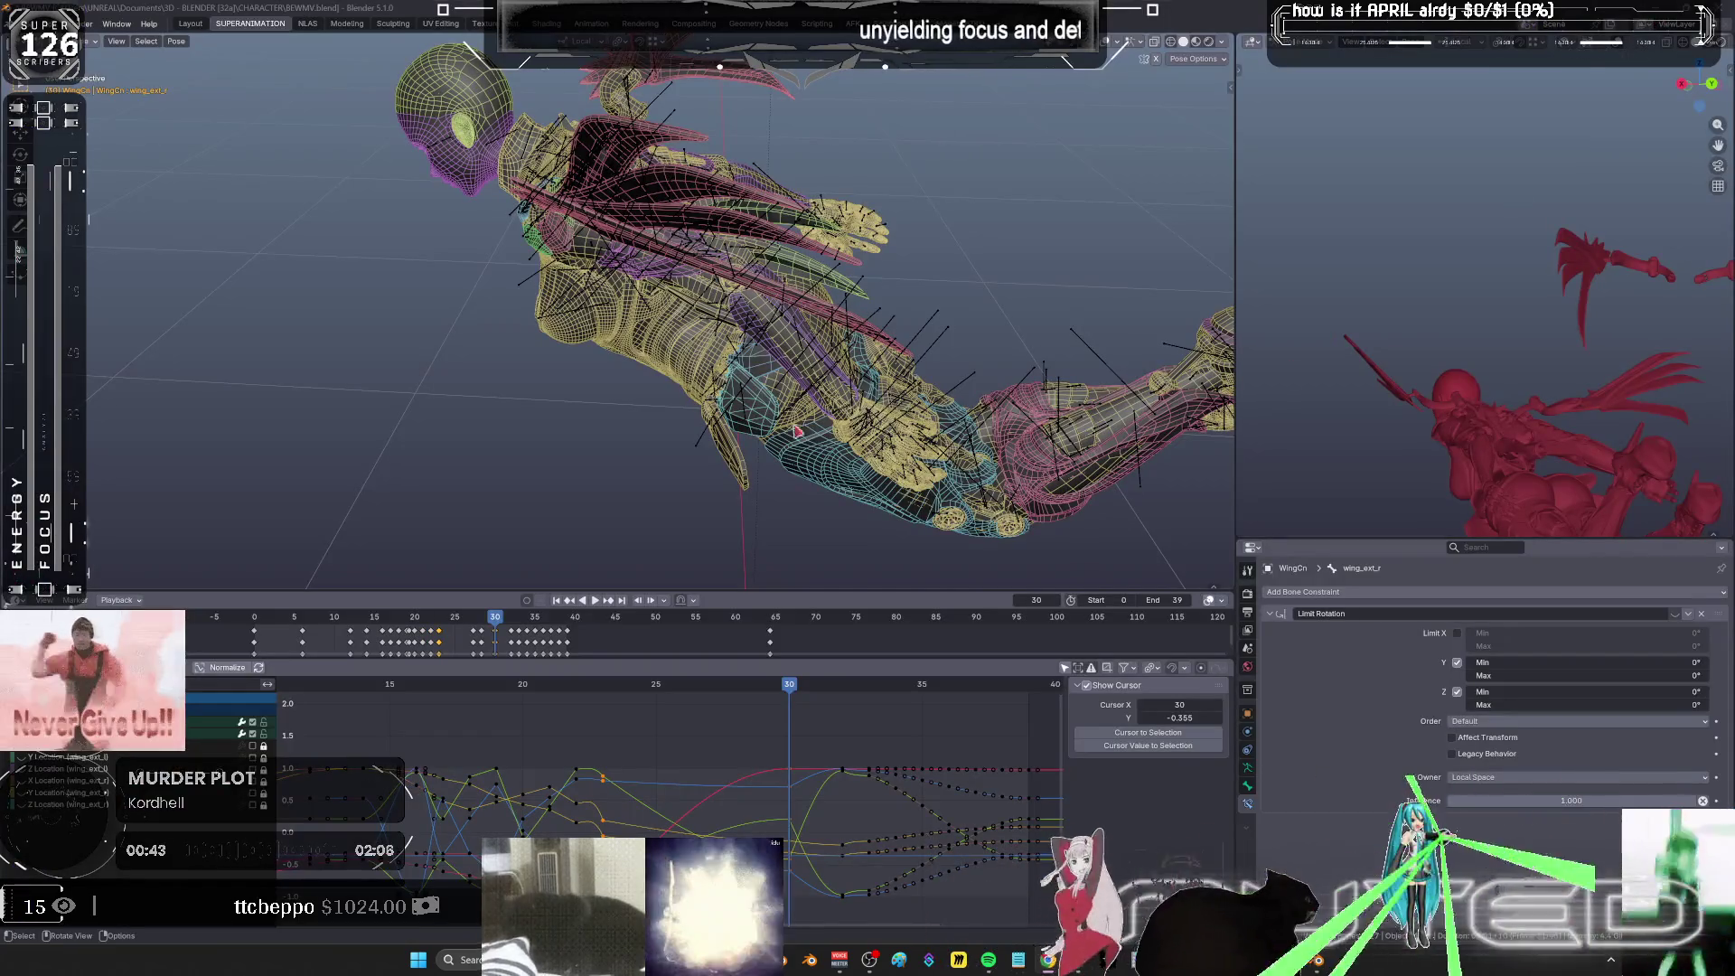
pyautogui.moveTo(795, 271)
pyautogui.mouseDown(button='middle')
pyautogui.moveTo(846, 310)
pyautogui.moveTo(802, 415)
pyautogui.moveTo(952, 383)
pyautogui.moveTo(968, 232)
pyautogui.moveTo(579, 401)
pyautogui.moveTo(976, 622)
pyautogui.moveTo(813, 407)
pyautogui.moveTo(909, 321)
pyautogui.moveTo(741, 361)
pyautogui.moveTo(859, 271)
pyautogui.moveTo(633, 289)
pyautogui.moveTo(485, 273)
pyautogui.moveTo(633, 343)
pyautogui.moveTo(887, 395)
pyautogui.moveTo(842, 453)
pyautogui.mouseUp(button='middle')
pyautogui.hotkey('ctrl', 'space')
pyautogui.moveTo(913, 206)
pyautogui.mouseDown(button='middle')
pyautogui.moveTo(867, 289)
pyautogui.moveTo(904, 398)
pyautogui.moveTo(860, 353)
pyautogui.moveTo(732, 360)
pyautogui.moveTo(699, 471)
pyautogui.moveTo(778, 480)
pyautogui.moveTo(743, 443)
pyautogui.moveTo(779, 437)
pyautogui.moveTo(764, 463)
pyautogui.moveTo(792, 463)
pyautogui.moveTo(744, 454)
pyautogui.moveTo(826, 477)
pyautogui.moveTo(747, 449)
pyautogui.moveTo(774, 476)
pyautogui.moveTo(758, 473)
pyautogui.moveTo(754, 436)
pyautogui.moveTo(739, 450)
pyautogui.moveTo(822, 720)
pyautogui.moveTo(942, 694)
pyautogui.mouseUp(button='middle')
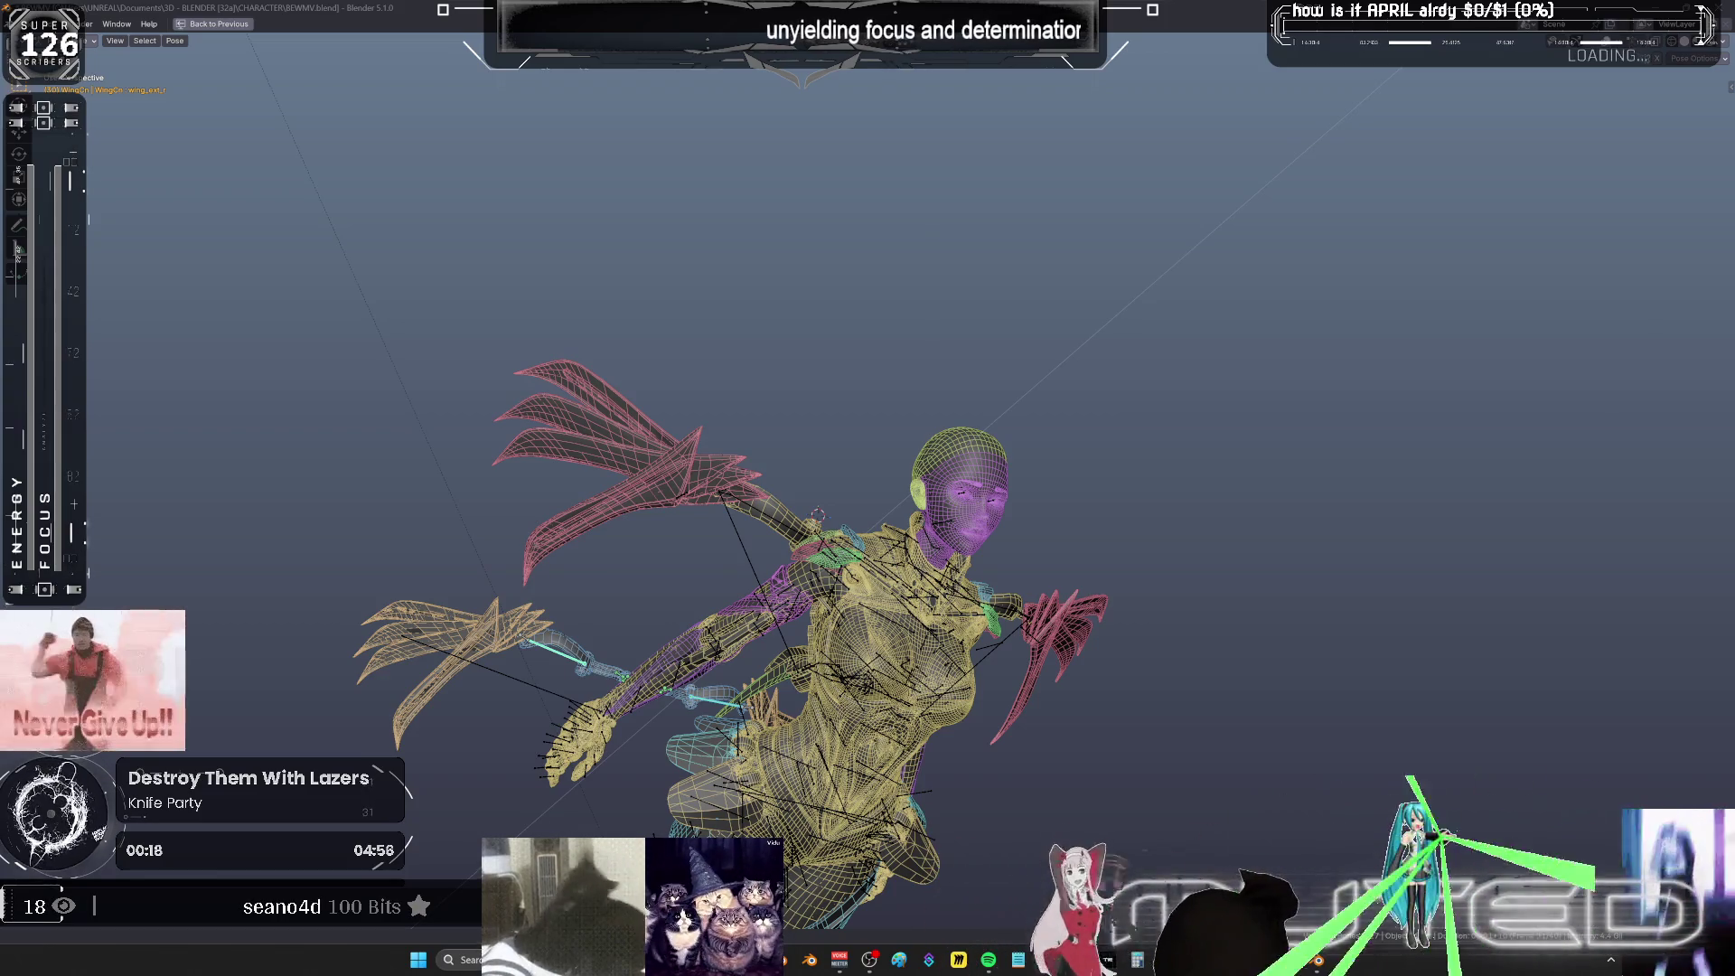
pyautogui.moveTo(867, 488); pyautogui.dragTo(732, 498, button='middle')
pyautogui.scroll(3, 868, 488)
pyautogui.scroll(5, 881, 567)
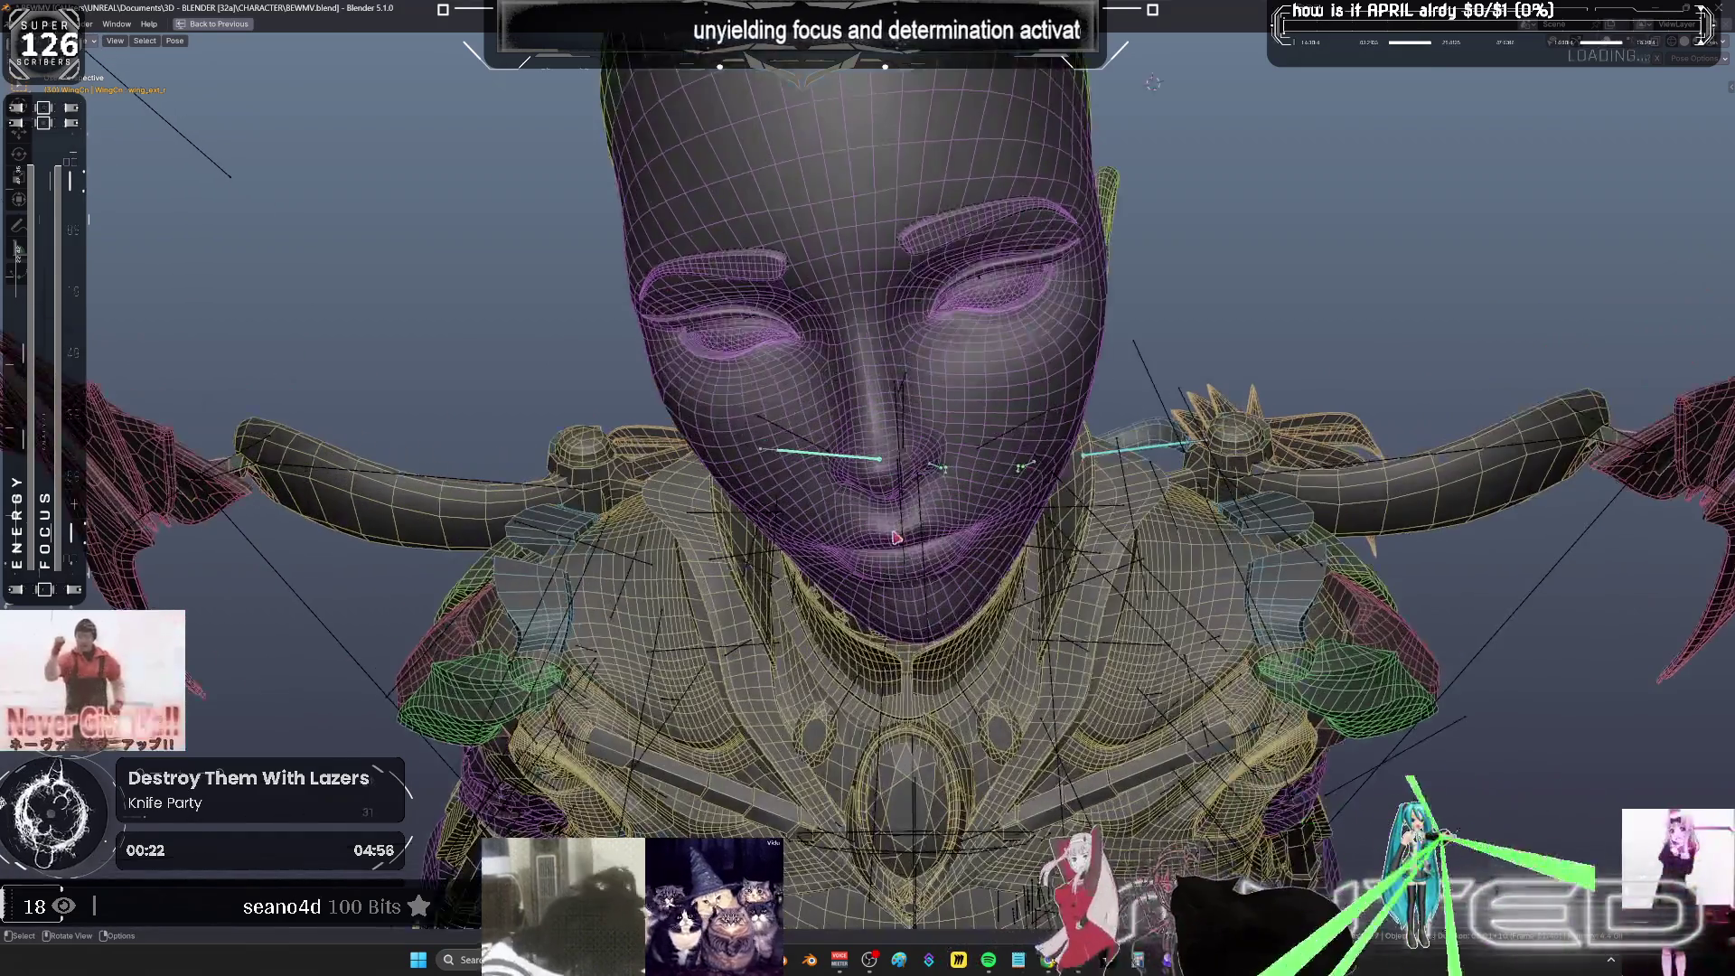
pyautogui.moveTo(881, 567)
pyautogui.mouseDown(button='middle')
pyautogui.moveTo(884, 543)
pyautogui.moveTo(832, 553)
pyautogui.mouseUp(button='middle')
pyautogui.scroll(-3, 832, 553)
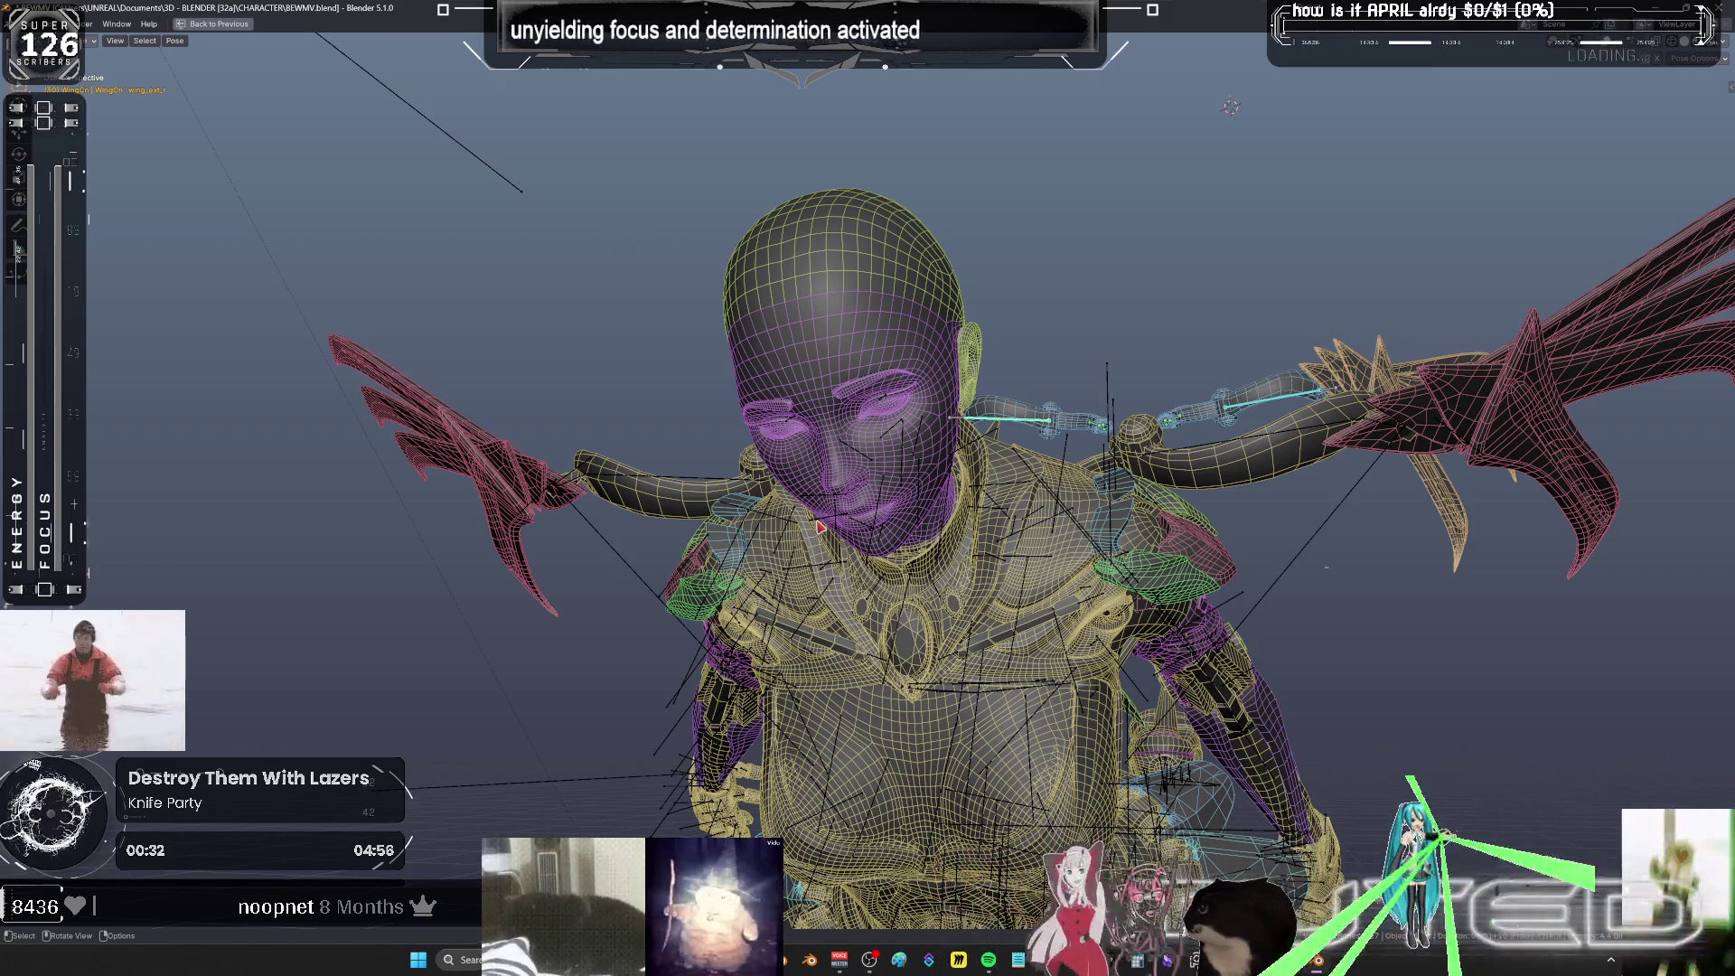
pyautogui.moveTo(583, 159)
pyautogui.mouseDown(button='middle')
pyautogui.moveTo(1052, 535)
pyautogui.moveTo(1094, 533)
pyautogui.moveTo(1003, 543)
pyautogui.moveTo(1066, 511)
pyautogui.moveTo(1039, 556)
pyautogui.moveTo(996, 541)
pyautogui.moveTo(1084, 535)
pyautogui.moveTo(1064, 552)
pyautogui.moveTo(1014, 523)
pyautogui.moveTo(1033, 515)
pyautogui.moveTo(955, 546)
pyautogui.moveTo(986, 515)
pyautogui.moveTo(1036, 546)
pyautogui.mouseUp(button='middle')
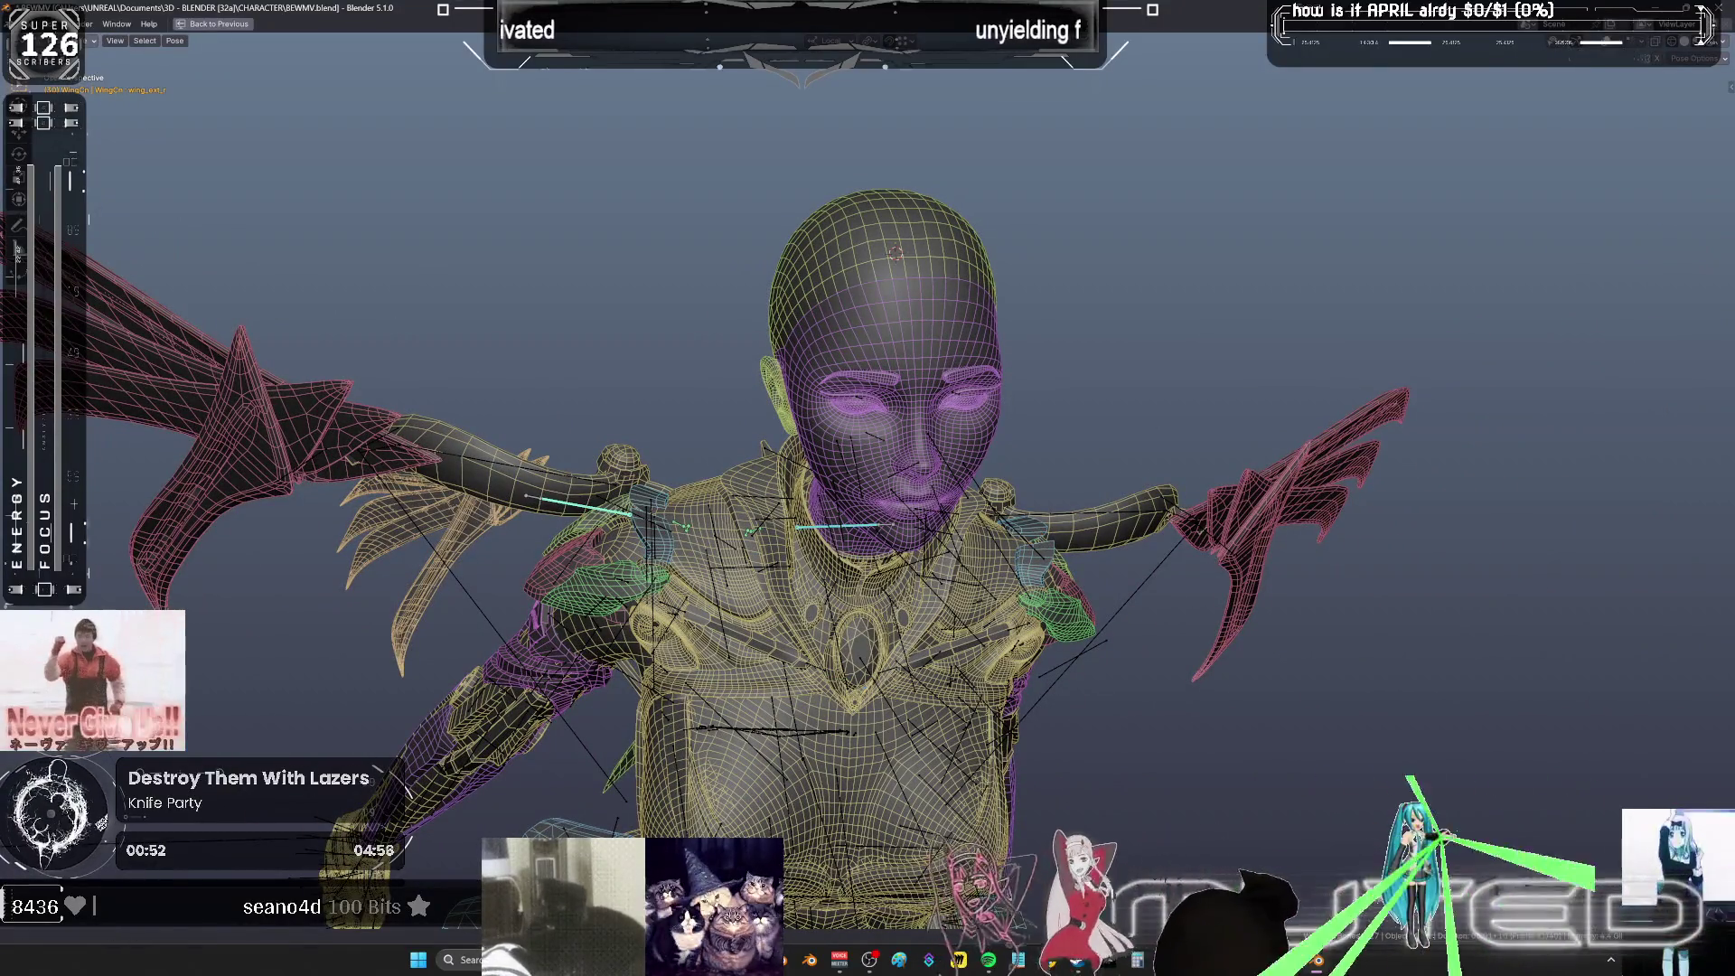
pyautogui.moveTo(1035, 546); pyautogui.dragTo(1003, 640, button='middle')
pyautogui.scroll(-6, 1003, 640)
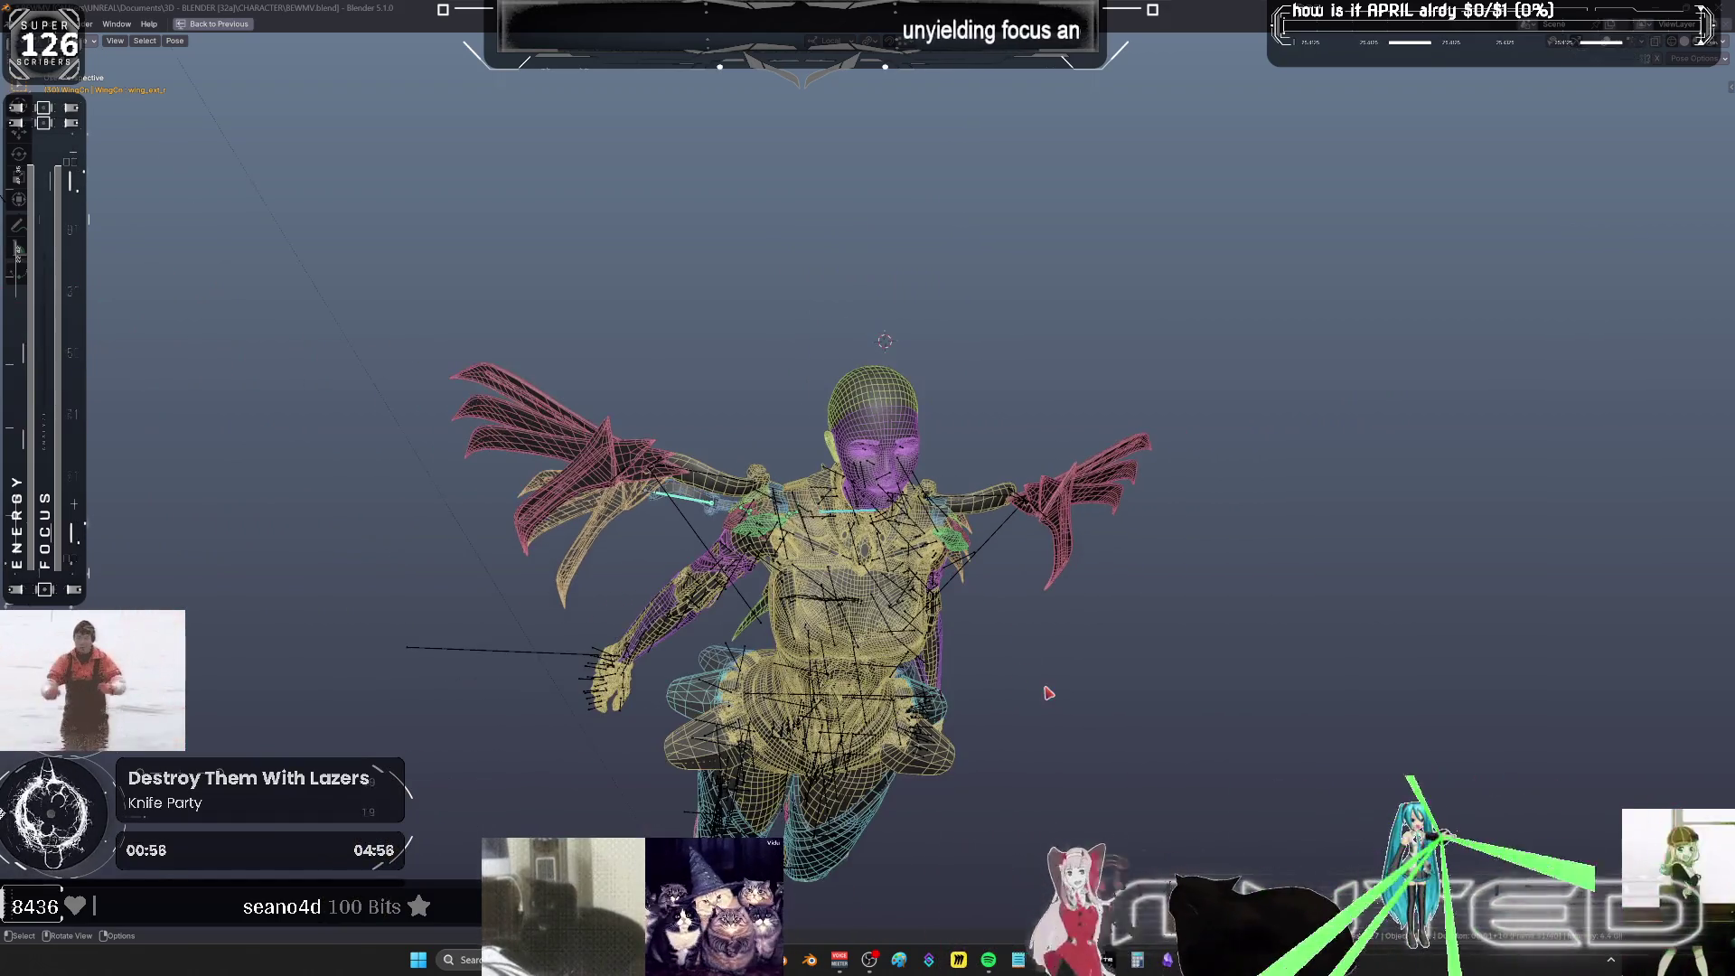
pyautogui.moveTo(1084, 612); pyautogui.dragTo(1073, 596, button='middle')
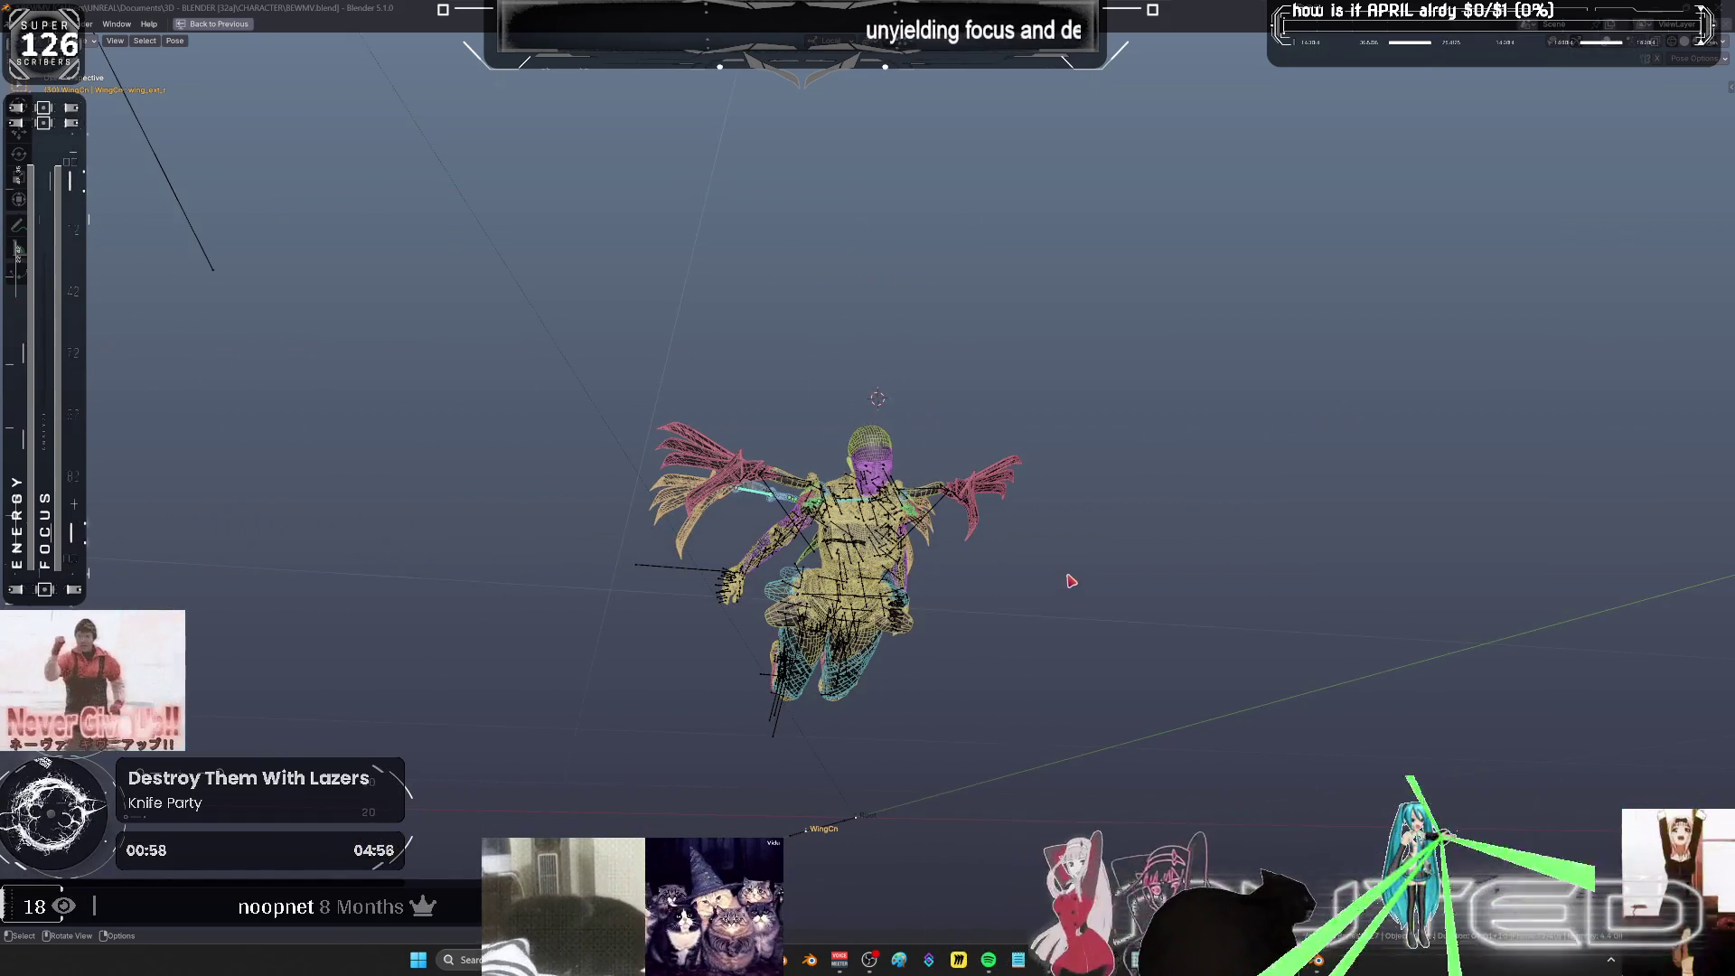
pyautogui.scroll(-3, 1071, 580)
pyautogui.scroll(-1, 1062, 595)
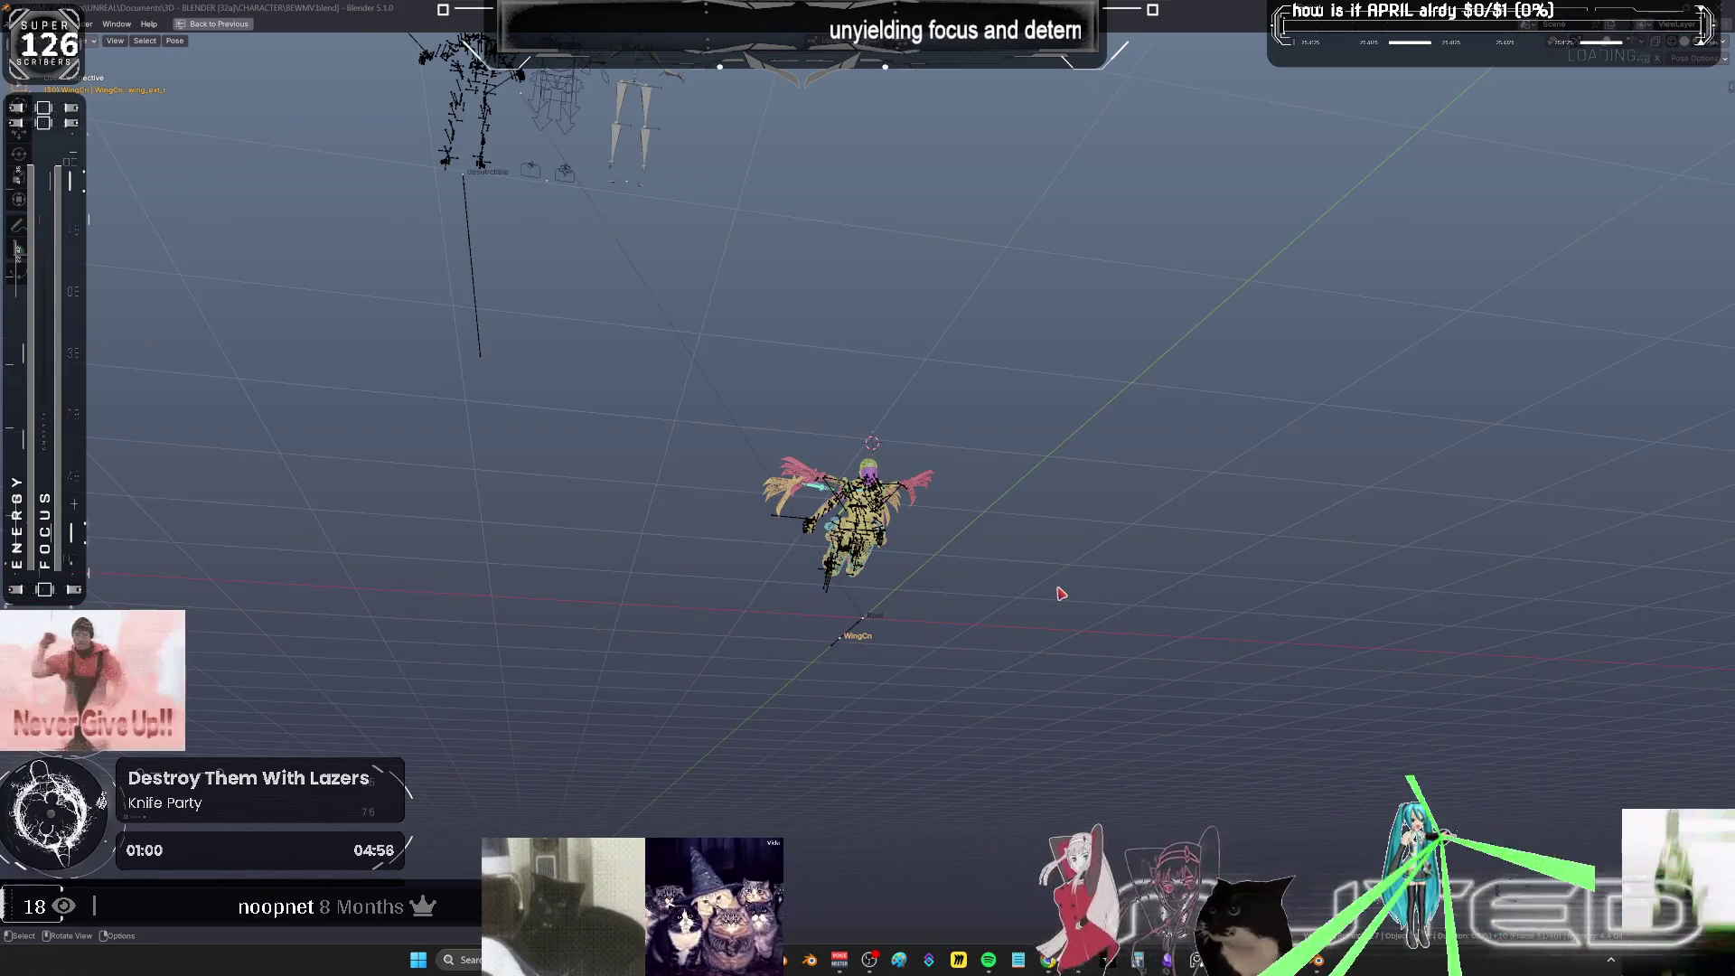
pyautogui.moveTo(1062, 593)
pyautogui.mouseDown(button='middle')
pyautogui.moveTo(1007, 627)
pyautogui.moveTo(745, 657)
pyautogui.moveTo(417, 627)
pyautogui.mouseUp(button='middle')
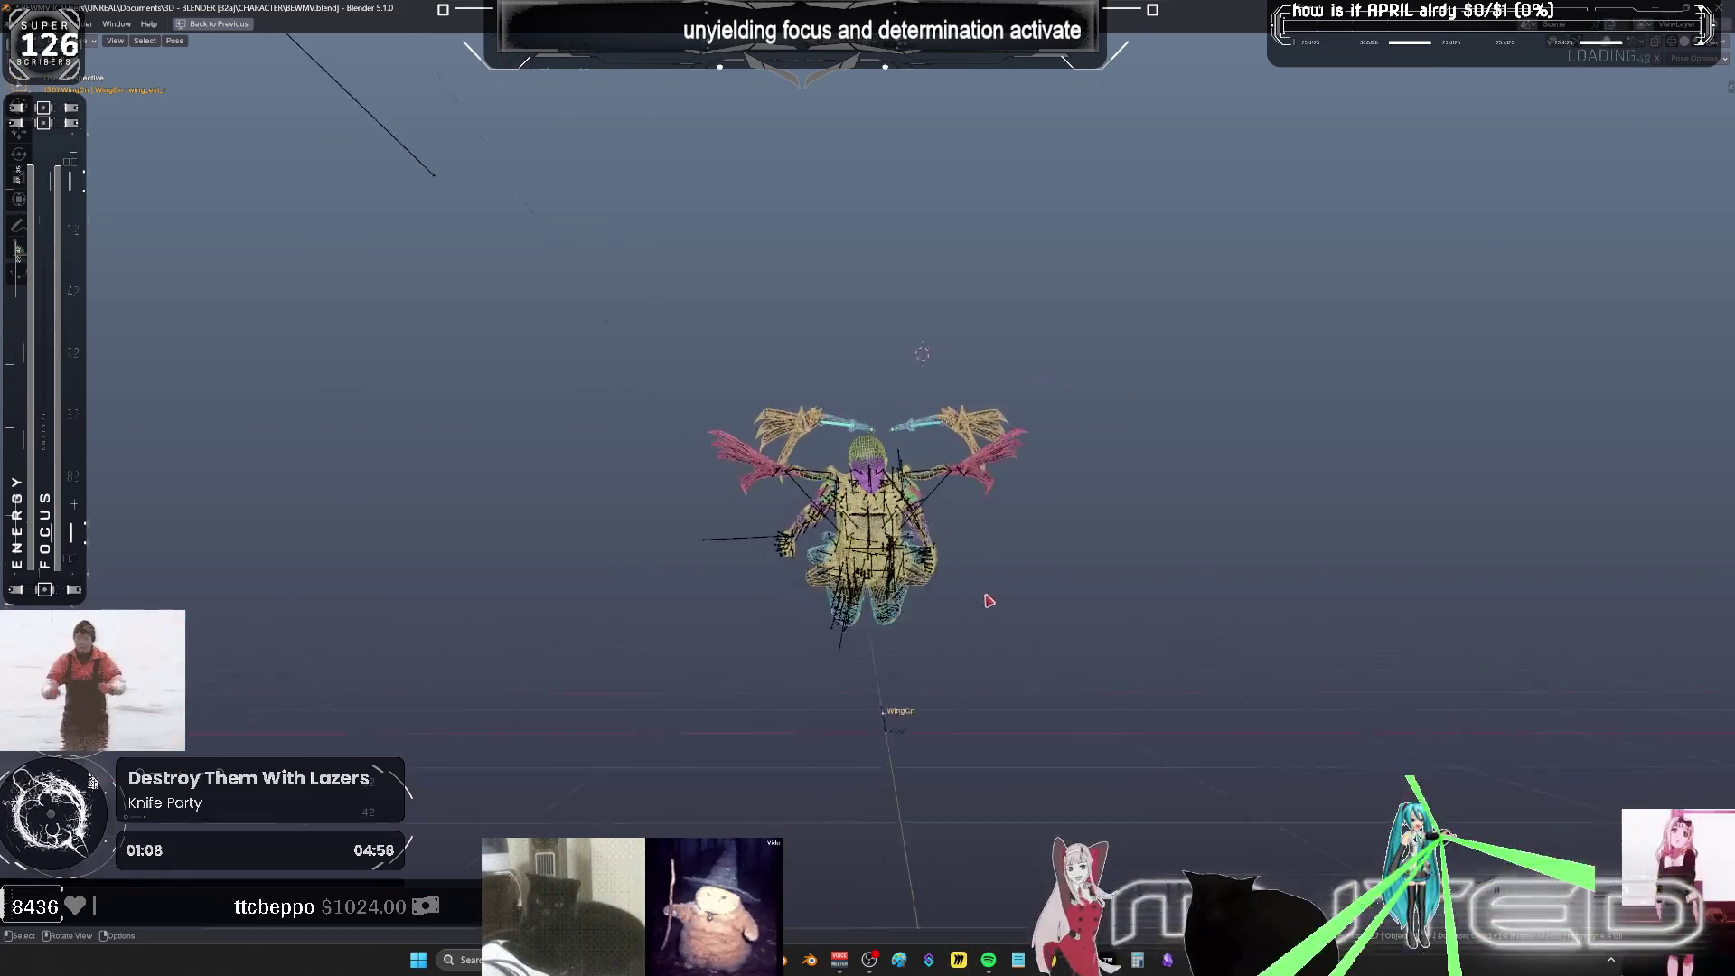
pyautogui.scroll(7, 985, 622)
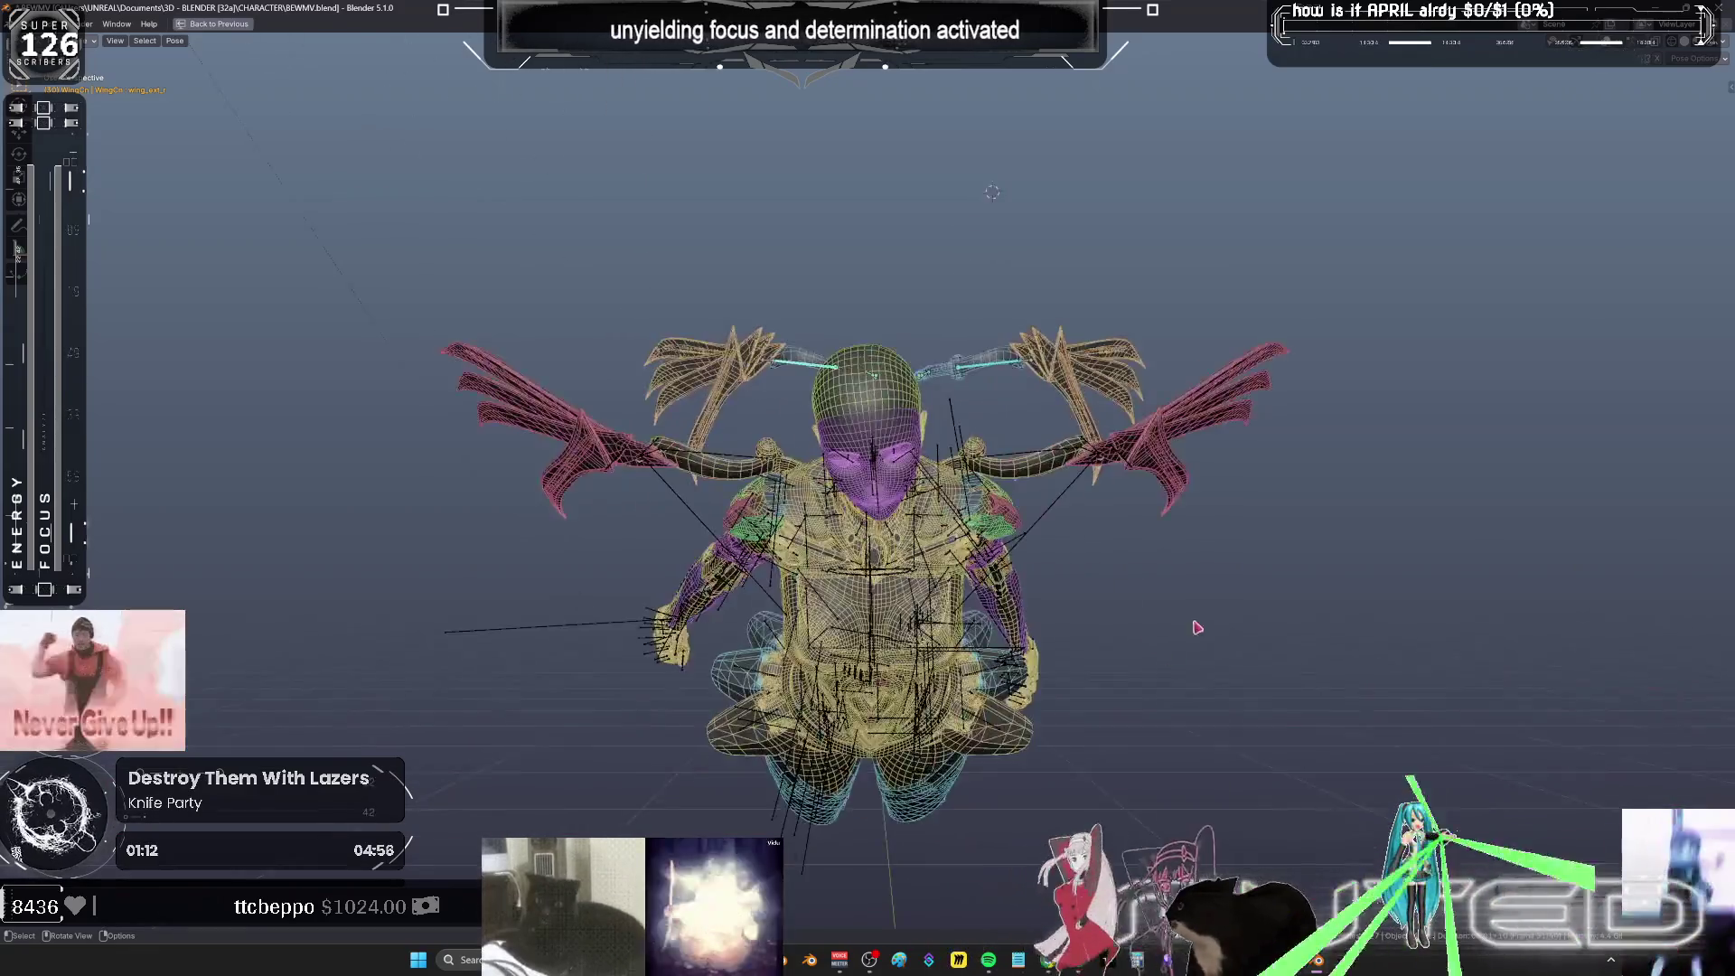
pyautogui.scroll(-7, 1224, 592)
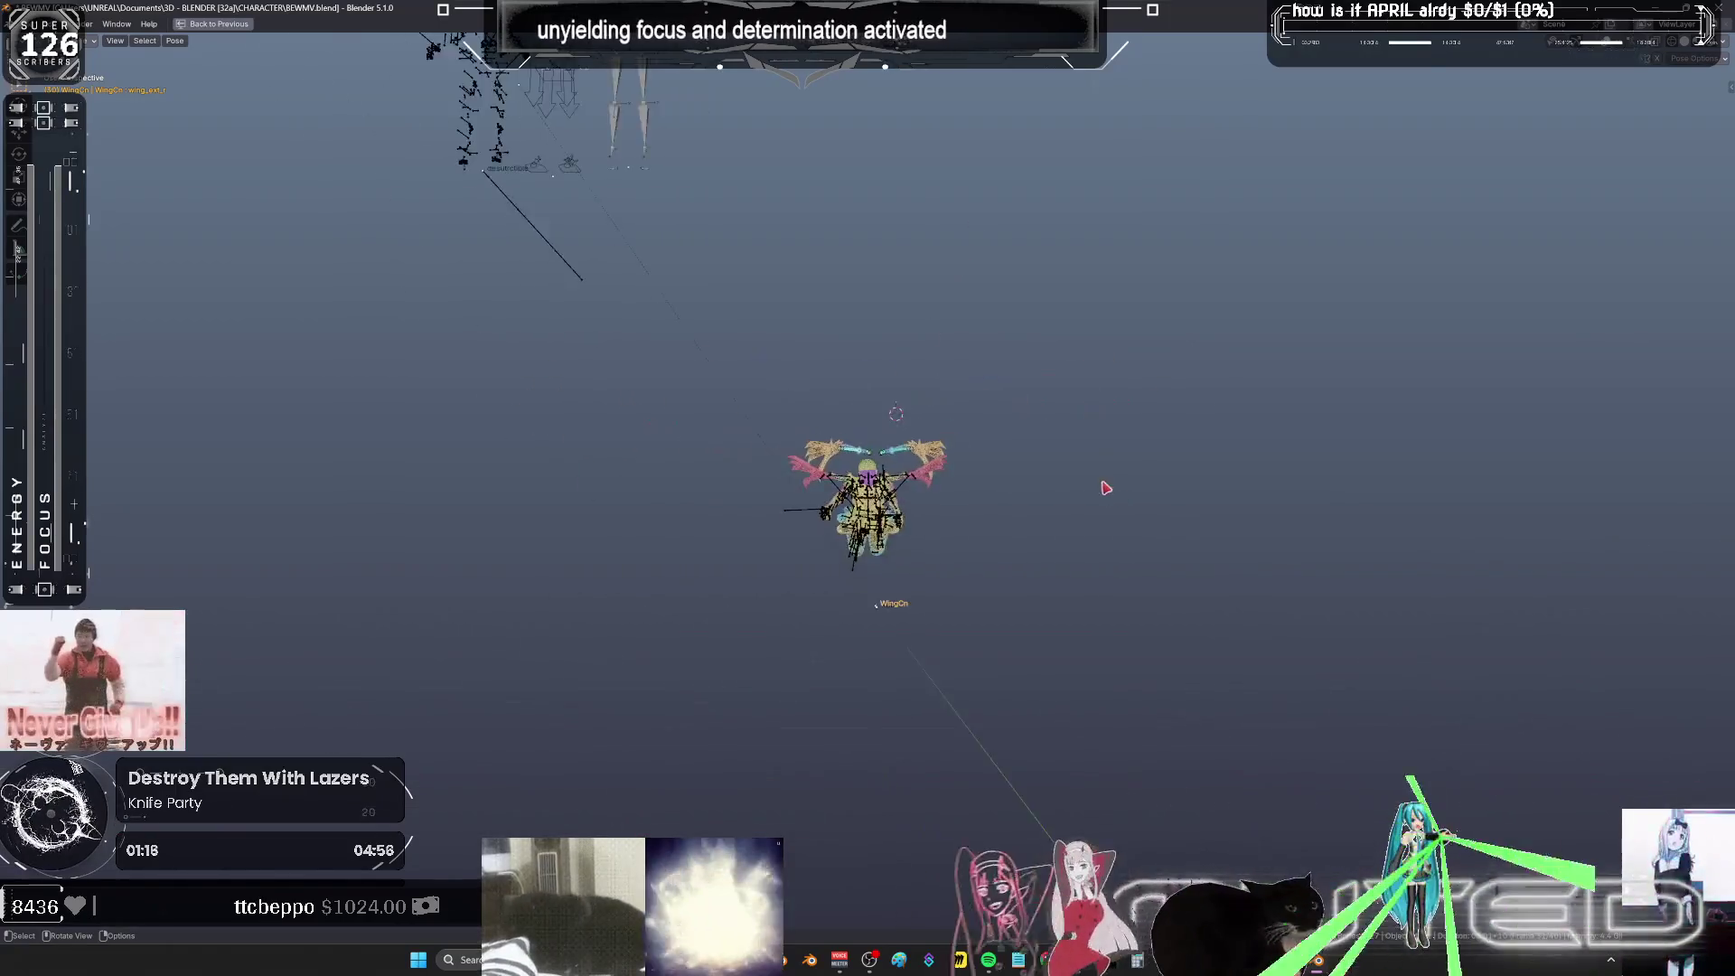
pyautogui.scroll(5, 1103, 488)
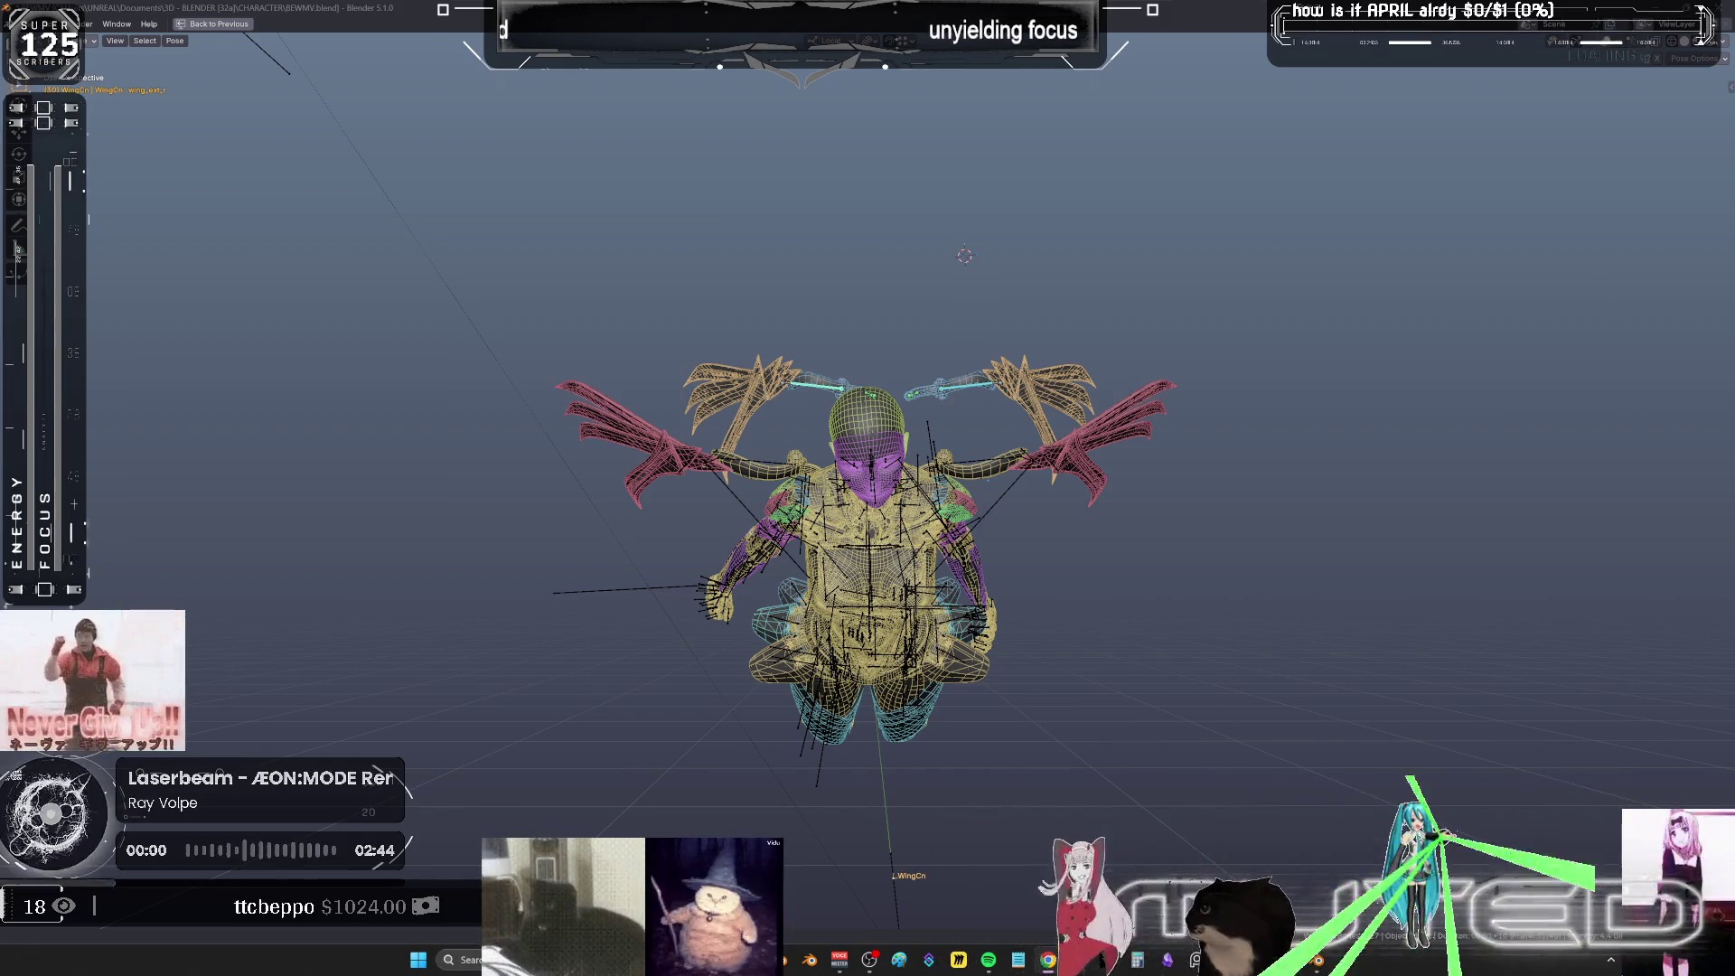
pyautogui.rightClick(1053, 262)
pyautogui.moveTo(965, 448)
pyautogui.mouseDown(button='middle')
pyautogui.moveTo(972, 414)
pyautogui.moveTo(994, 451)
pyautogui.moveTo(974, 428)
pyautogui.moveTo(999, 430)
pyautogui.moveTo(937, 446)
pyautogui.moveTo(1000, 426)
pyautogui.moveTo(976, 418)
pyautogui.moveTo(1007, 440)
pyautogui.mouseUp(button='middle')
pyautogui.moveTo(985, 431)
pyautogui.mouseDown(button='middle')
pyautogui.moveTo(995, 447)
pyautogui.moveTo(1003, 376)
pyautogui.moveTo(873, 462)
pyautogui.moveTo(1054, 457)
pyautogui.moveTo(302, 449)
pyautogui.moveTo(412, 484)
pyautogui.moveTo(322, 458)
pyautogui.moveTo(1042, 476)
pyautogui.moveTo(290, 484)
pyautogui.moveTo(891, 477)
pyautogui.moveTo(768, 461)
pyautogui.moveTo(687, 398)
pyautogui.moveTo(524, 434)
pyautogui.moveTo(974, 372)
pyautogui.mouseUp(button='middle')
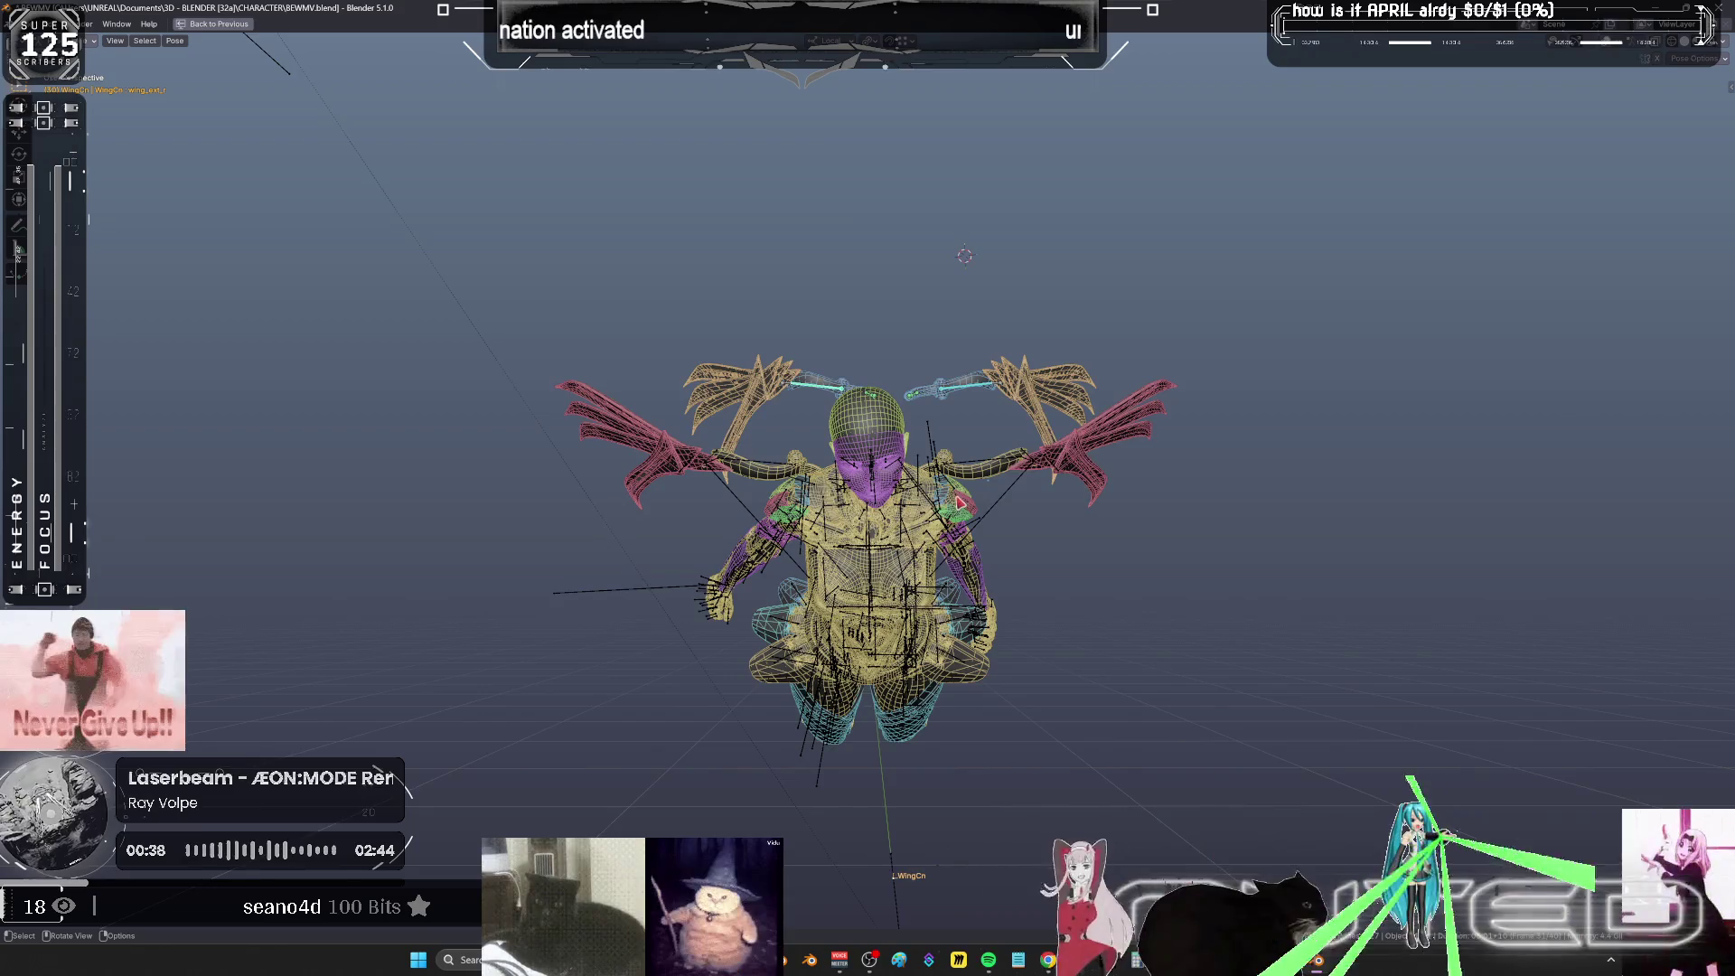
pyautogui.moveTo(960, 502)
pyautogui.mouseDown(button='middle')
pyautogui.moveTo(633, 407)
pyautogui.moveTo(915, 468)
pyautogui.moveTo(1003, 439)
pyautogui.moveTo(976, 443)
pyautogui.moveTo(964, 482)
pyautogui.mouseUp(button='middle')
pyautogui.scroll(6, 964, 482)
pyautogui.moveTo(1079, 499)
pyautogui.mouseDown(button='middle')
pyautogui.moveTo(1039, 488)
pyautogui.moveTo(1085, 465)
pyautogui.moveTo(985, 470)
pyautogui.moveTo(1139, 361)
pyautogui.moveTo(726, 671)
pyautogui.moveTo(814, 578)
pyautogui.moveTo(768, 632)
pyautogui.moveTo(479, 410)
pyautogui.moveTo(632, 468)
pyautogui.moveTo(1065, 370)
pyautogui.moveTo(1139, 380)
pyautogui.moveTo(1211, 352)
pyautogui.moveTo(1344, 363)
pyautogui.moveTo(965, 421)
pyautogui.moveTo(492, 783)
pyautogui.moveTo(994, 434)
pyautogui.moveTo(1560, 88)
pyautogui.mouseUp(button='middle')
pyautogui.scroll(5, 726, 671)
pyautogui.scroll(-5, 726, 671)
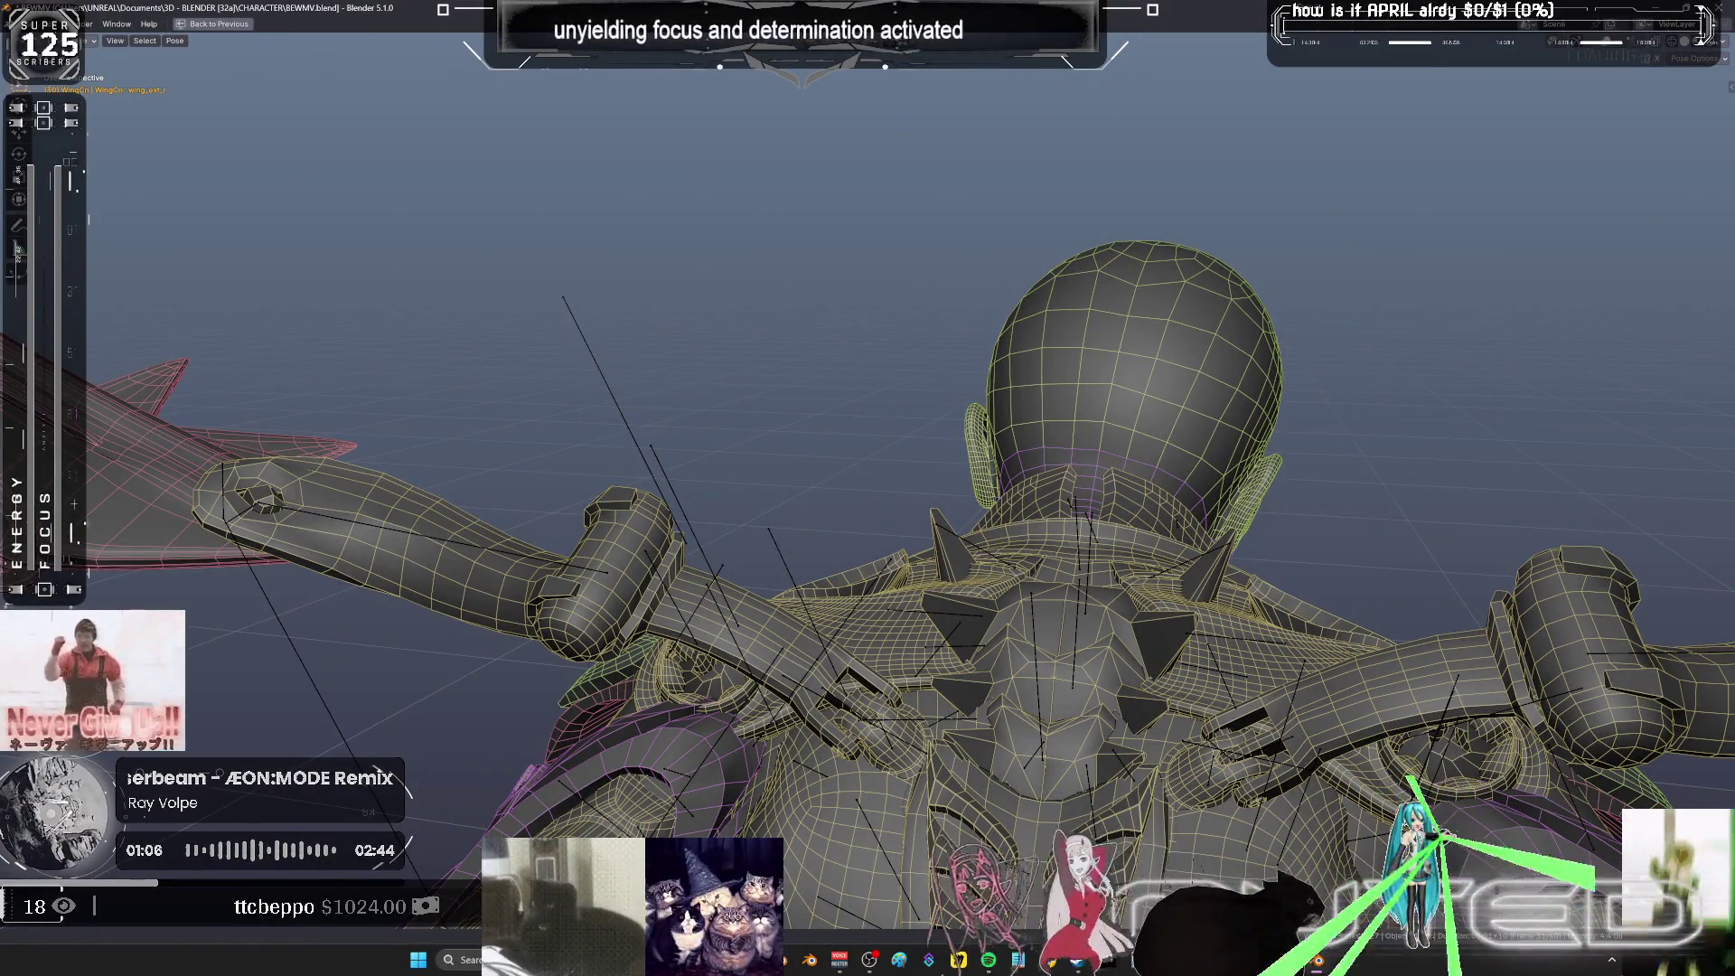
pyautogui.scroll(-4, 1270, 456)
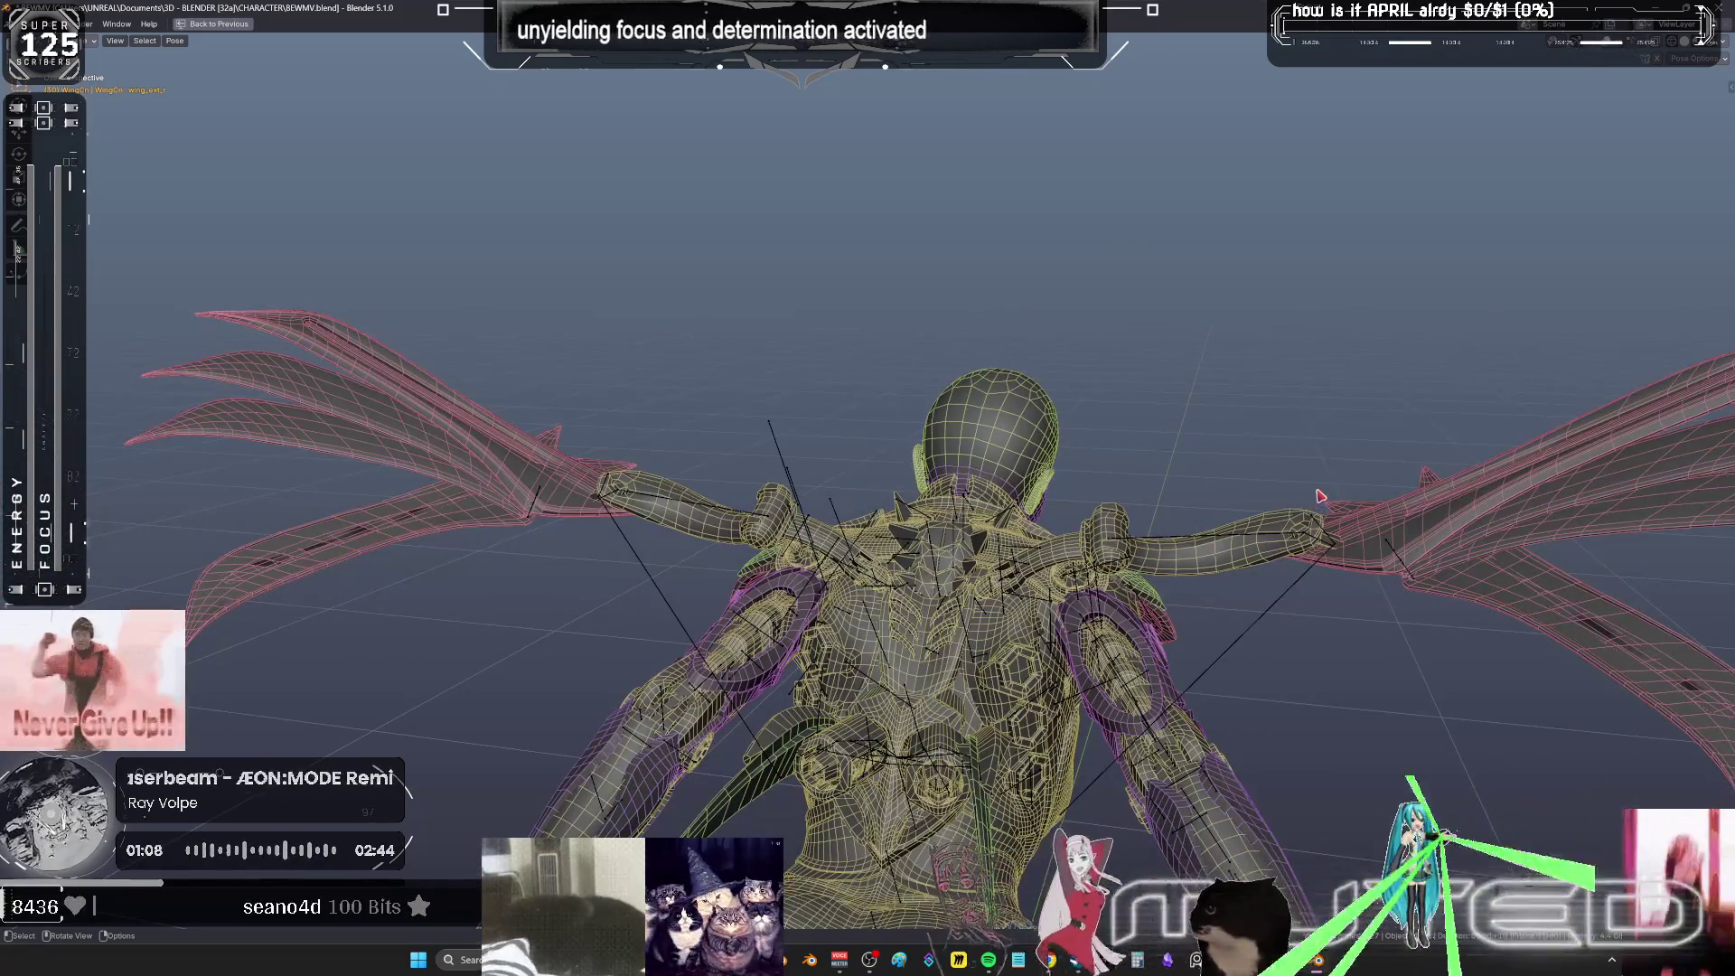
pyautogui.moveTo(1319, 497)
pyautogui.mouseDown(button='middle')
pyautogui.moveTo(1006, 444)
pyautogui.moveTo(1103, 463)
pyautogui.moveTo(1036, 488)
pyautogui.moveTo(1089, 524)
pyautogui.moveTo(1081, 434)
pyautogui.moveTo(1057, 474)
pyautogui.moveTo(1069, 515)
pyautogui.moveTo(1043, 432)
pyautogui.moveTo(1051, 460)
pyautogui.moveTo(1003, 434)
pyautogui.moveTo(994, 388)
pyautogui.moveTo(1015, 356)
pyautogui.moveTo(894, 412)
pyautogui.moveTo(1175, 328)
pyautogui.moveTo(1159, 353)
pyautogui.moveTo(391, 547)
pyautogui.moveTo(1321, 414)
pyautogui.moveTo(1129, 379)
pyautogui.moveTo(697, 240)
pyautogui.moveTo(744, 449)
pyautogui.moveTo(1320, 503)
pyautogui.moveTo(779, 336)
pyautogui.moveTo(288, 360)
pyautogui.moveTo(403, 728)
pyautogui.moveTo(497, 407)
pyautogui.moveTo(542, 361)
pyautogui.moveTo(597, 632)
pyautogui.mouseUp(button='middle')
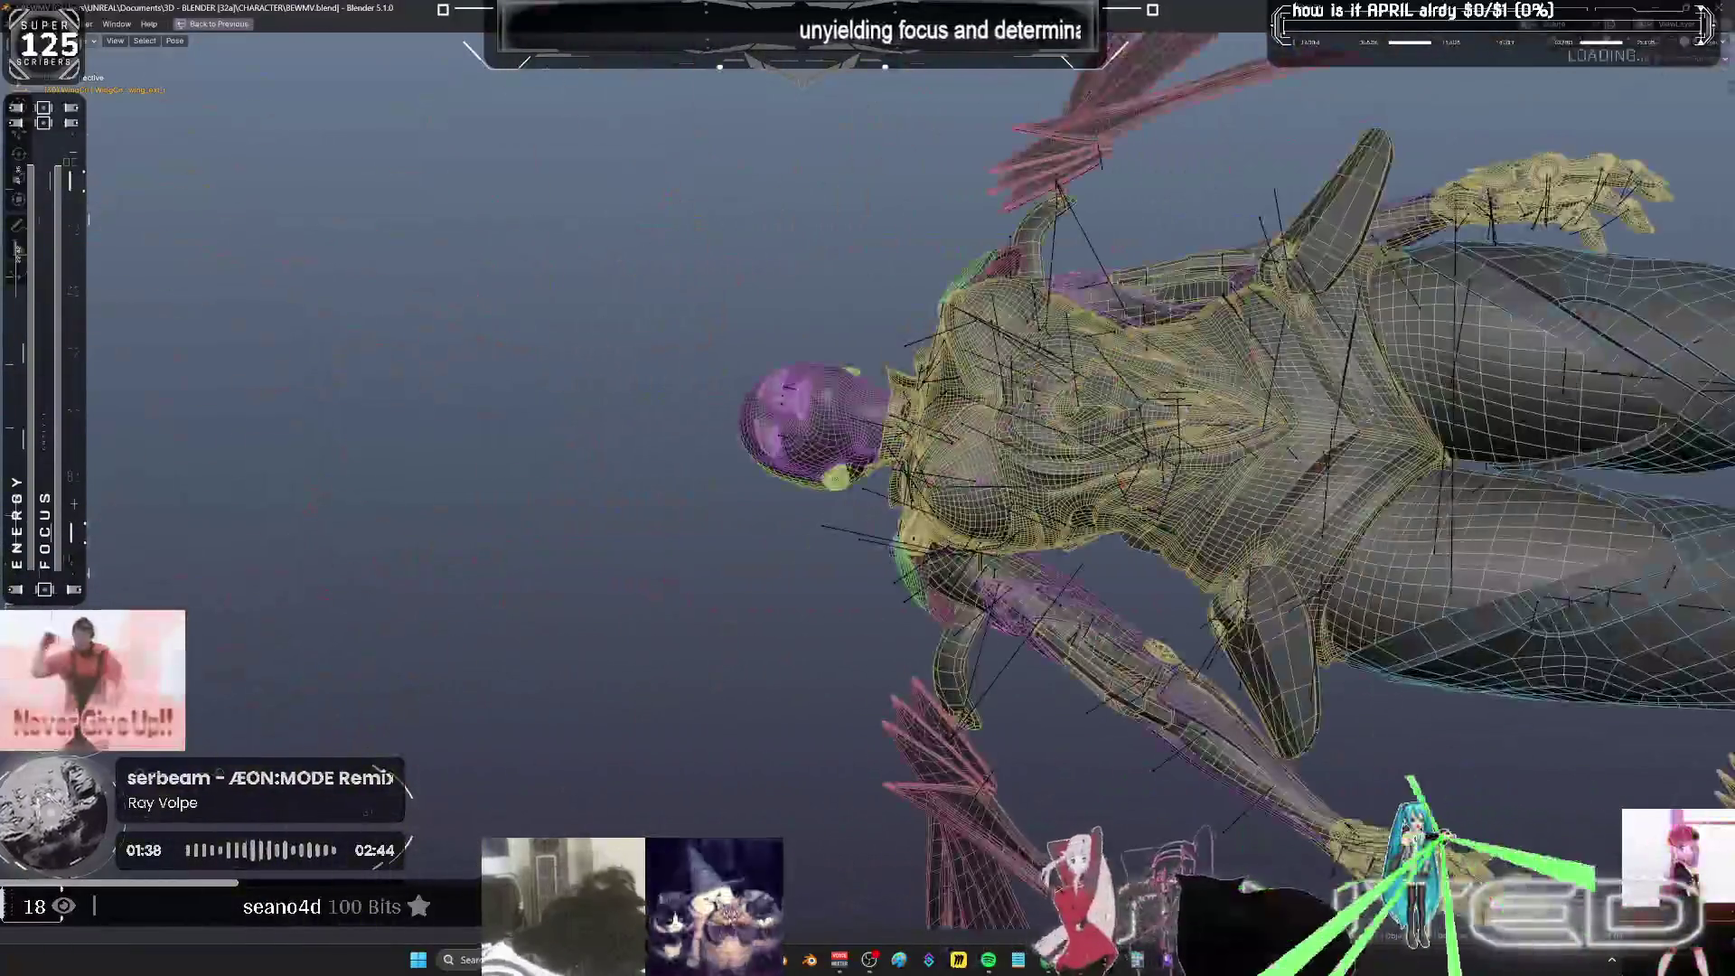
pyautogui.moveTo(1041, 336)
pyautogui.mouseDown(button='middle')
pyautogui.moveTo(1437, 256)
pyautogui.moveTo(704, 829)
pyautogui.moveTo(859, 678)
pyautogui.mouseUp(button='middle')
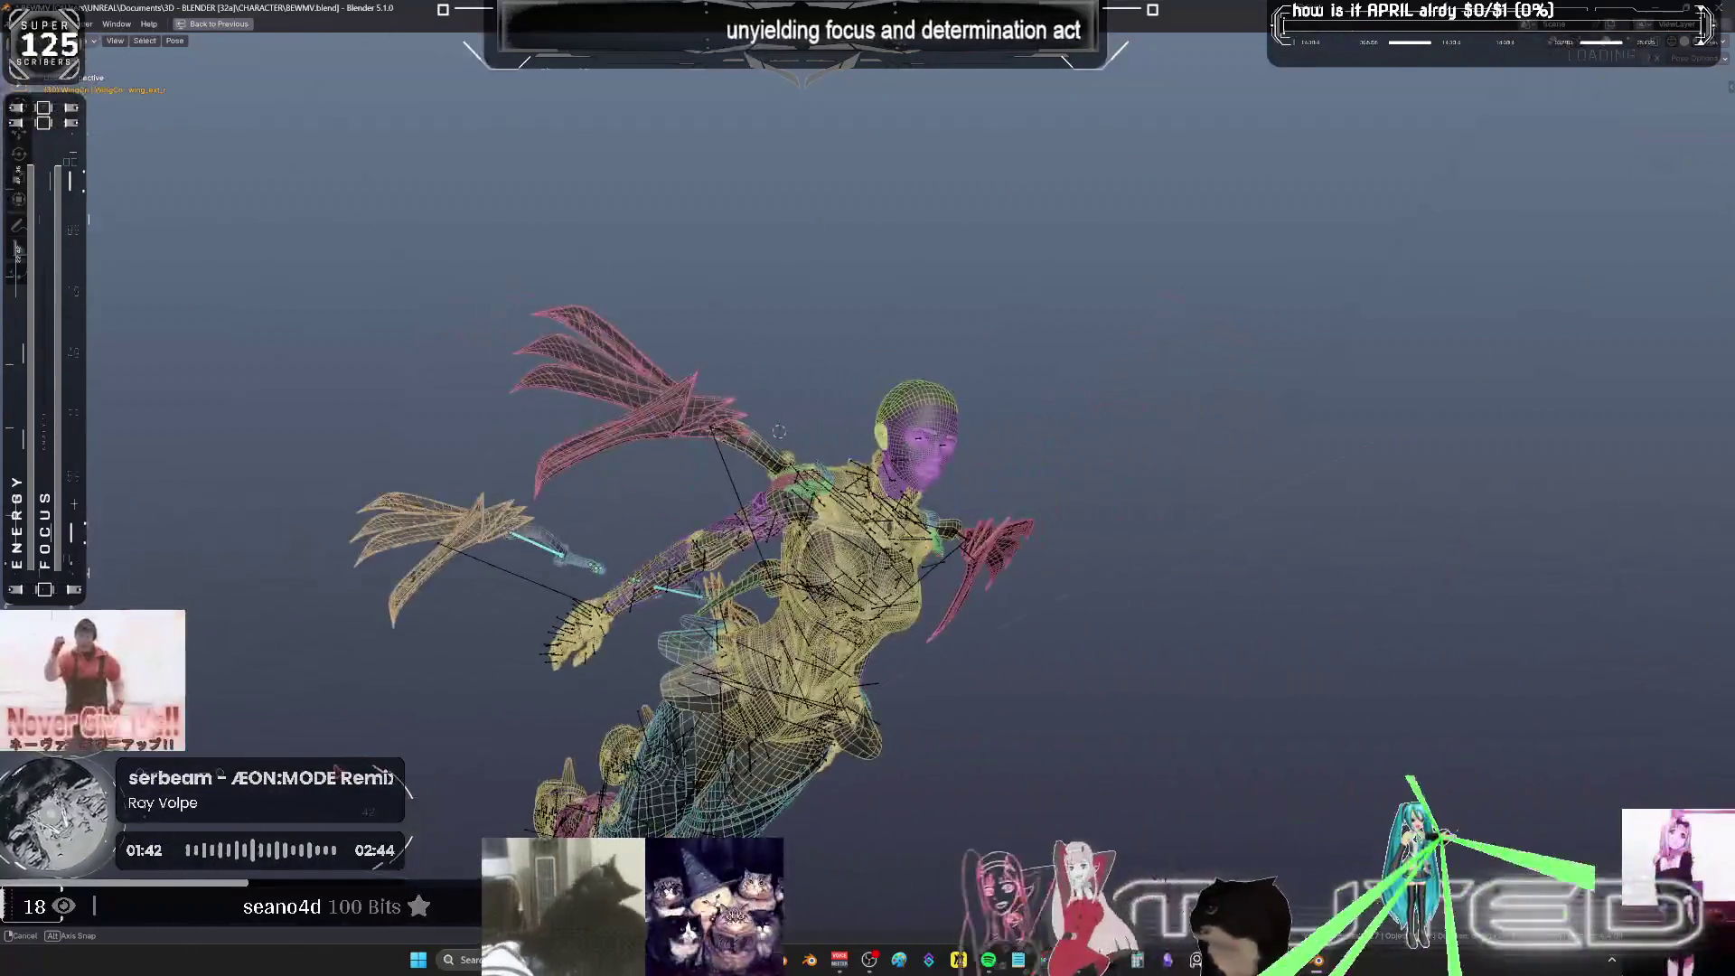
pyautogui.scroll(3, 994, 536)
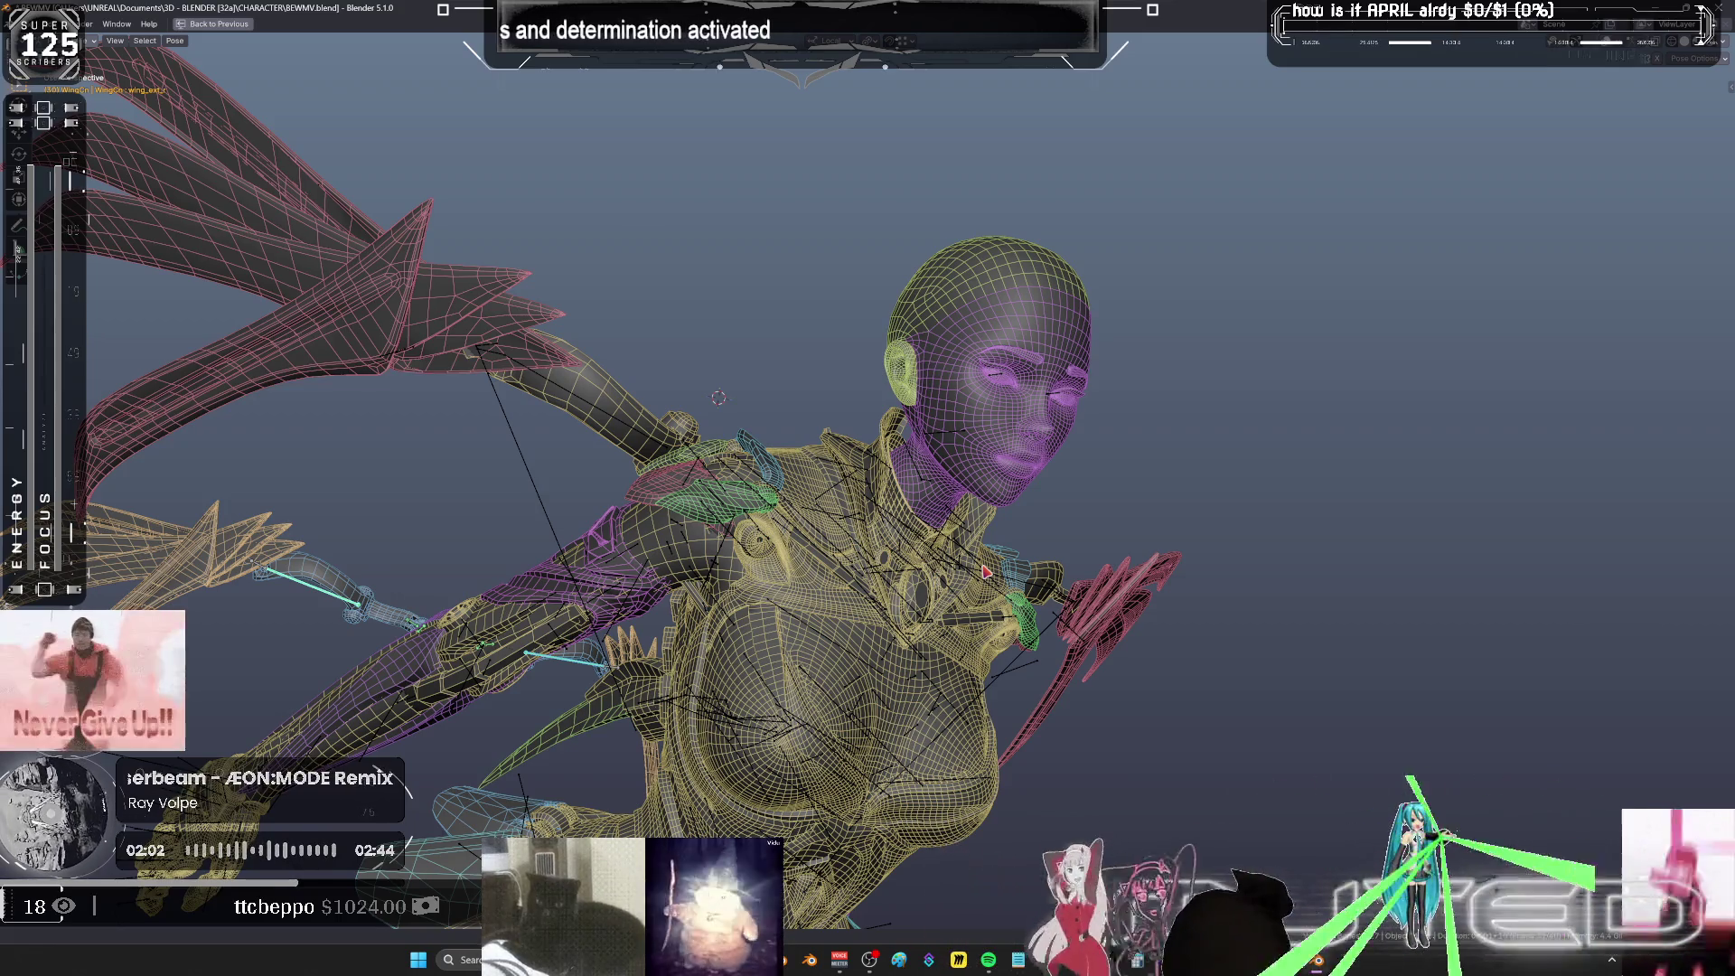
pyautogui.moveTo(1180, 354)
pyautogui.mouseDown(button='middle')
pyautogui.moveTo(919, 458)
pyautogui.moveTo(1157, 398)
pyautogui.moveTo(1070, 370)
pyautogui.moveTo(1009, 400)
pyautogui.moveTo(949, 379)
pyautogui.moveTo(1112, 316)
pyautogui.mouseUp(button='middle')
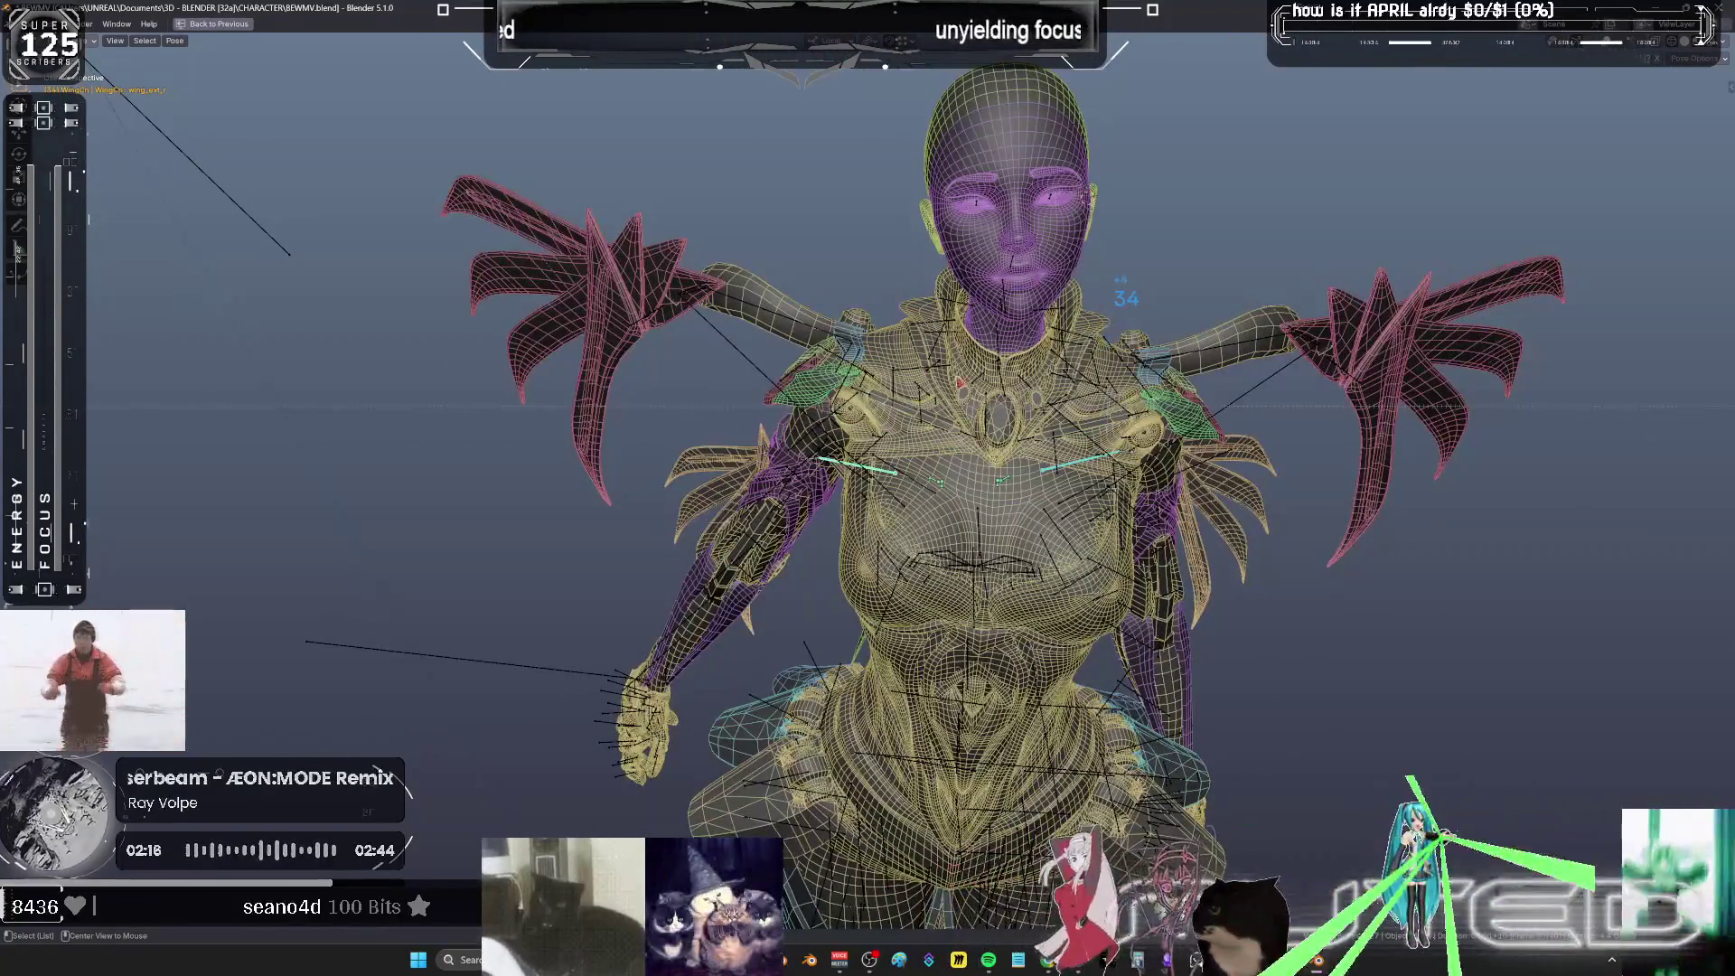
pyautogui.moveTo(960, 380); pyautogui.dragTo(1122, 432, button='middle')
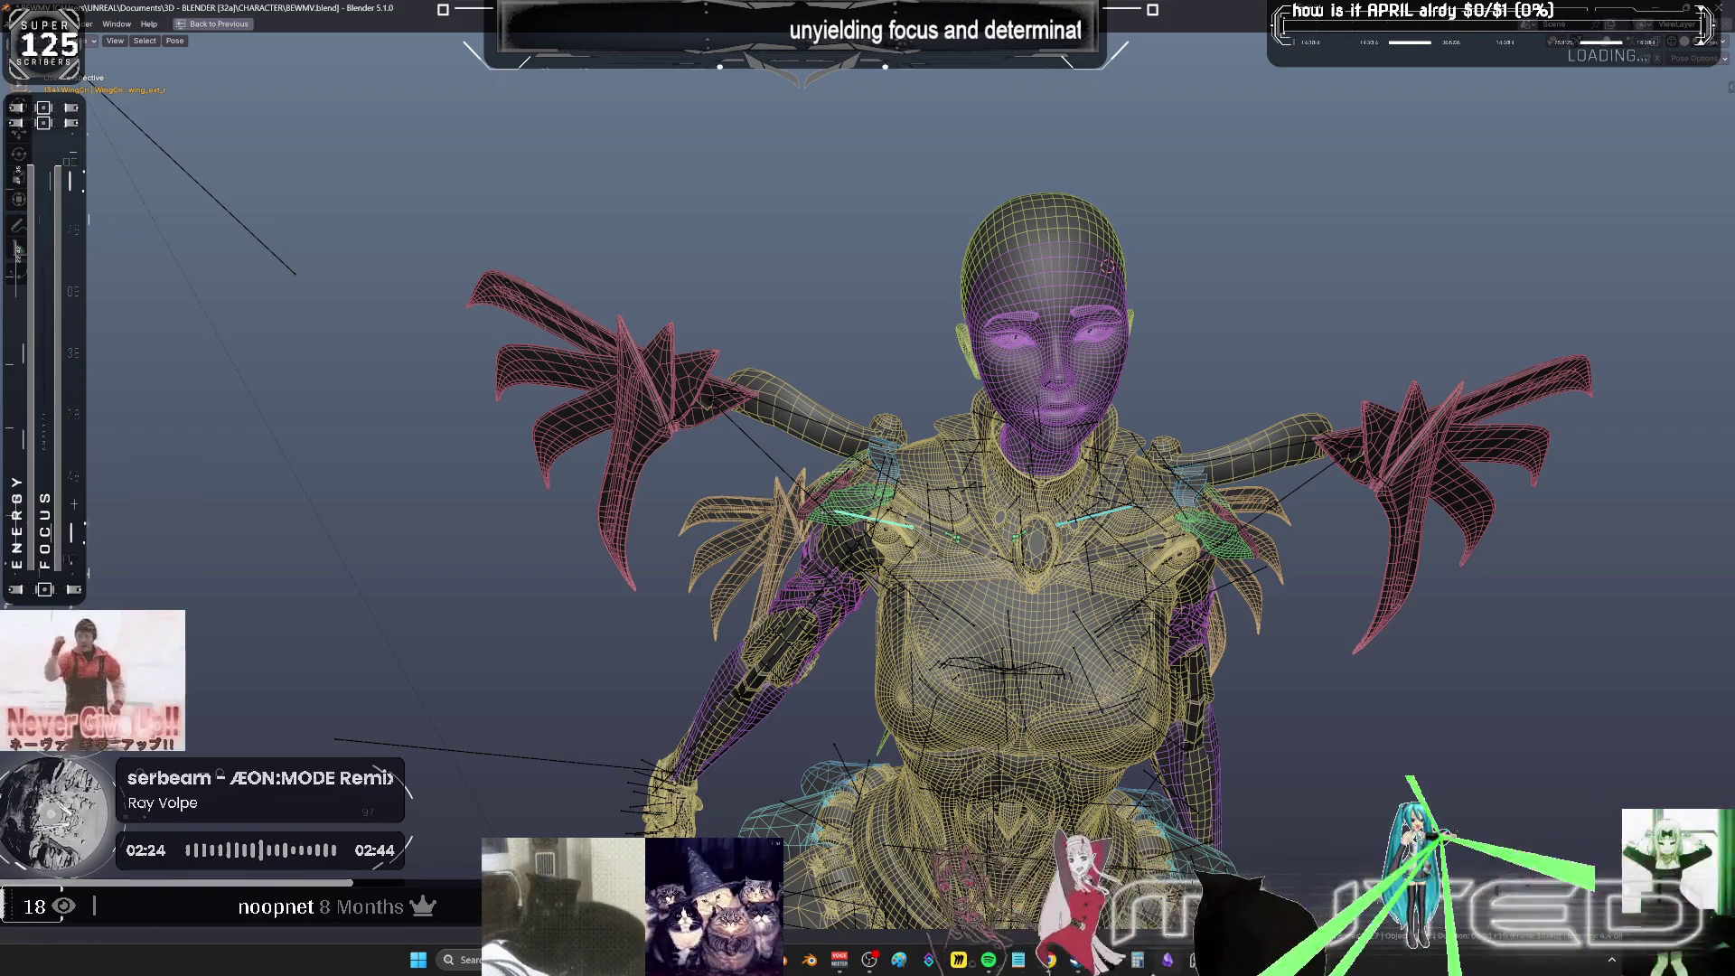
pyautogui.click(988, 960)
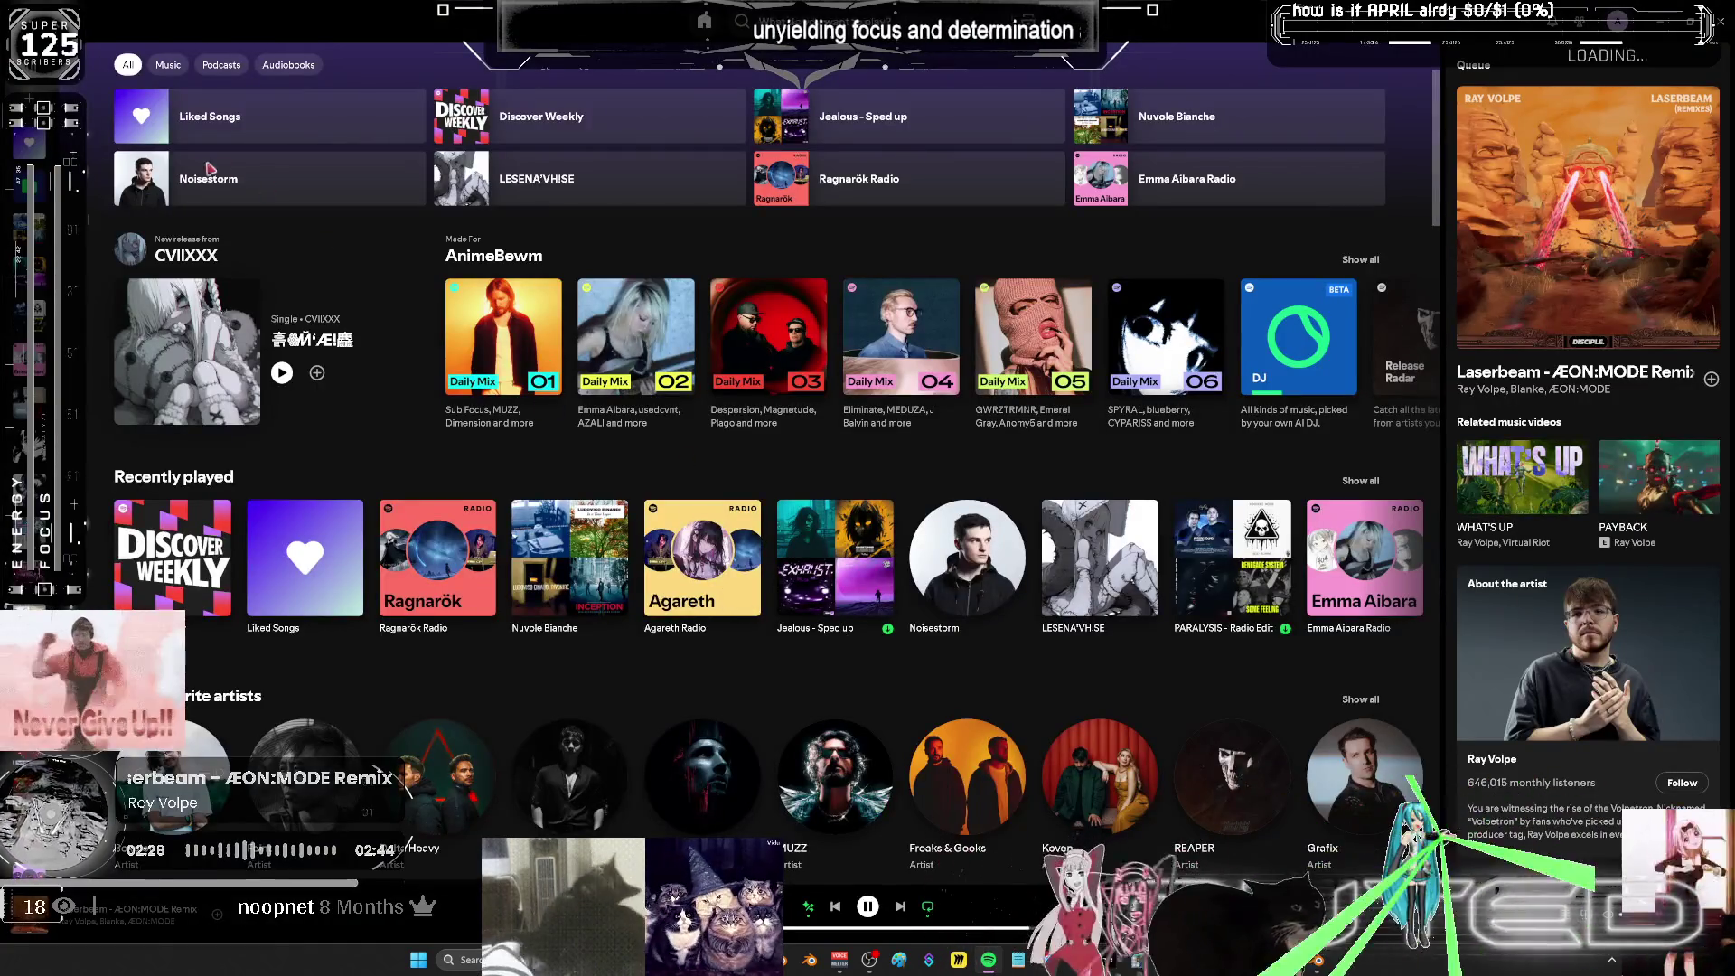
# - Play Ready Or Not - Original Mix from the Liked Songs playlist
pyautogui.click(29, 143)
pyautogui.scroll(-20, 650, 614)
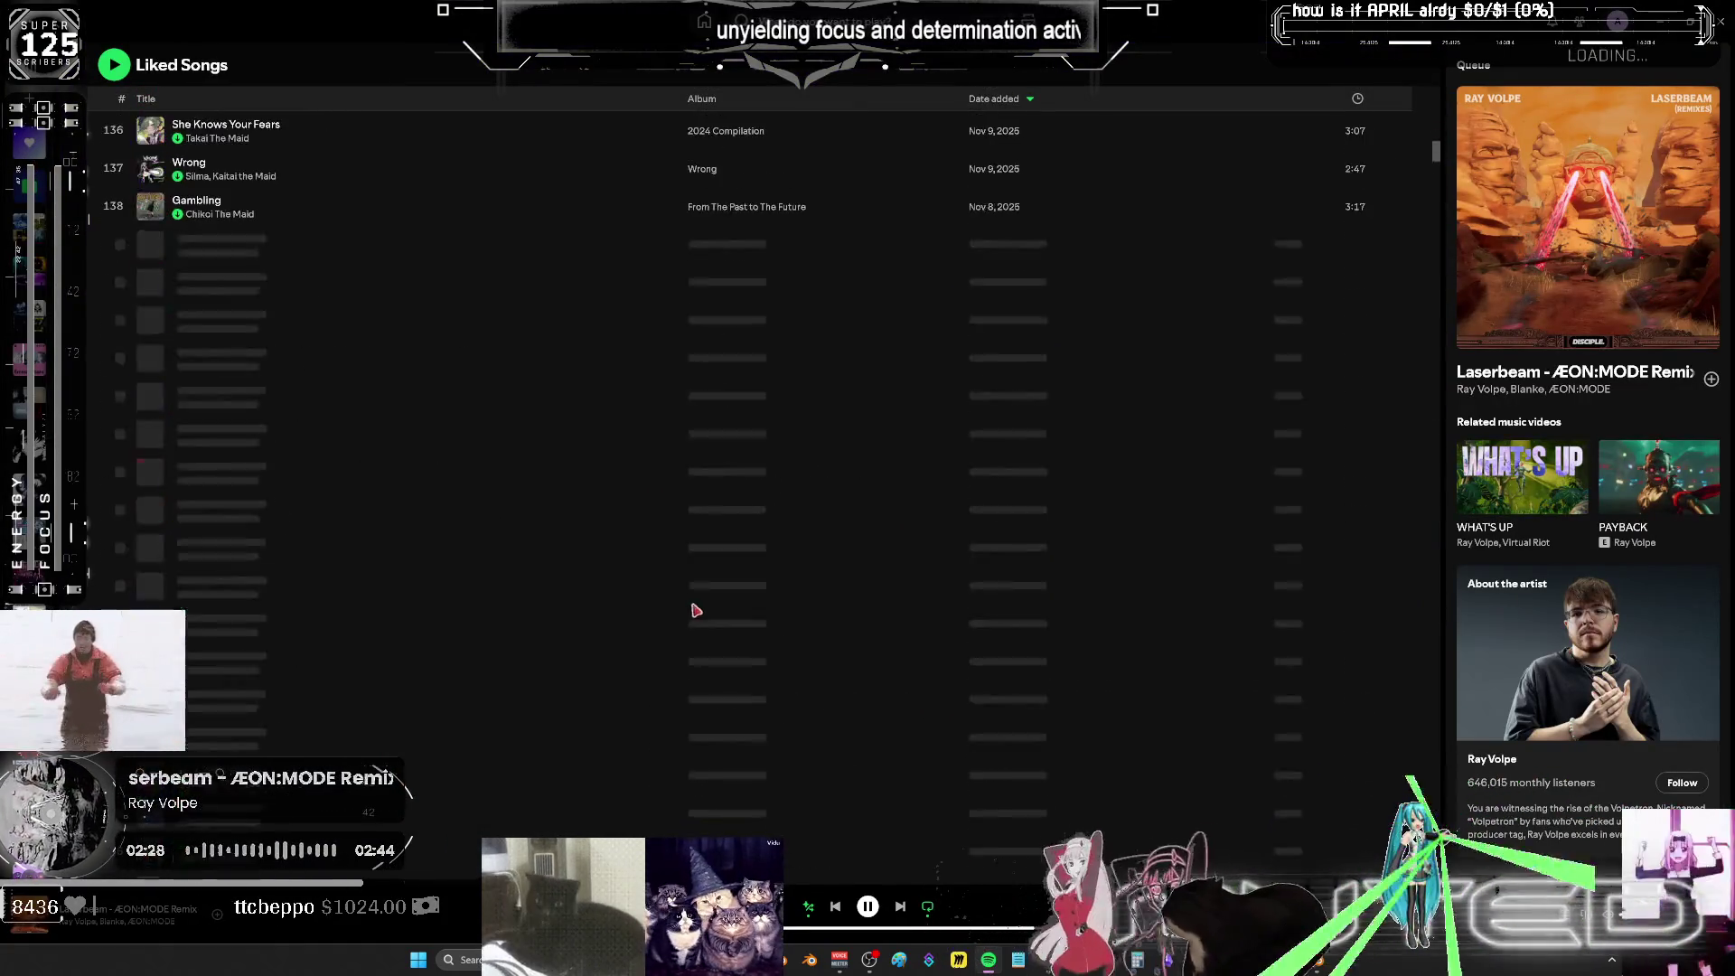
pyautogui.scroll(-20, 693, 612)
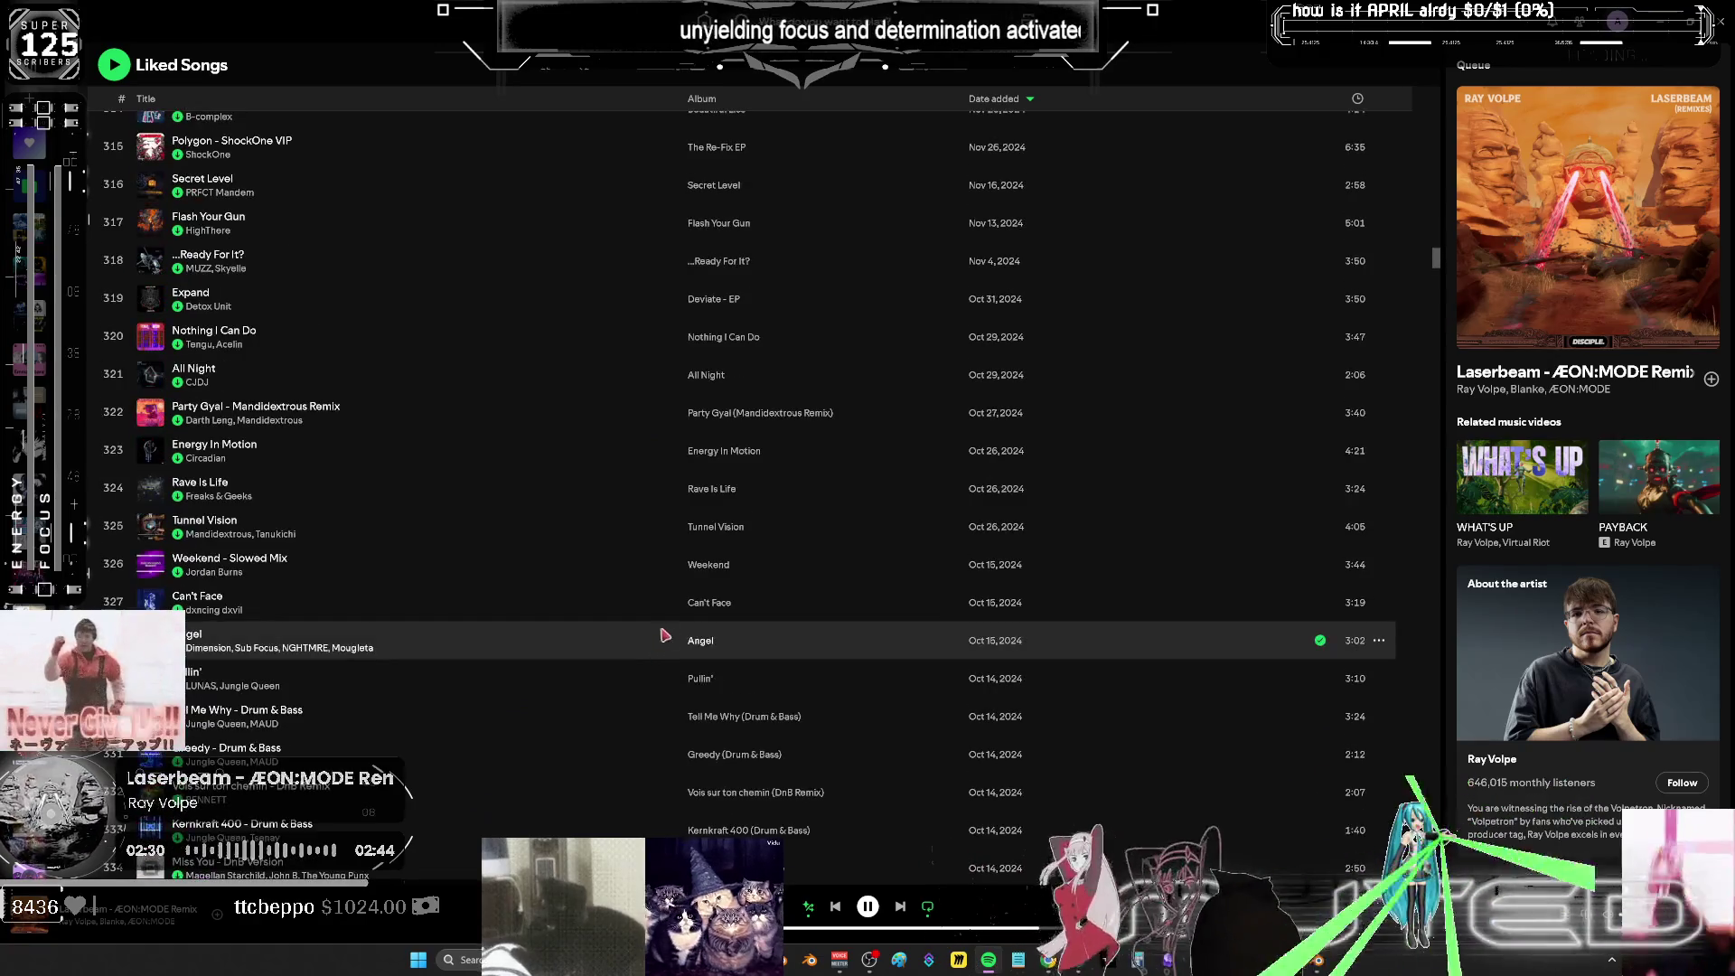
pyautogui.scroll(-4, 621, 588)
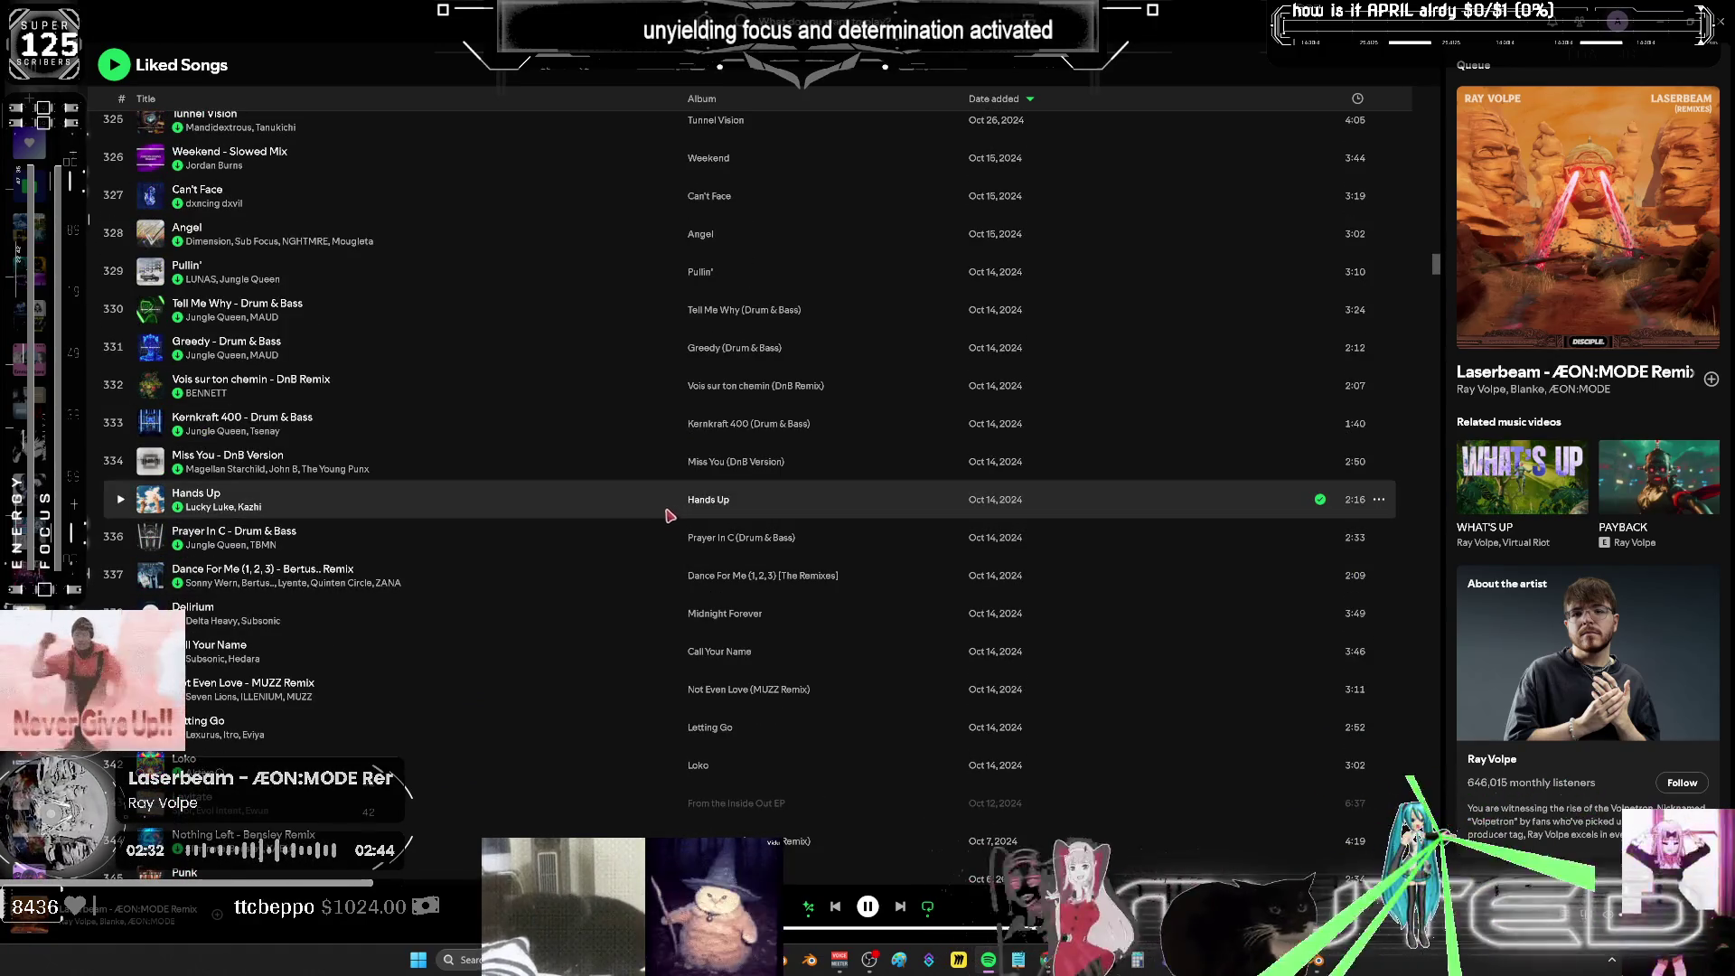
pyautogui.scroll(-4, 595, 522)
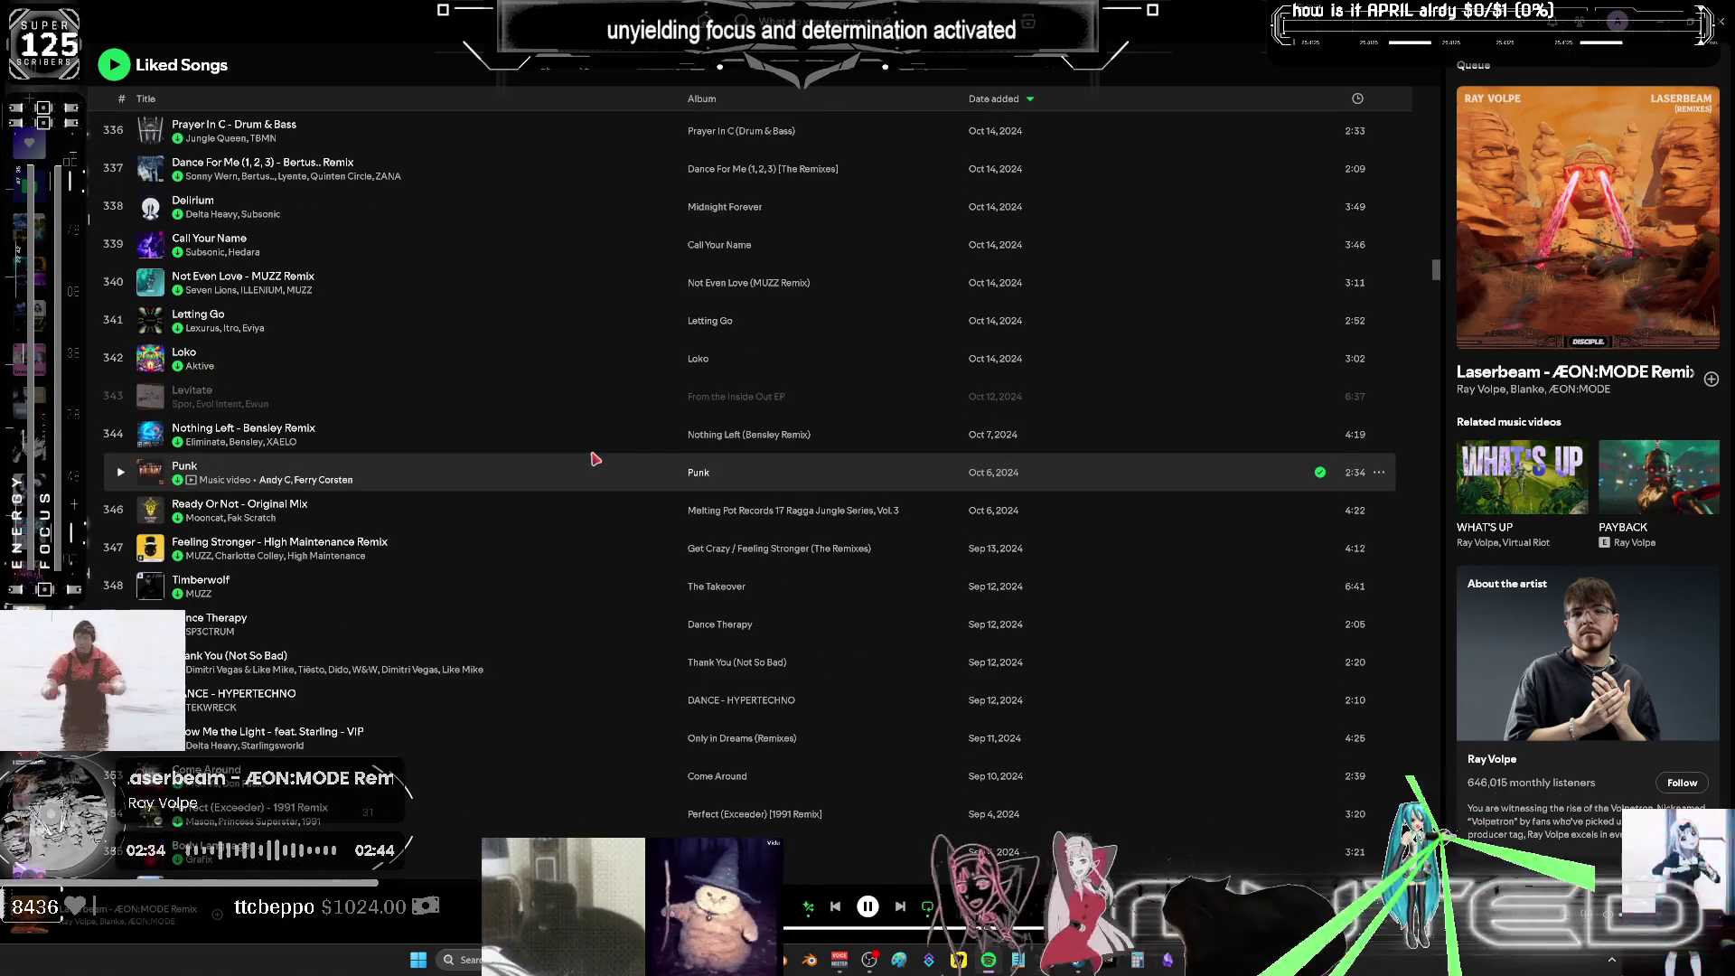
pyautogui.click(120, 510)
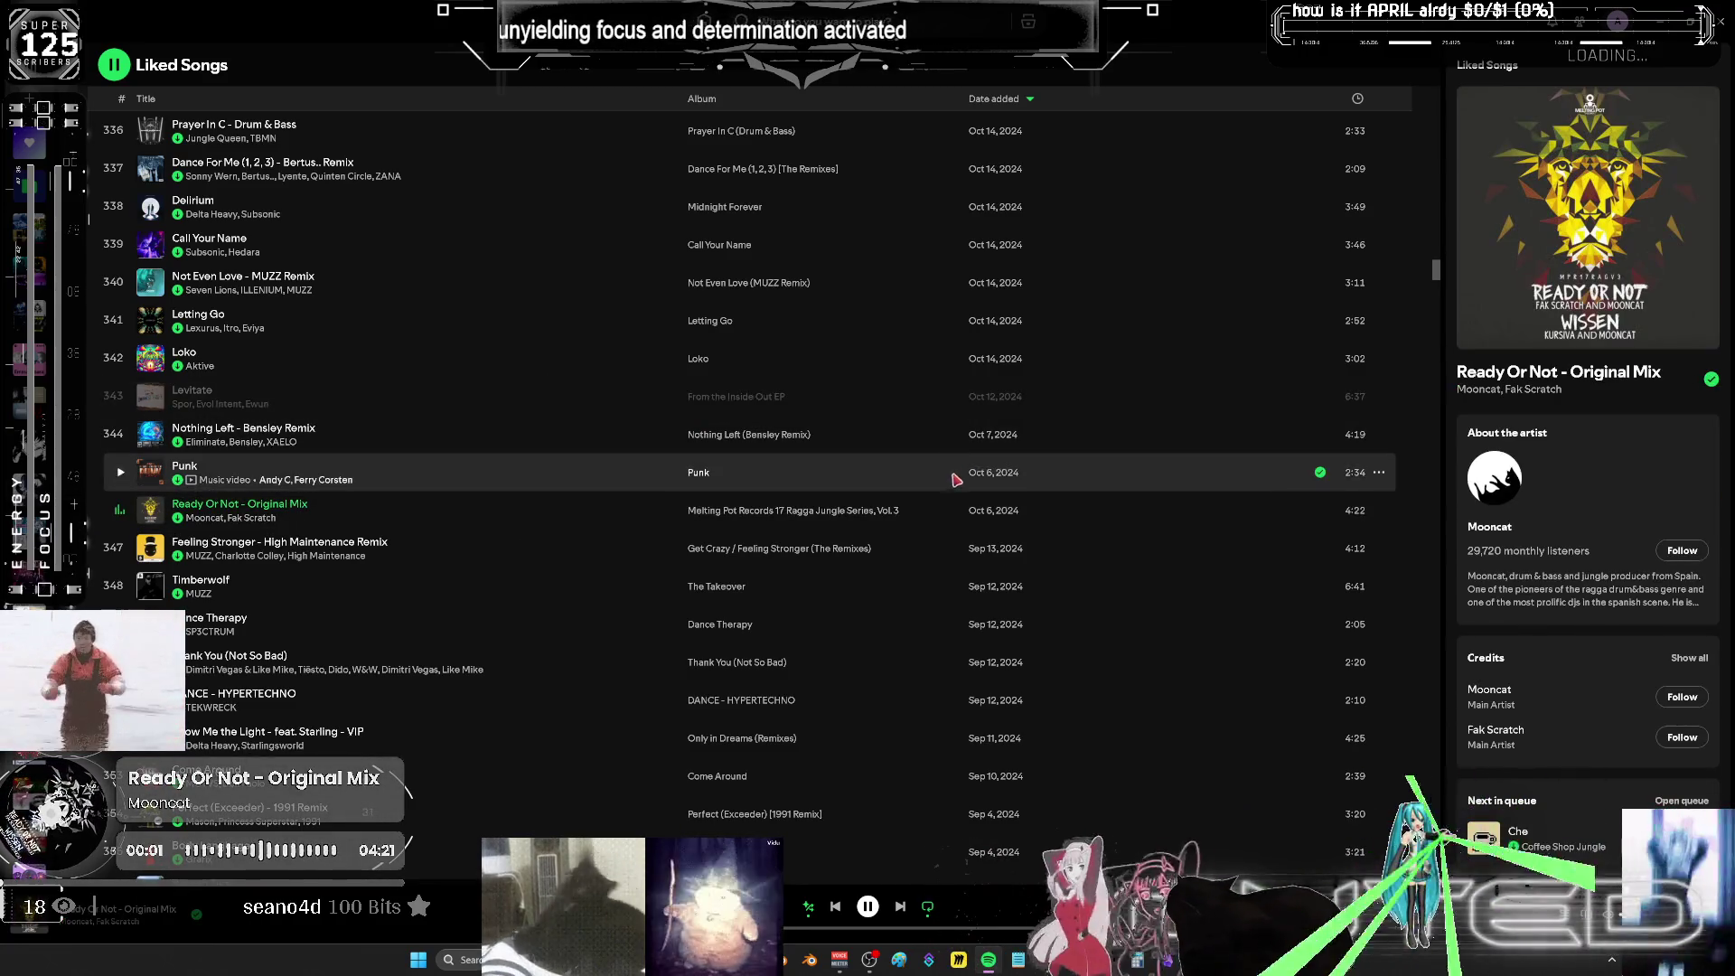
# - Queue Space Time - VIP, Around the World and Focus & Concentration, then return to Blender
pyautogui.scroll(-3, 557, 473)
pyautogui.scroll(-2, 596, 445)
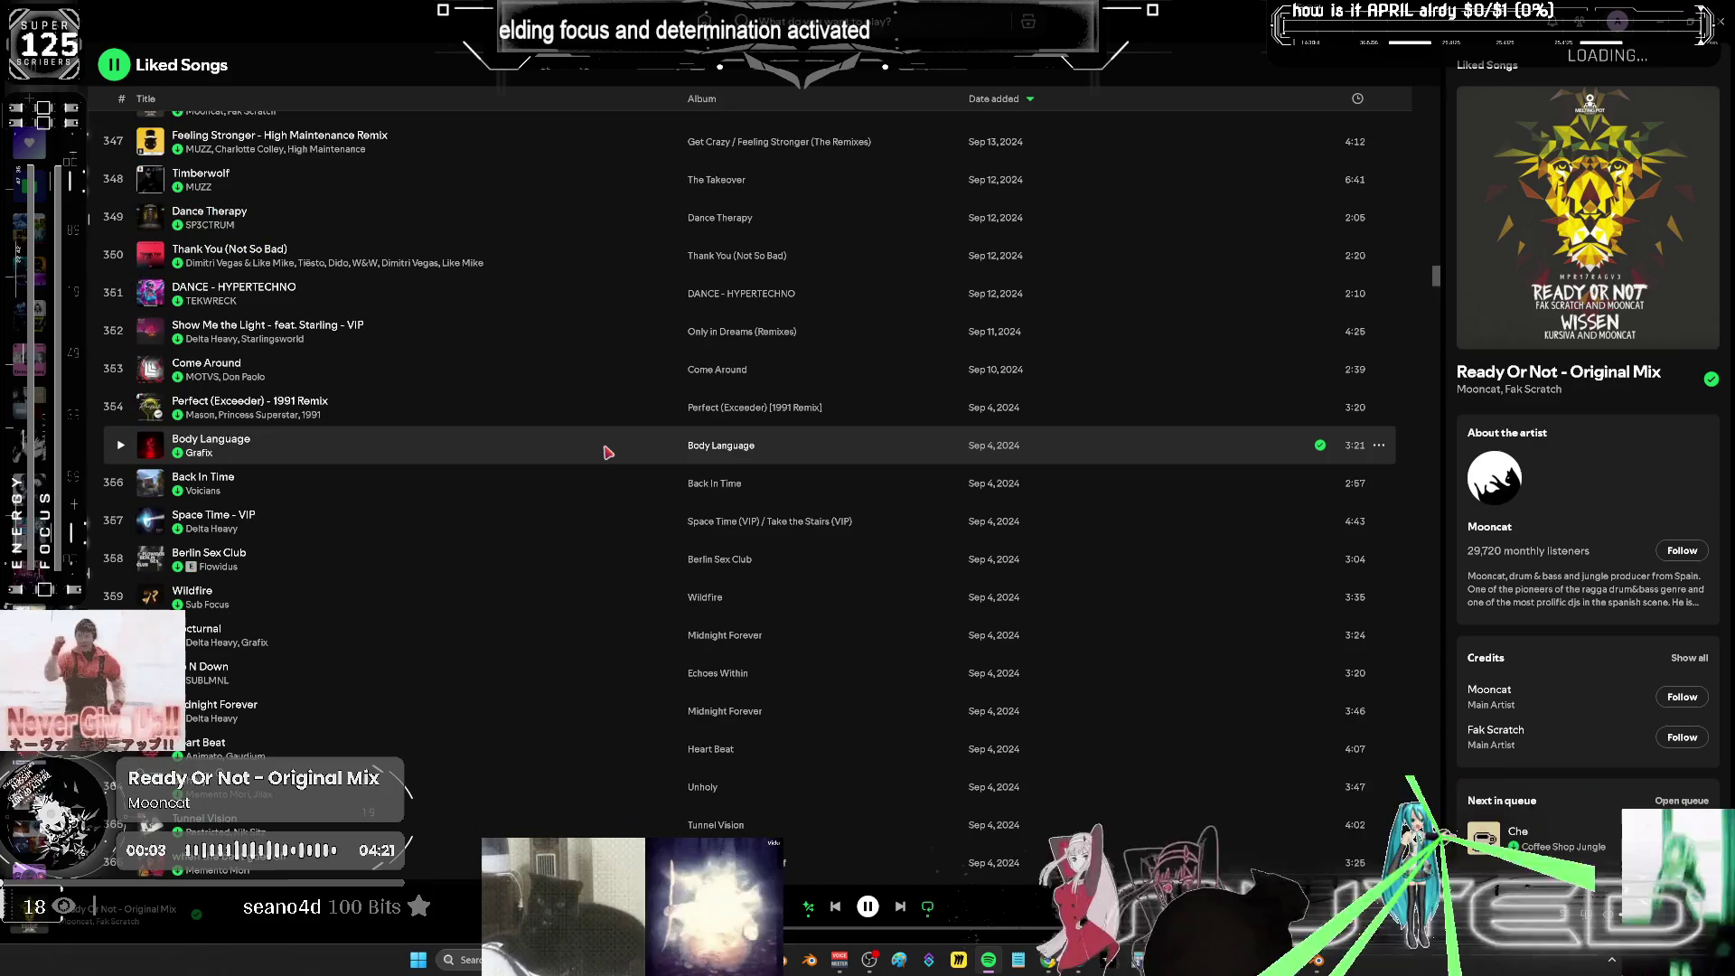
pyautogui.rightClick(391, 534)
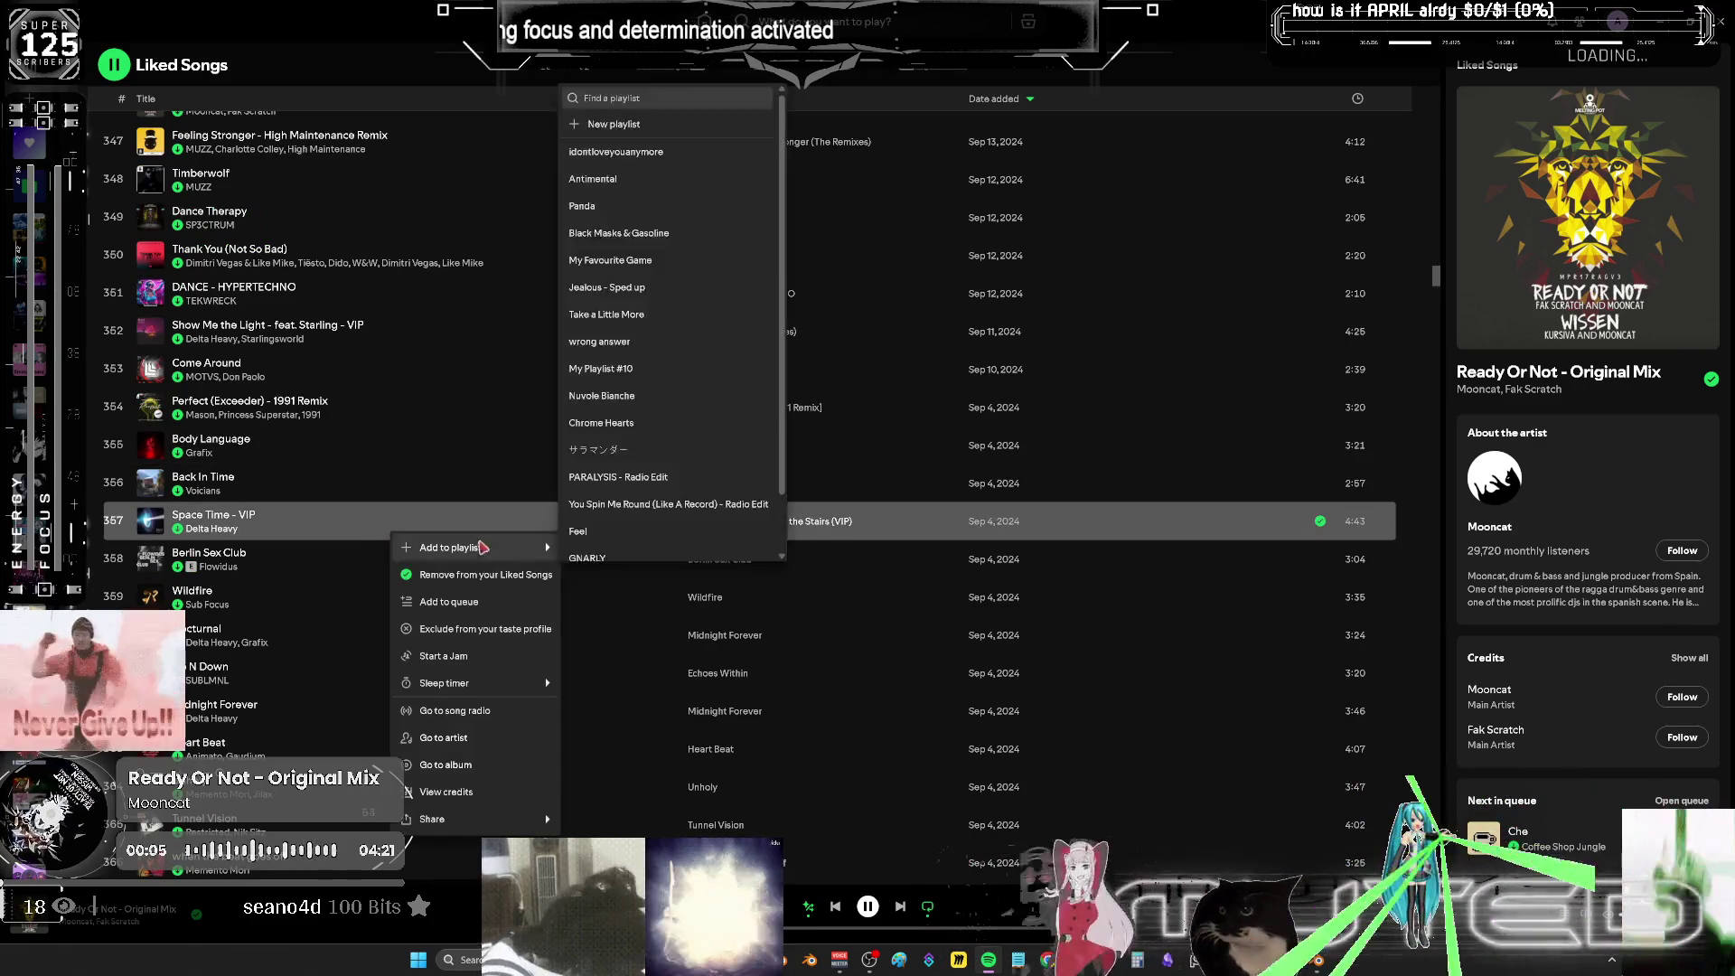
pyautogui.click(495, 600)
pyautogui.scroll(-5, 489, 572)
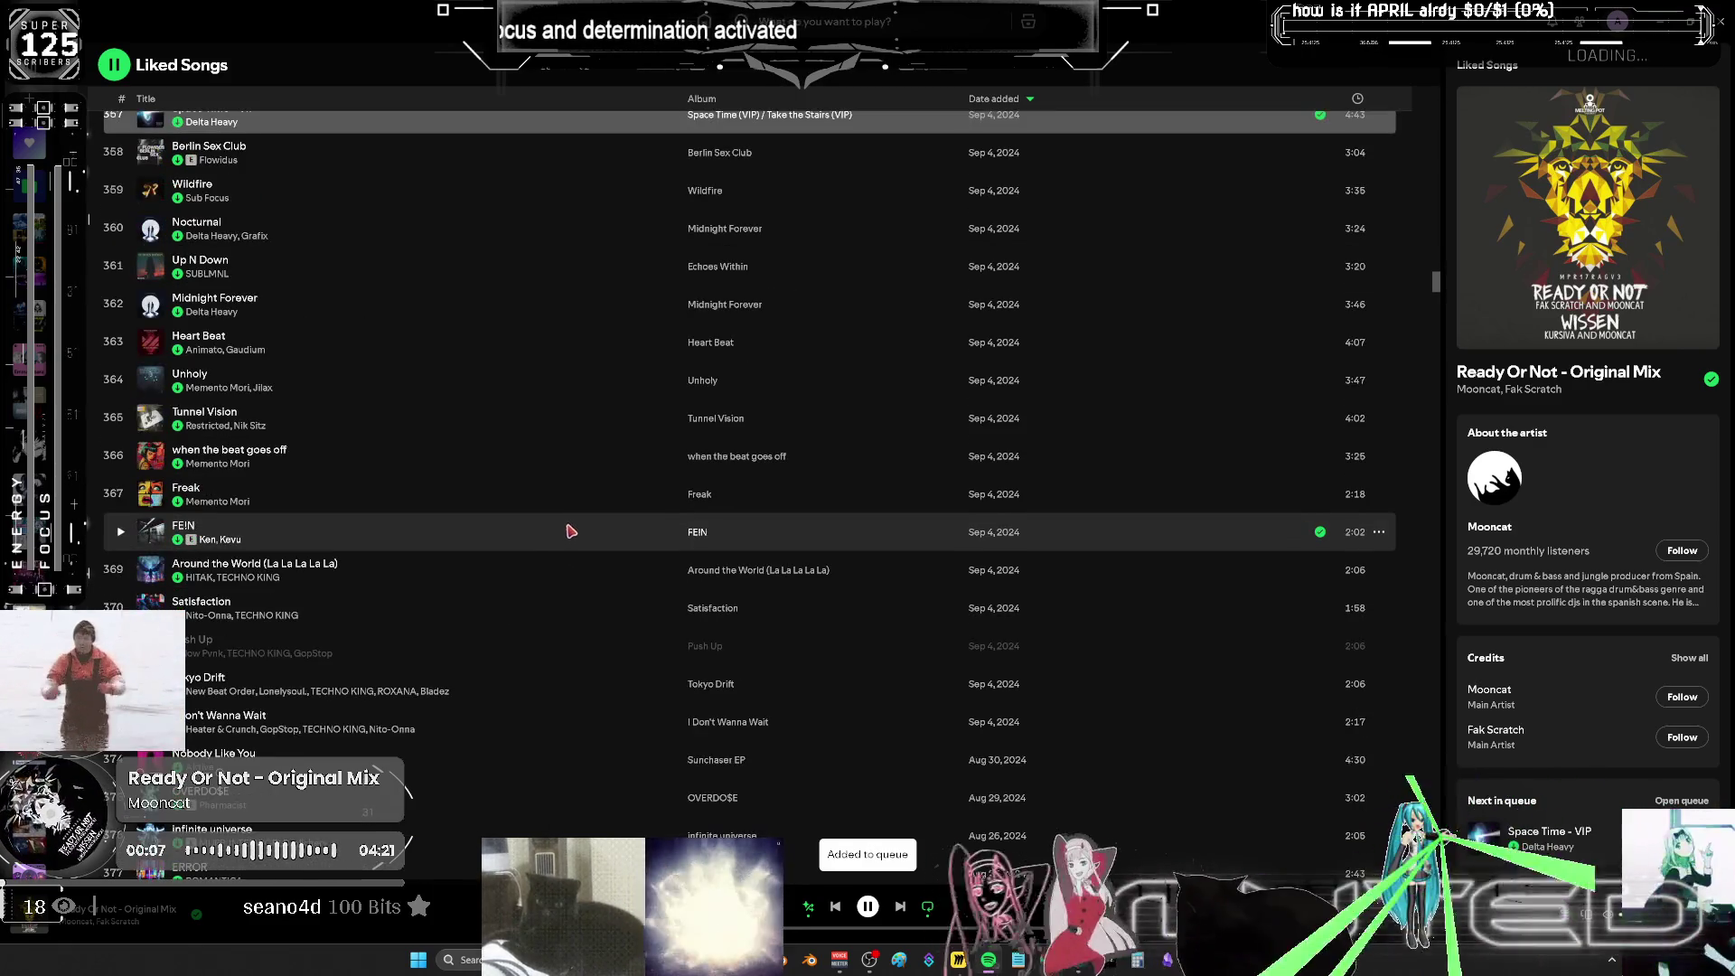
pyautogui.rightClick(555, 571)
pyautogui.click(558, 635)
pyautogui.scroll(-20, 542, 592)
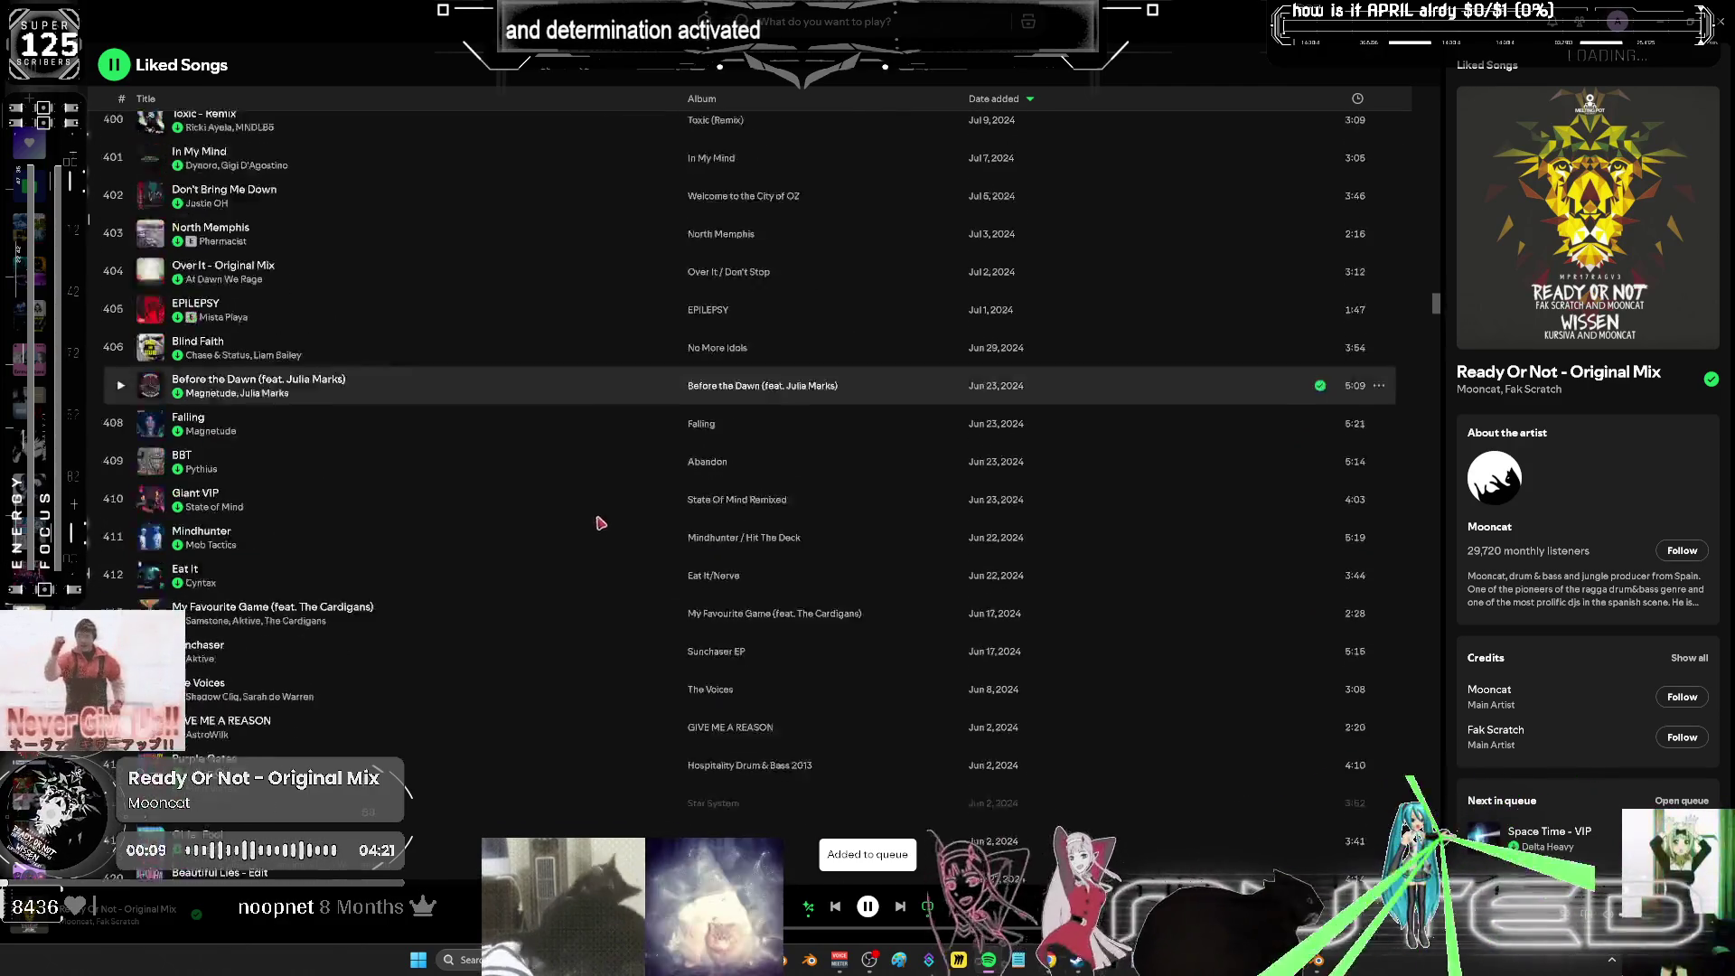
pyautogui.scroll(-5, 615, 440)
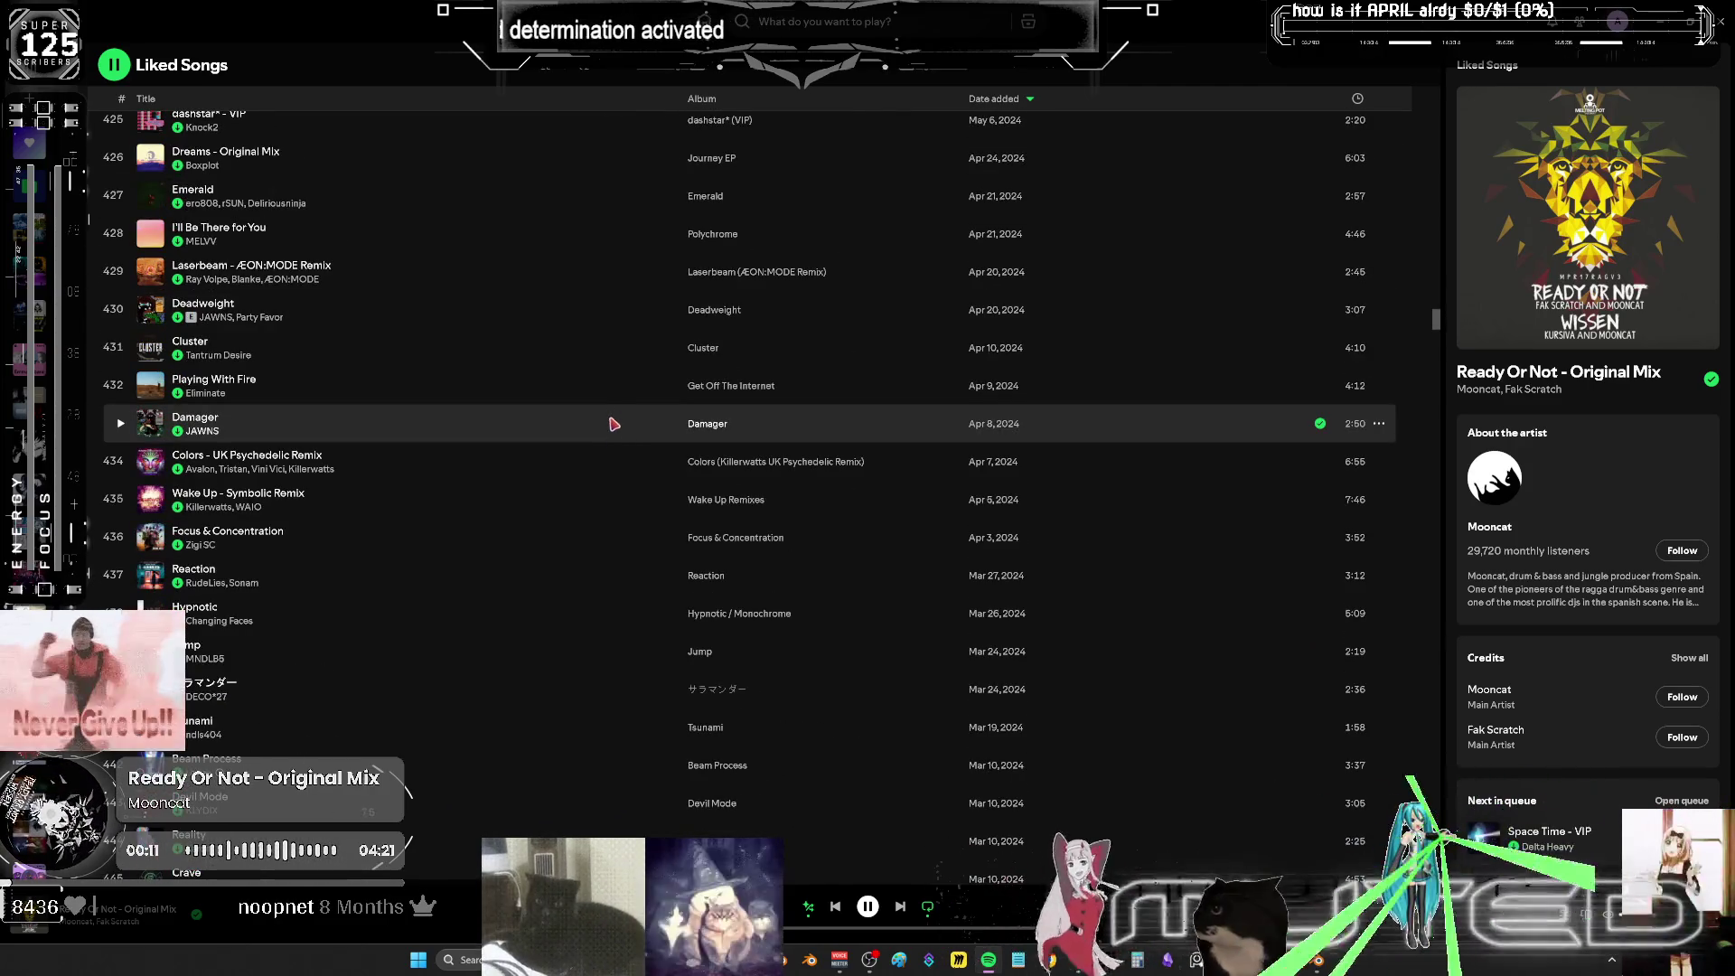
pyautogui.rightClick(434, 547)
pyautogui.moveTo(531, 567)
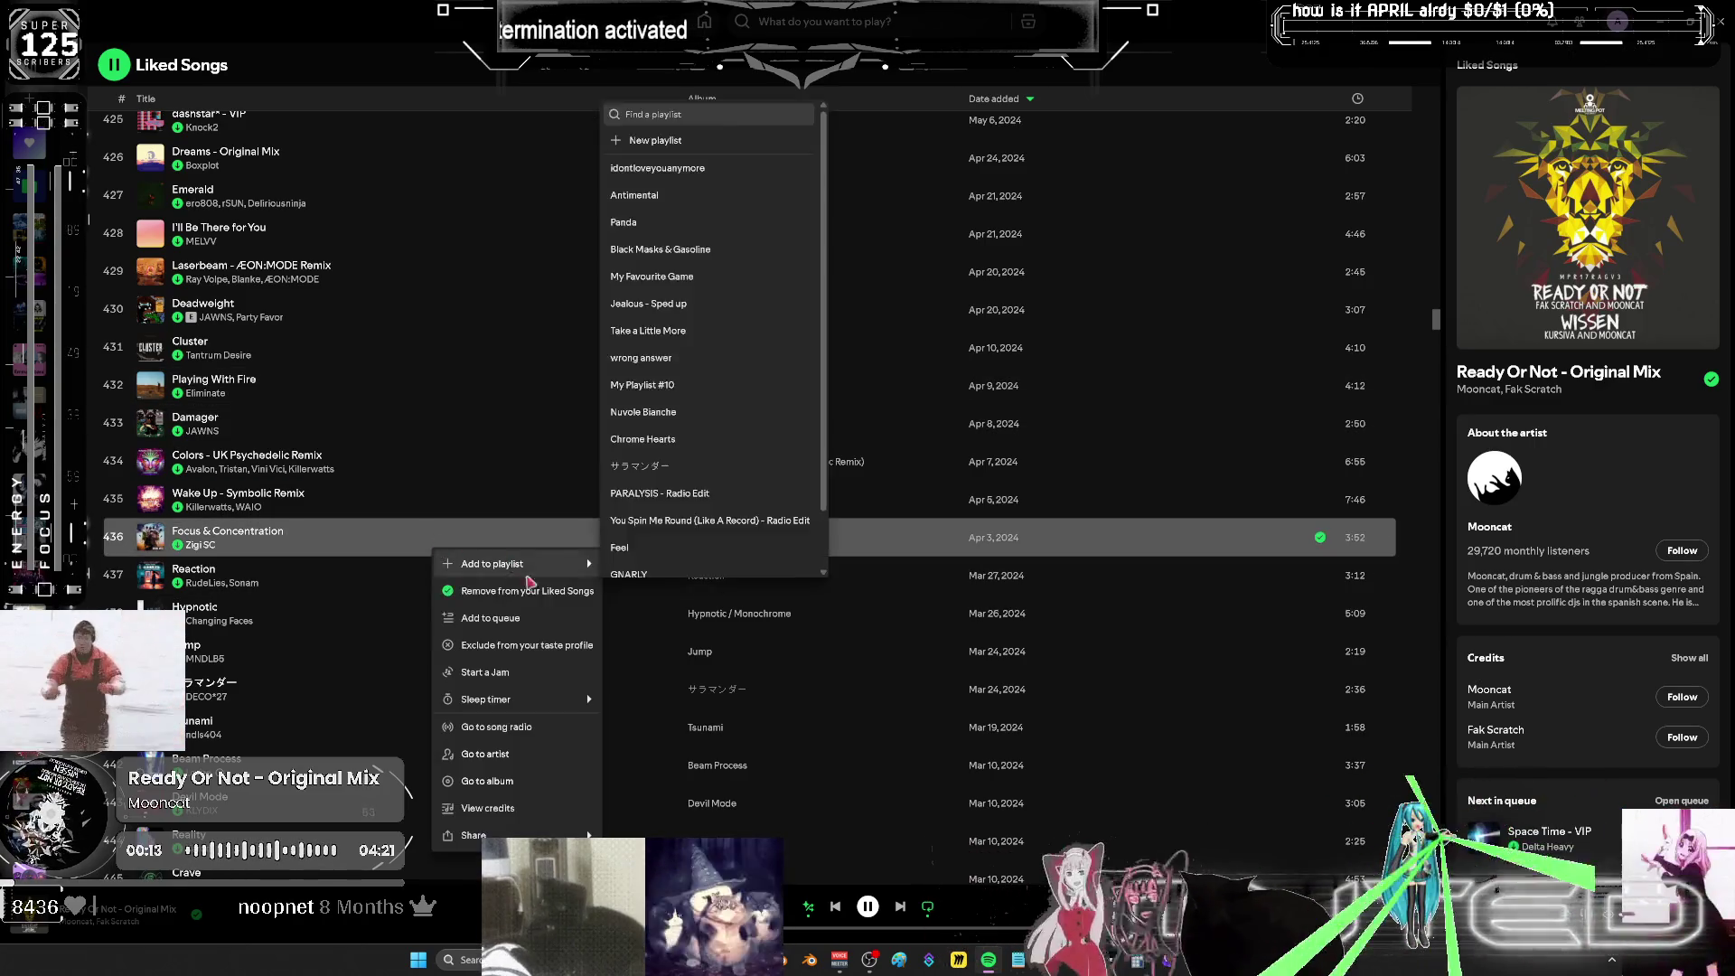
pyautogui.click(531, 617)
pyautogui.scroll(-6, 497, 535)
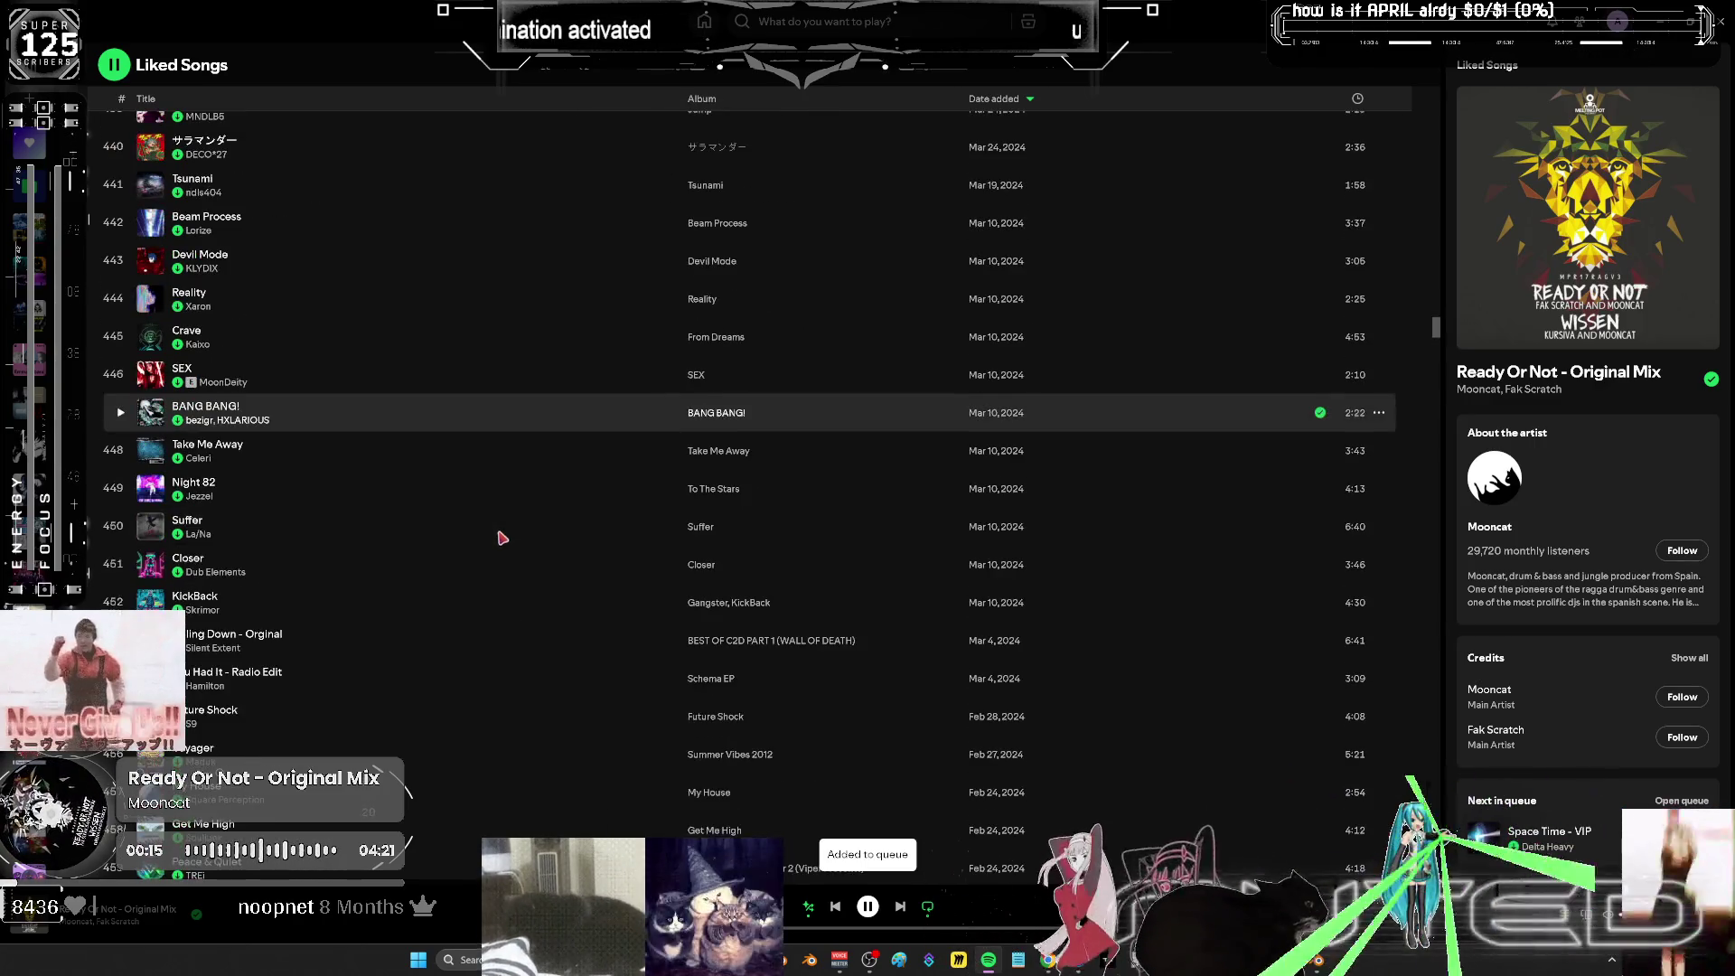
pyautogui.scroll(-2, 503, 540)
pyautogui.hotkey('alt', 'Tab')
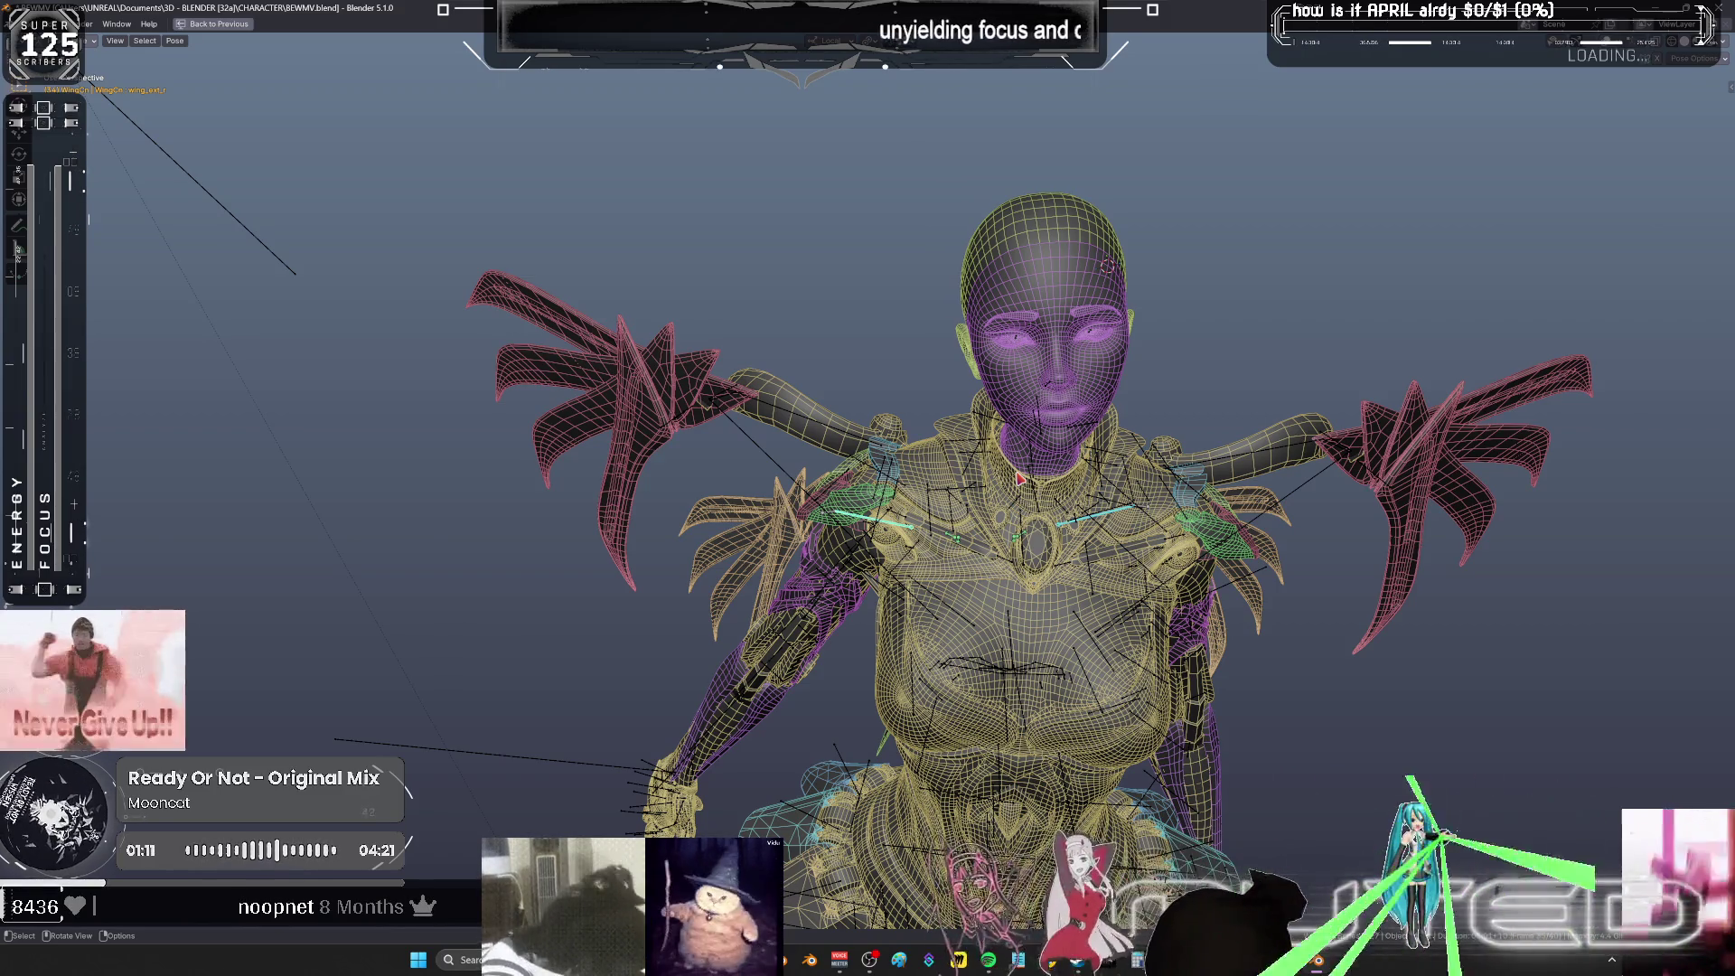
# - Orbit and zoom the viewport to inspect the winged character from behind
pyautogui.moveTo(925, 306)
pyautogui.mouseDown(button='middle')
pyautogui.moveTo(1039, 588)
pyautogui.moveTo(1328, 603)
pyautogui.mouseUp(button='middle')
pyautogui.moveTo(1264, 508); pyautogui.dragTo(1059, 488, button='middle')
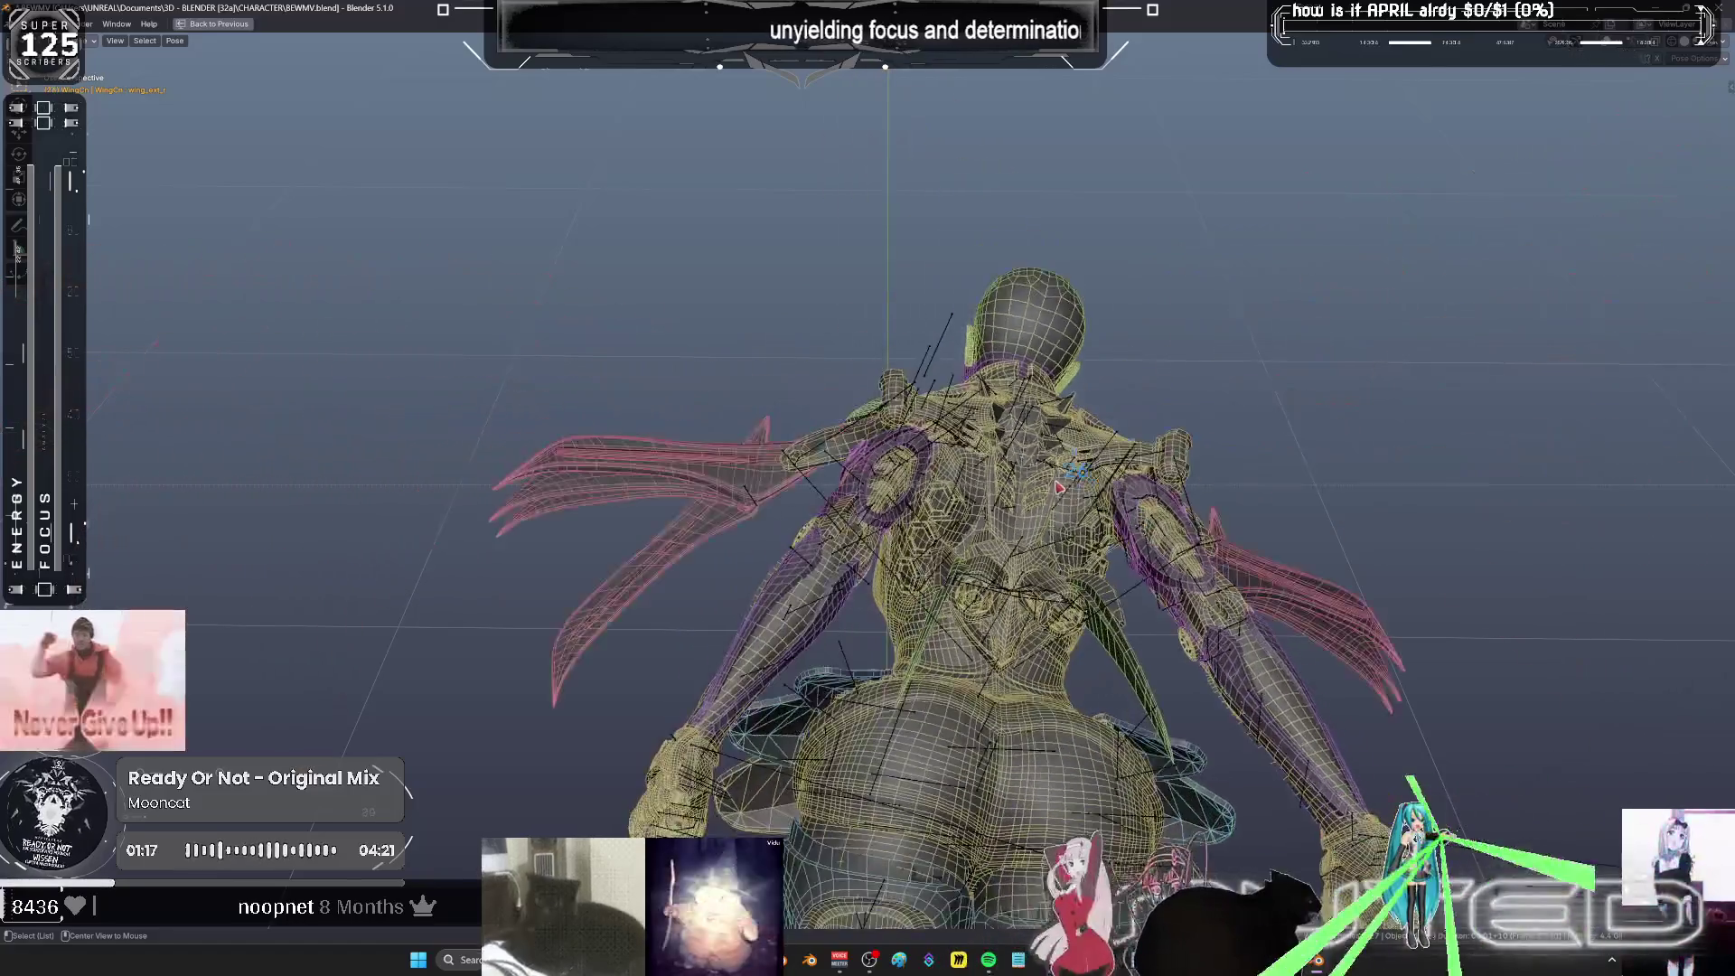
pyautogui.scroll(6, 1054, 503)
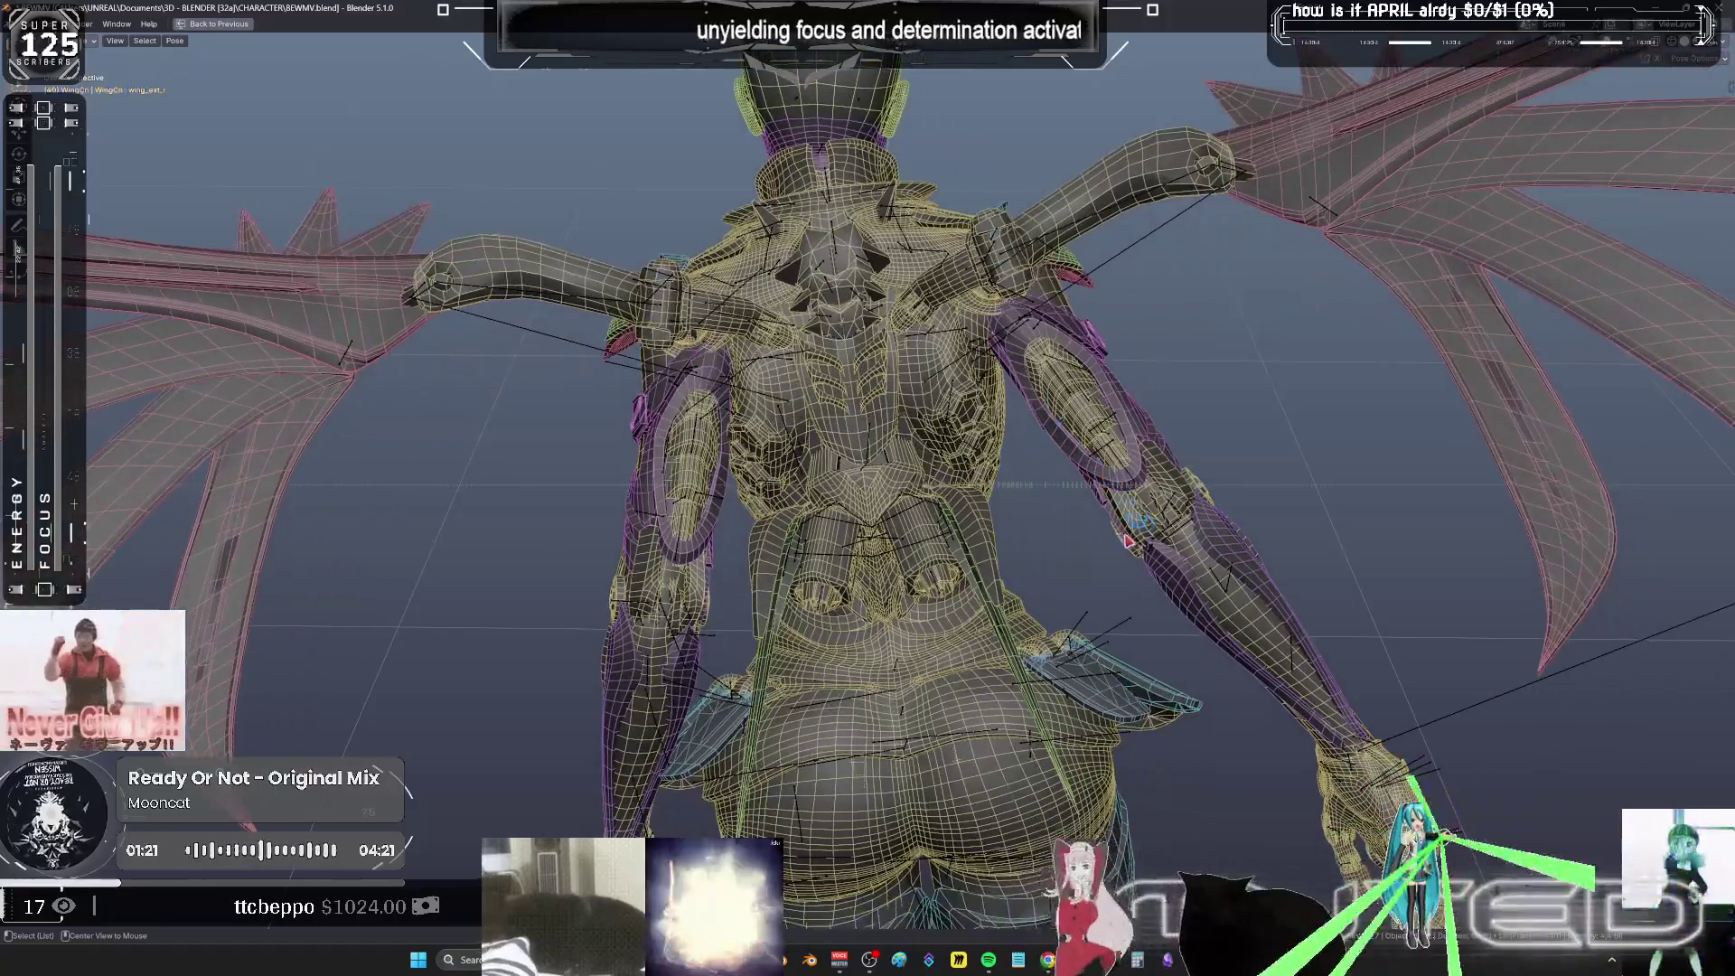
pyautogui.scroll(-10, 969, 509)
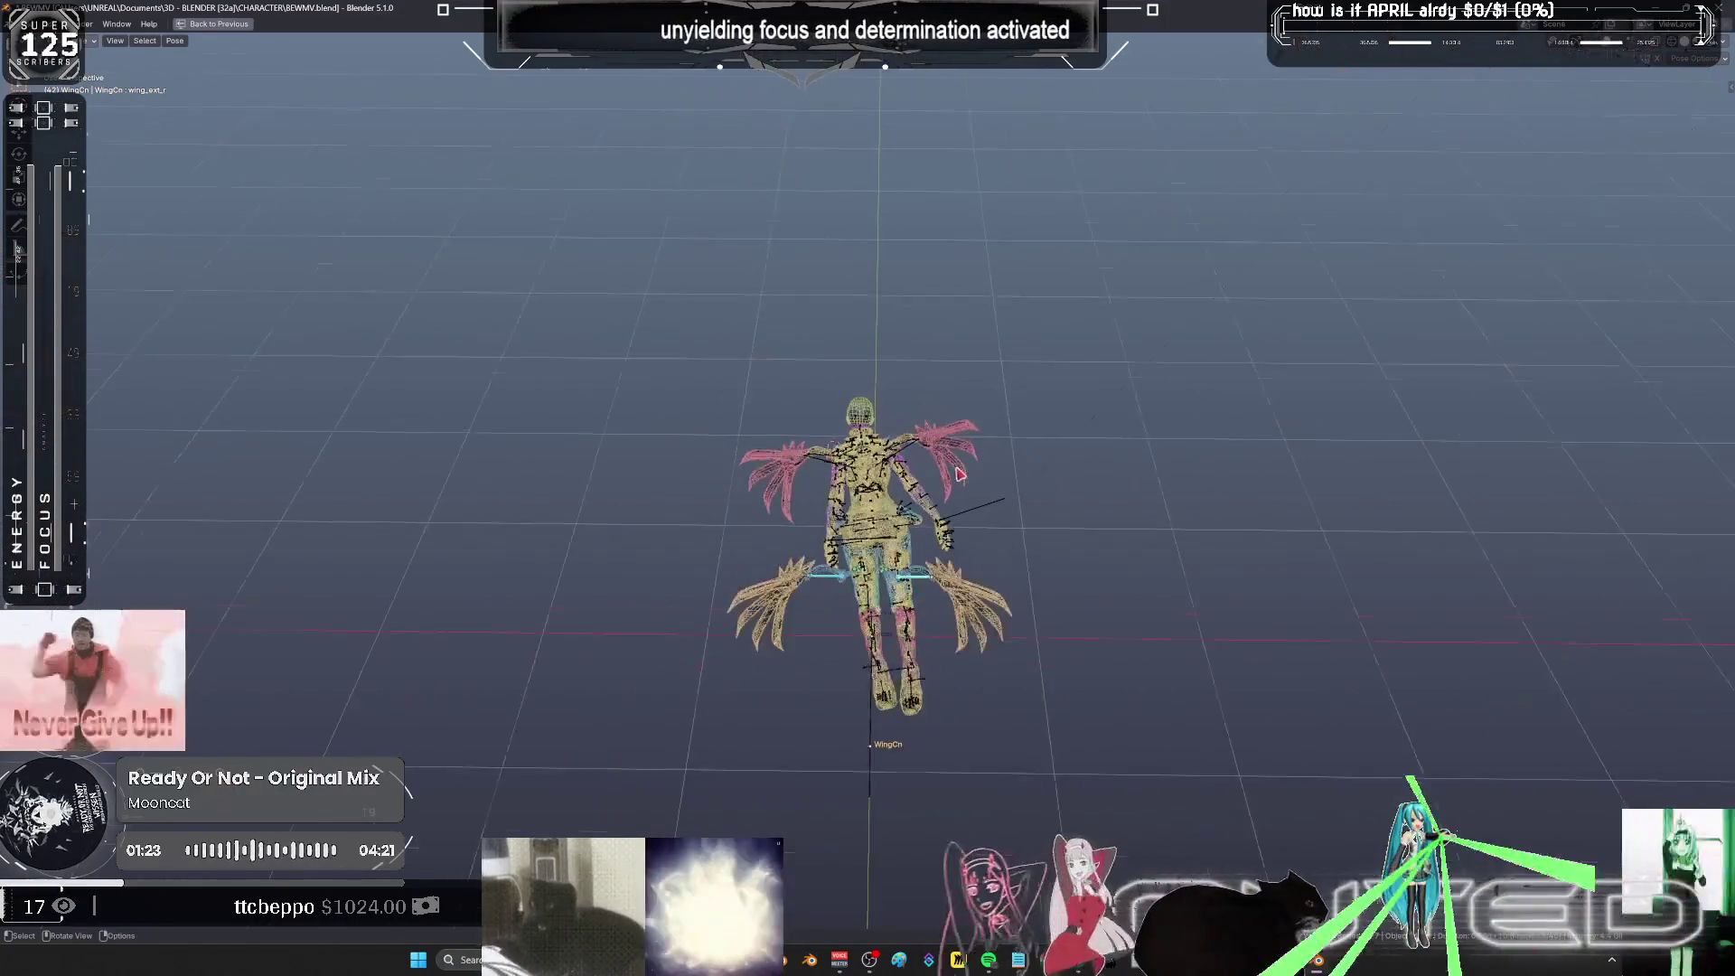
# - Orbit to a tilted overview of the rig, then restore the full animation workspace
pyautogui.scroll(5, 969, 509)
pyautogui.moveTo(968, 509); pyautogui.dragTo(1018, 471, button='middle')
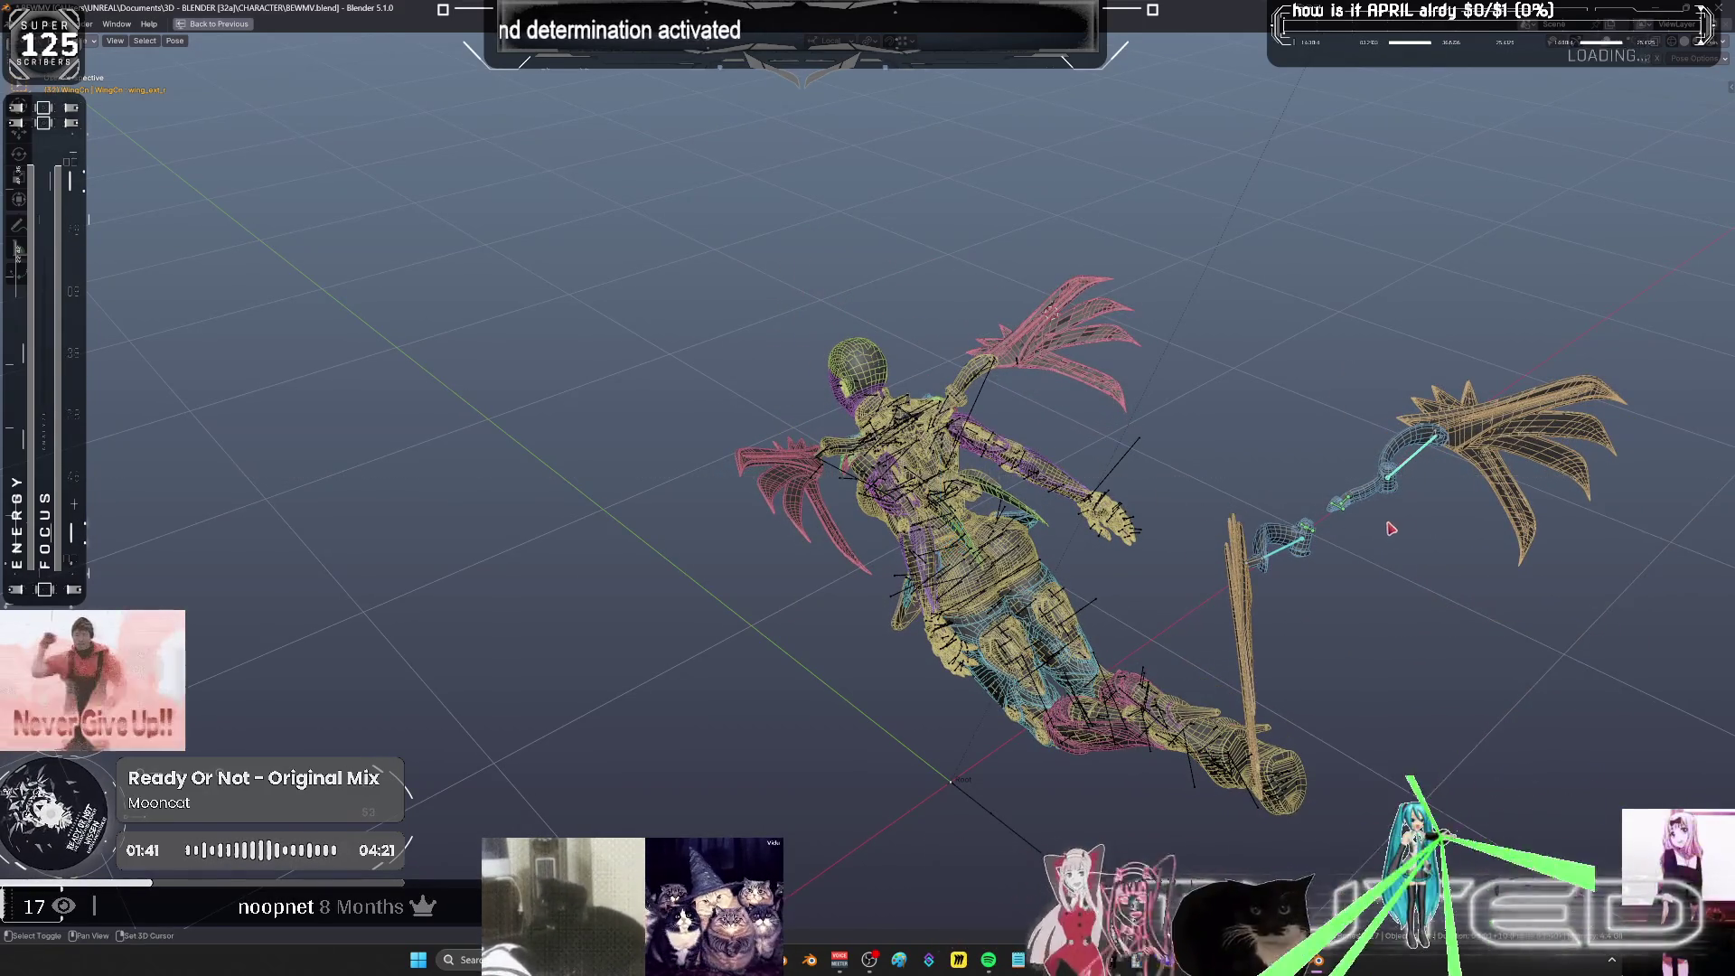
pyautogui.scroll(6, 1393, 529)
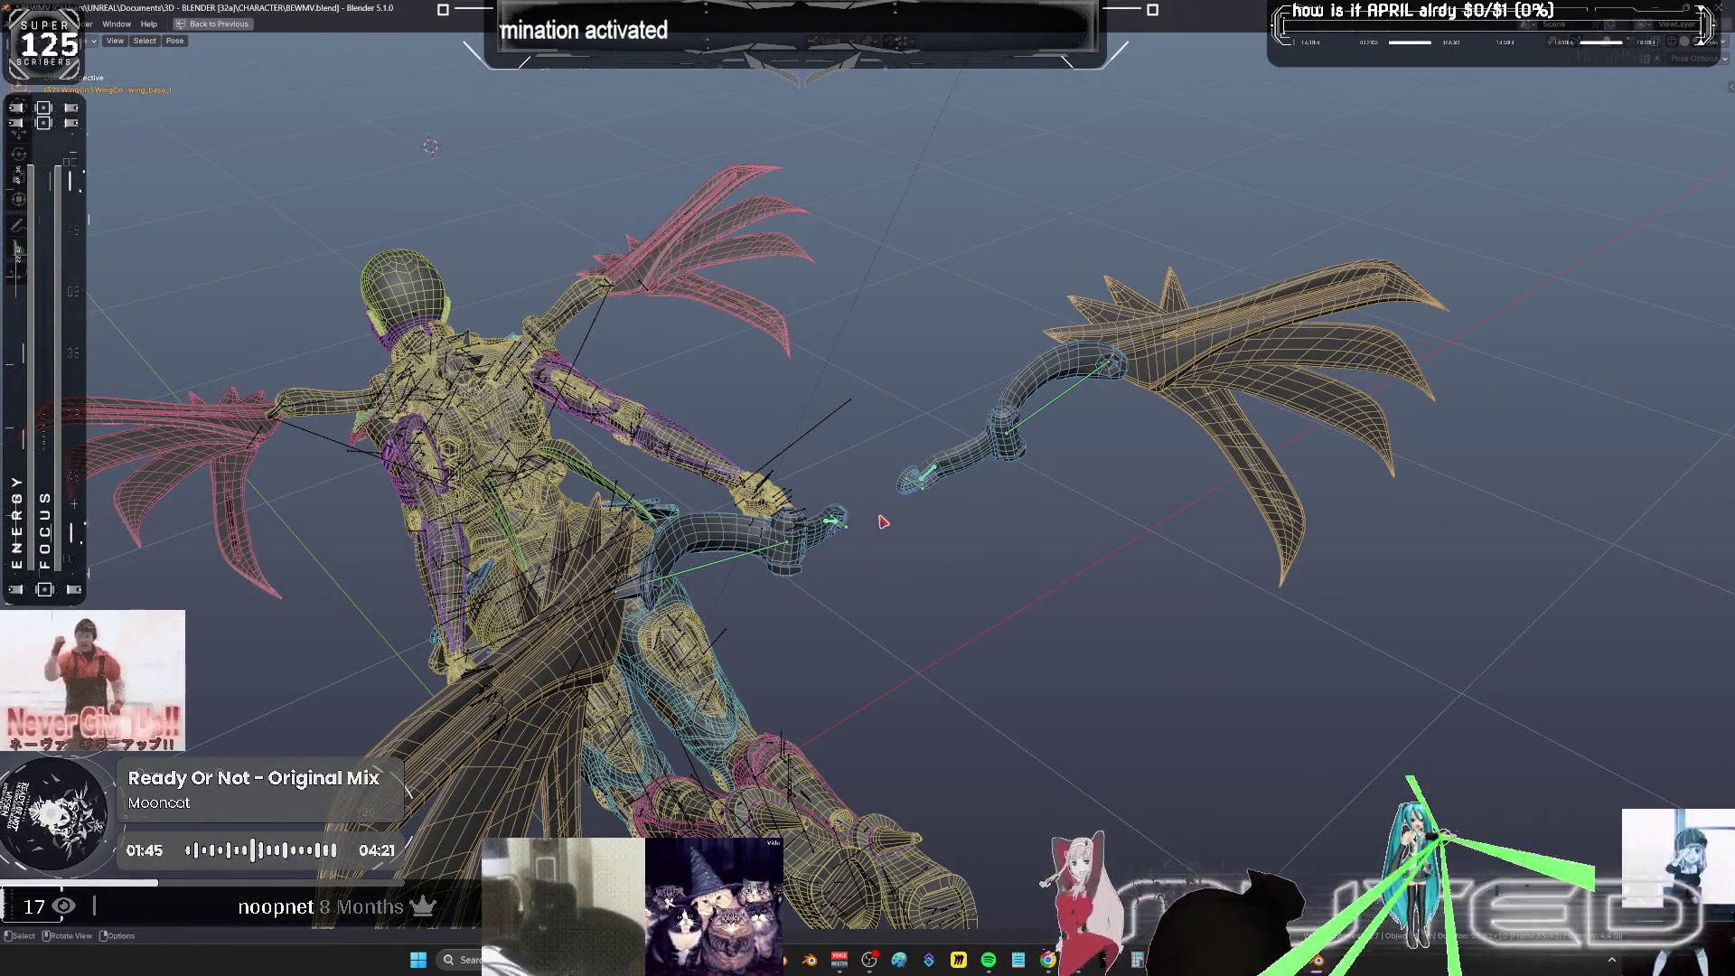
pyautogui.hotkey('ctrl', 'space')
pyautogui.hotkey('ctrl', 'space')
pyautogui.scroll(3, 884, 648)
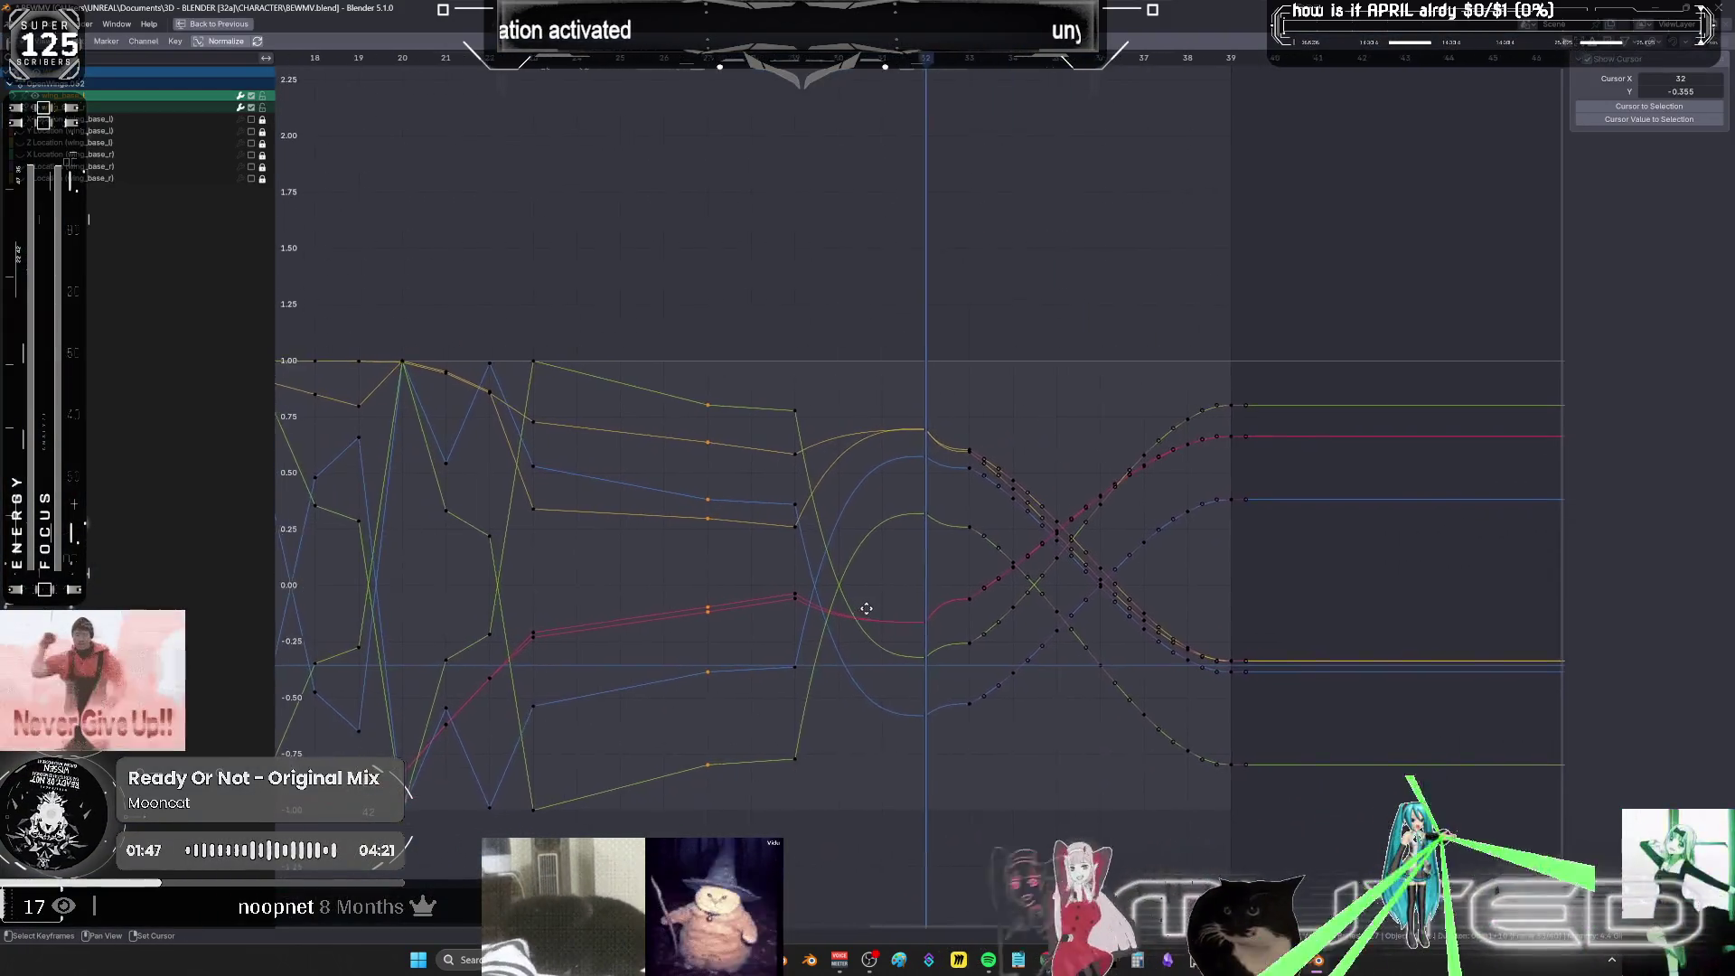
# - Delete the wing keyframes around frames 33–37 and play the flap animation
pyautogui.moveTo(921, 749); pyautogui.dragTo(882, 331)
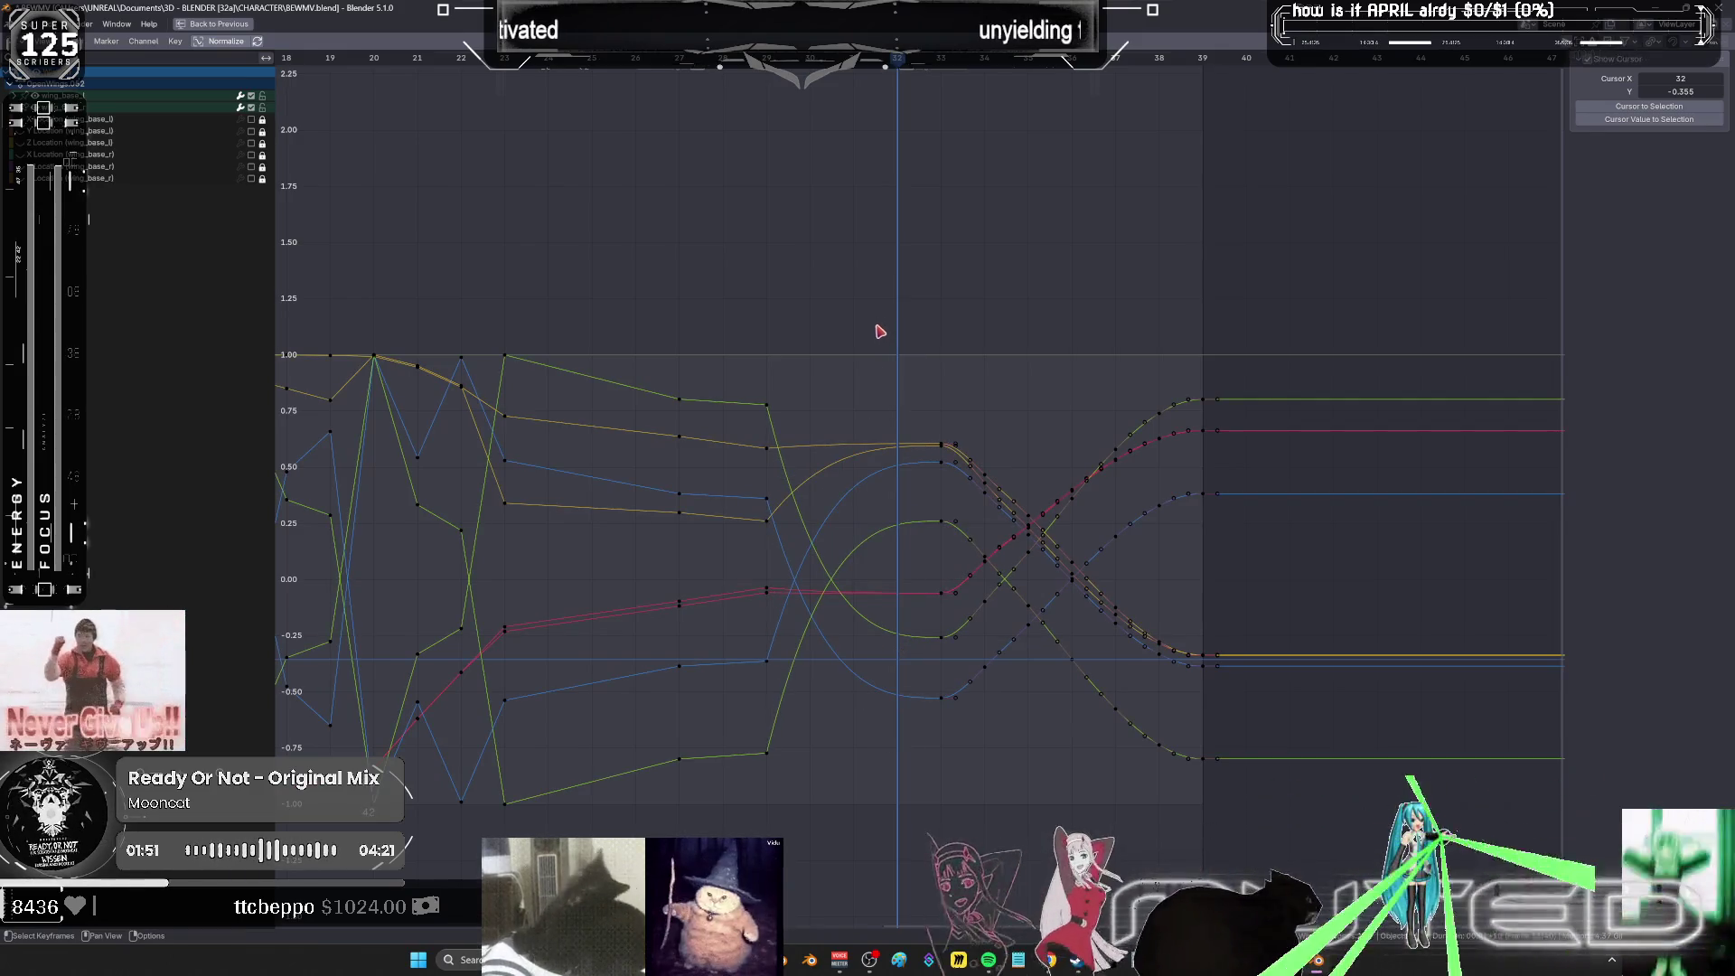
pyautogui.hotkey('ctrl', 'space')
pyautogui.moveTo(875, 533)
pyautogui.mouseDown()
pyautogui.moveTo(721, 471)
pyautogui.moveTo(854, 528)
pyautogui.moveTo(759, 515)
pyautogui.moveTo(821, 544)
pyautogui.mouseUp()
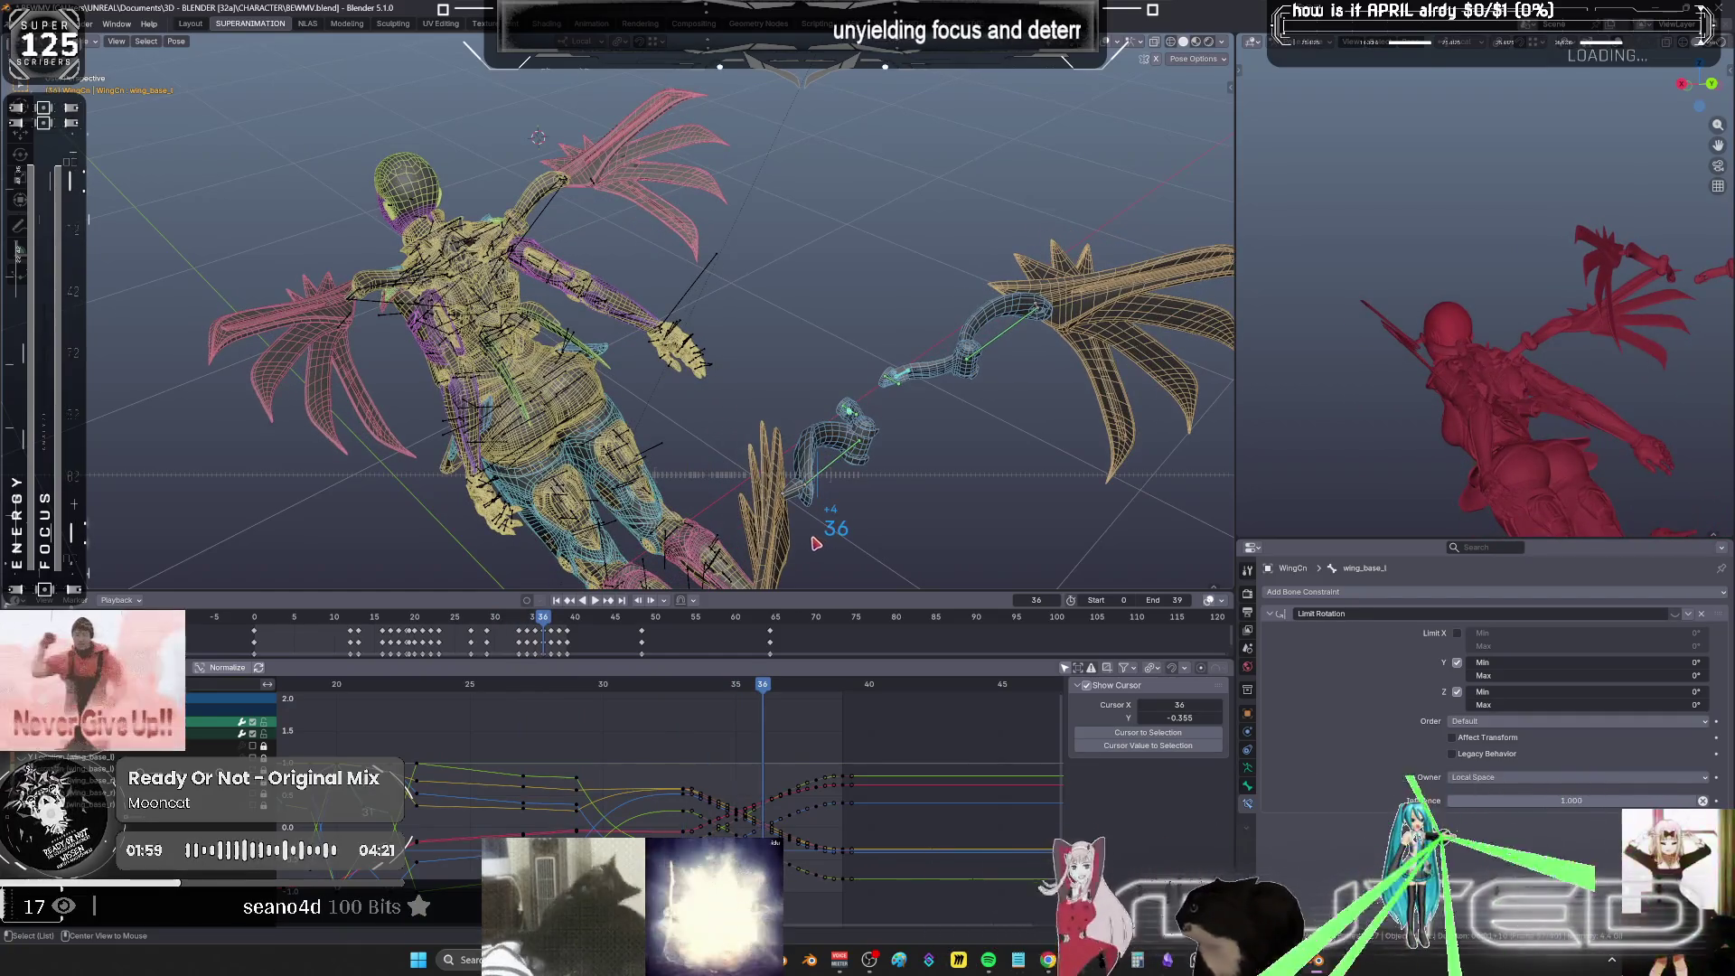
pyautogui.moveTo(649, 735)
pyautogui.mouseDown()
pyautogui.moveTo(773, 781)
pyautogui.moveTo(829, 916)
pyautogui.mouseUp()
pyautogui.moveTo(838, 754); pyautogui.dragTo(833, 750)
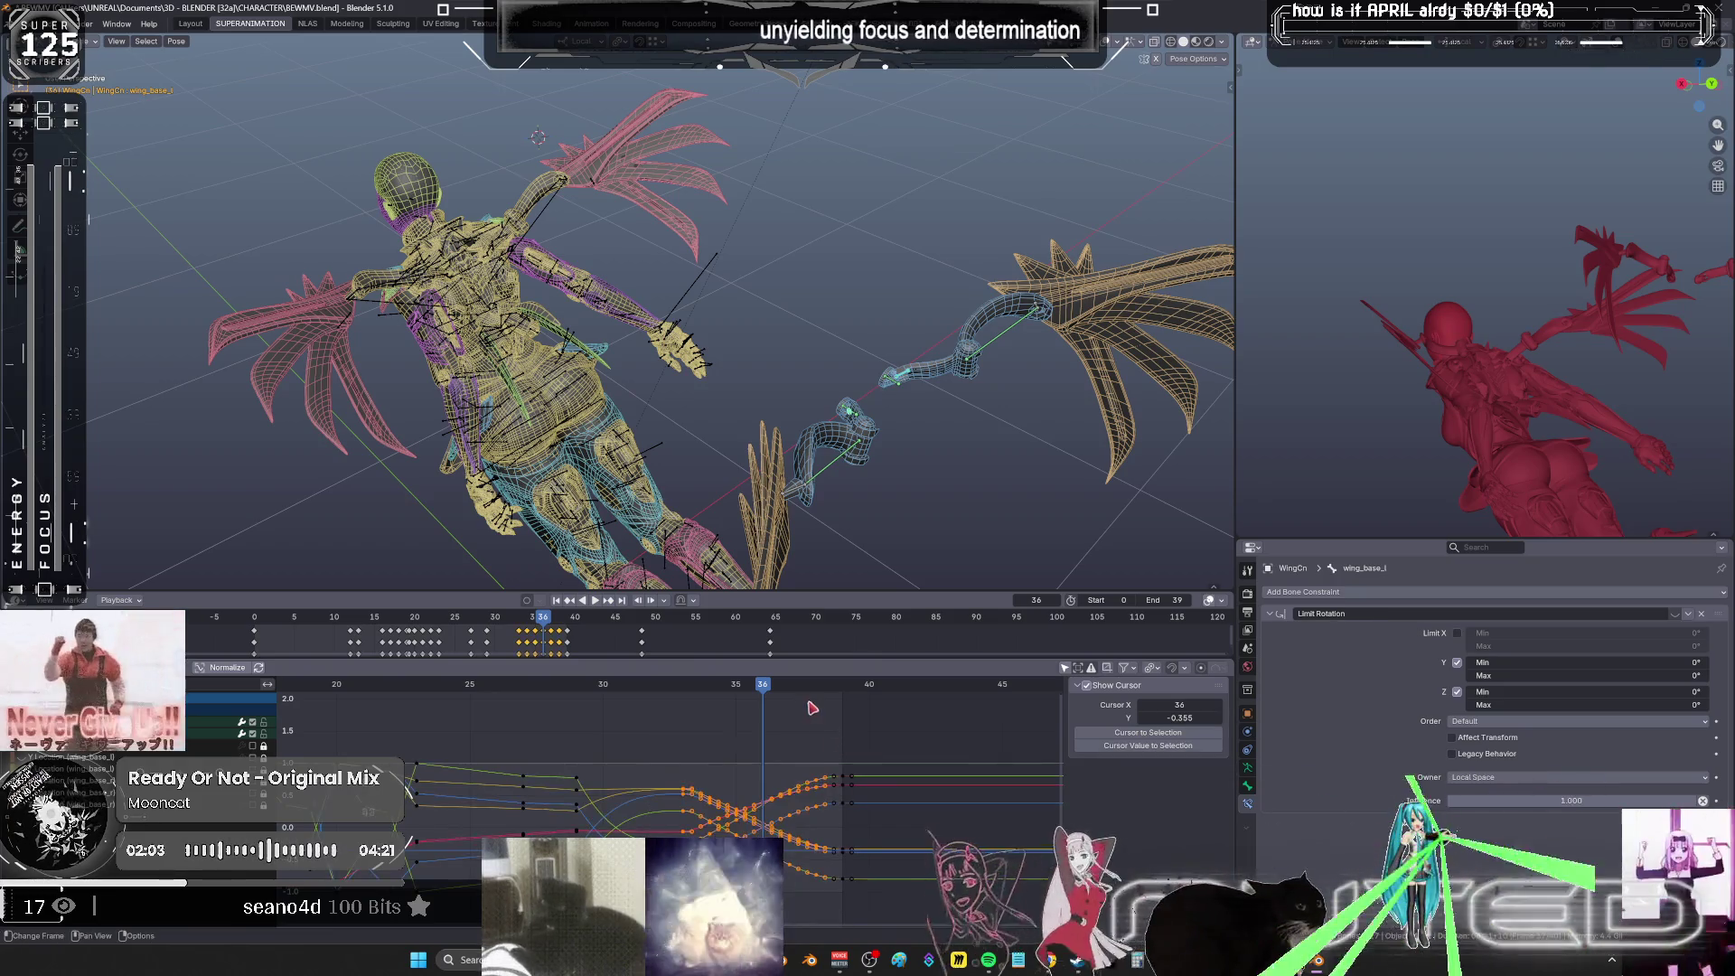
pyautogui.press('Delete')
pyautogui.press('space')
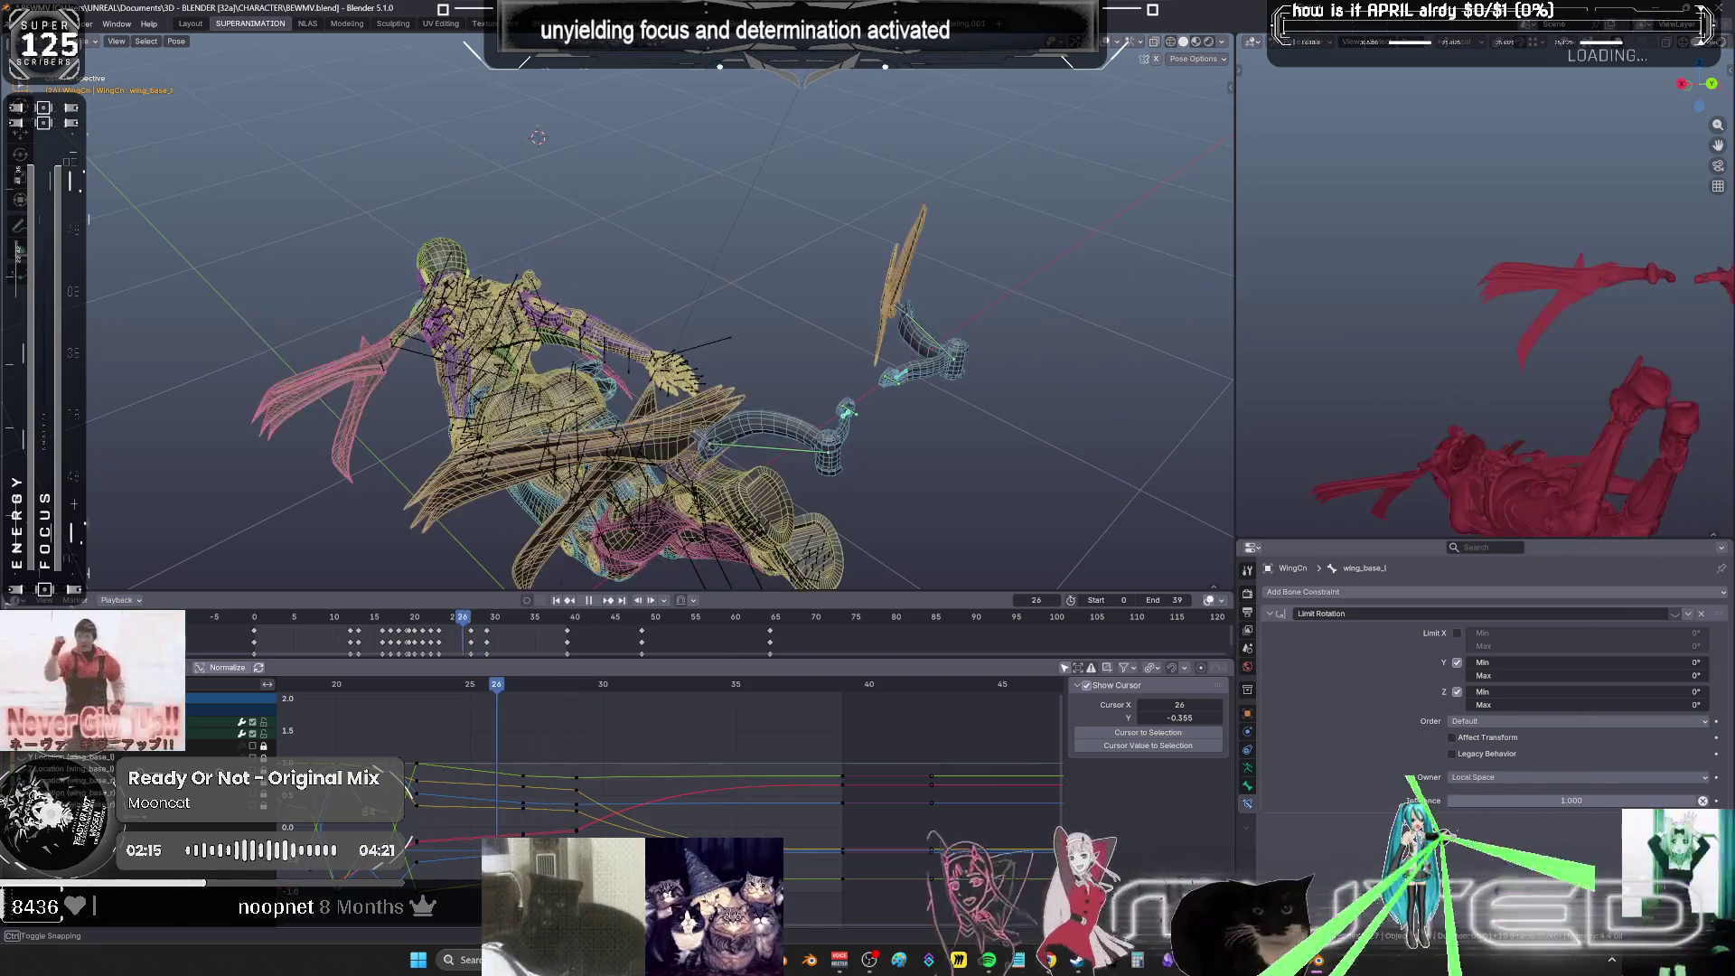
# - Stop playback and shift two wing keyframe columns 3 frames later
pyautogui.press('space')
pyautogui.moveTo(496, 788); pyautogui.dragTo(755, 768, button='middle')
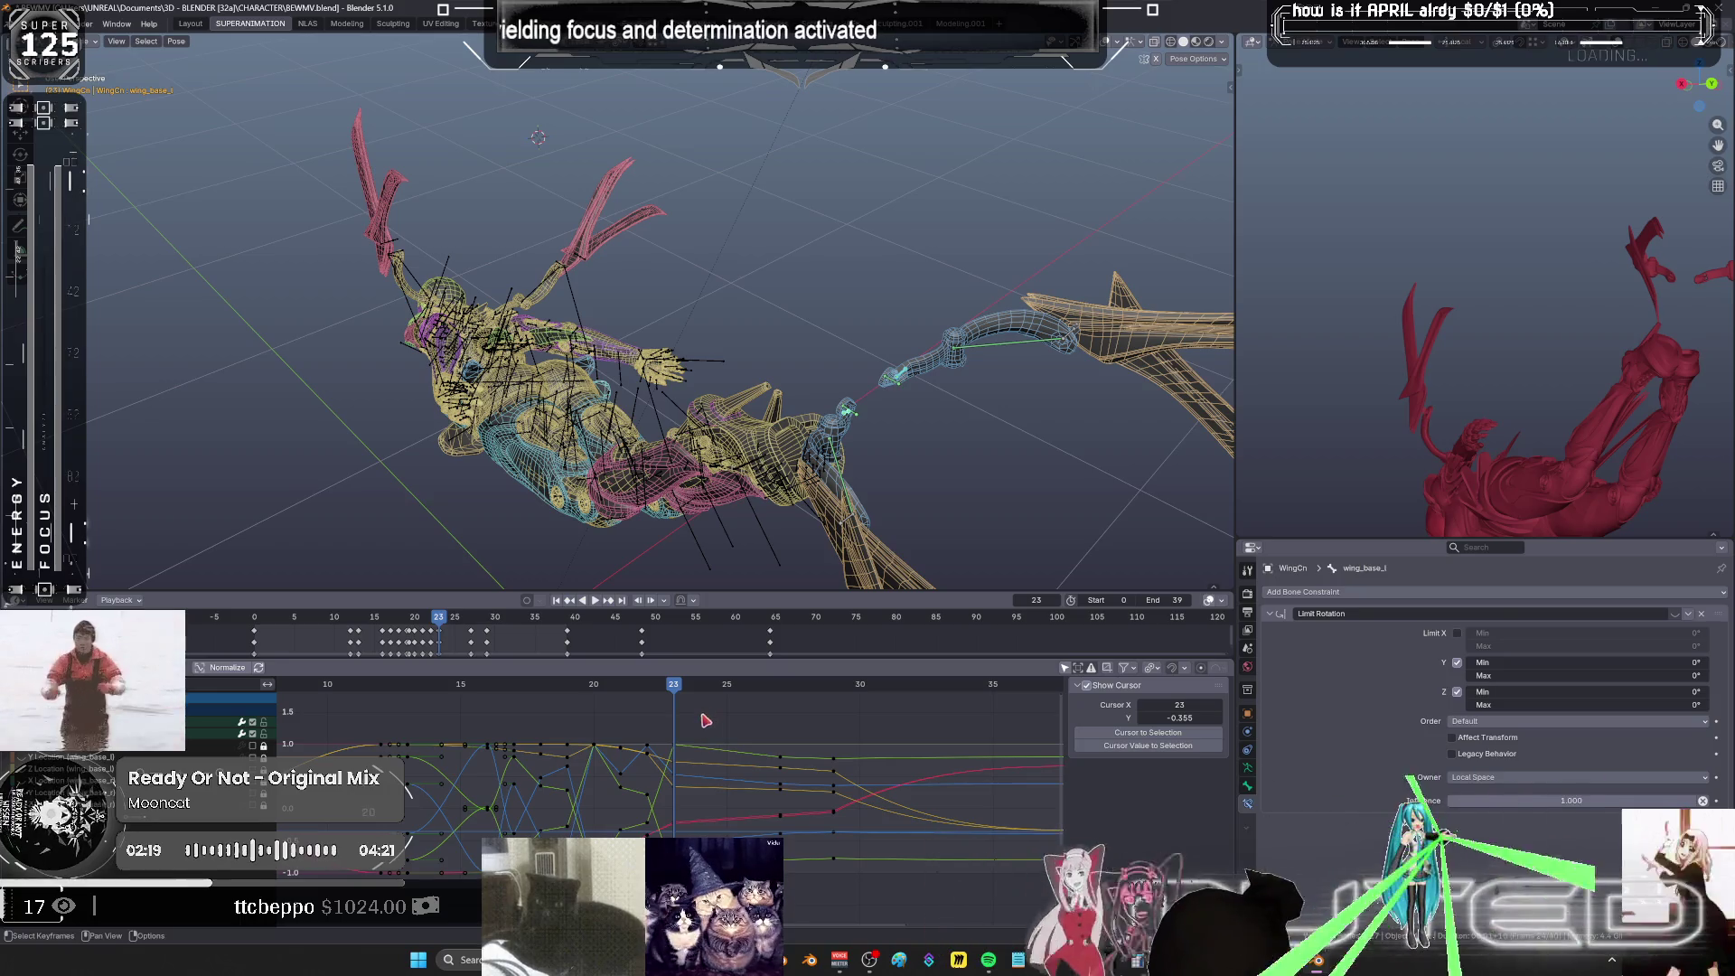
pyautogui.moveTo(701, 836)
pyautogui.mouseDown()
pyautogui.moveTo(671, 715)
pyautogui.moveTo(723, 723)
pyautogui.mouseUp()
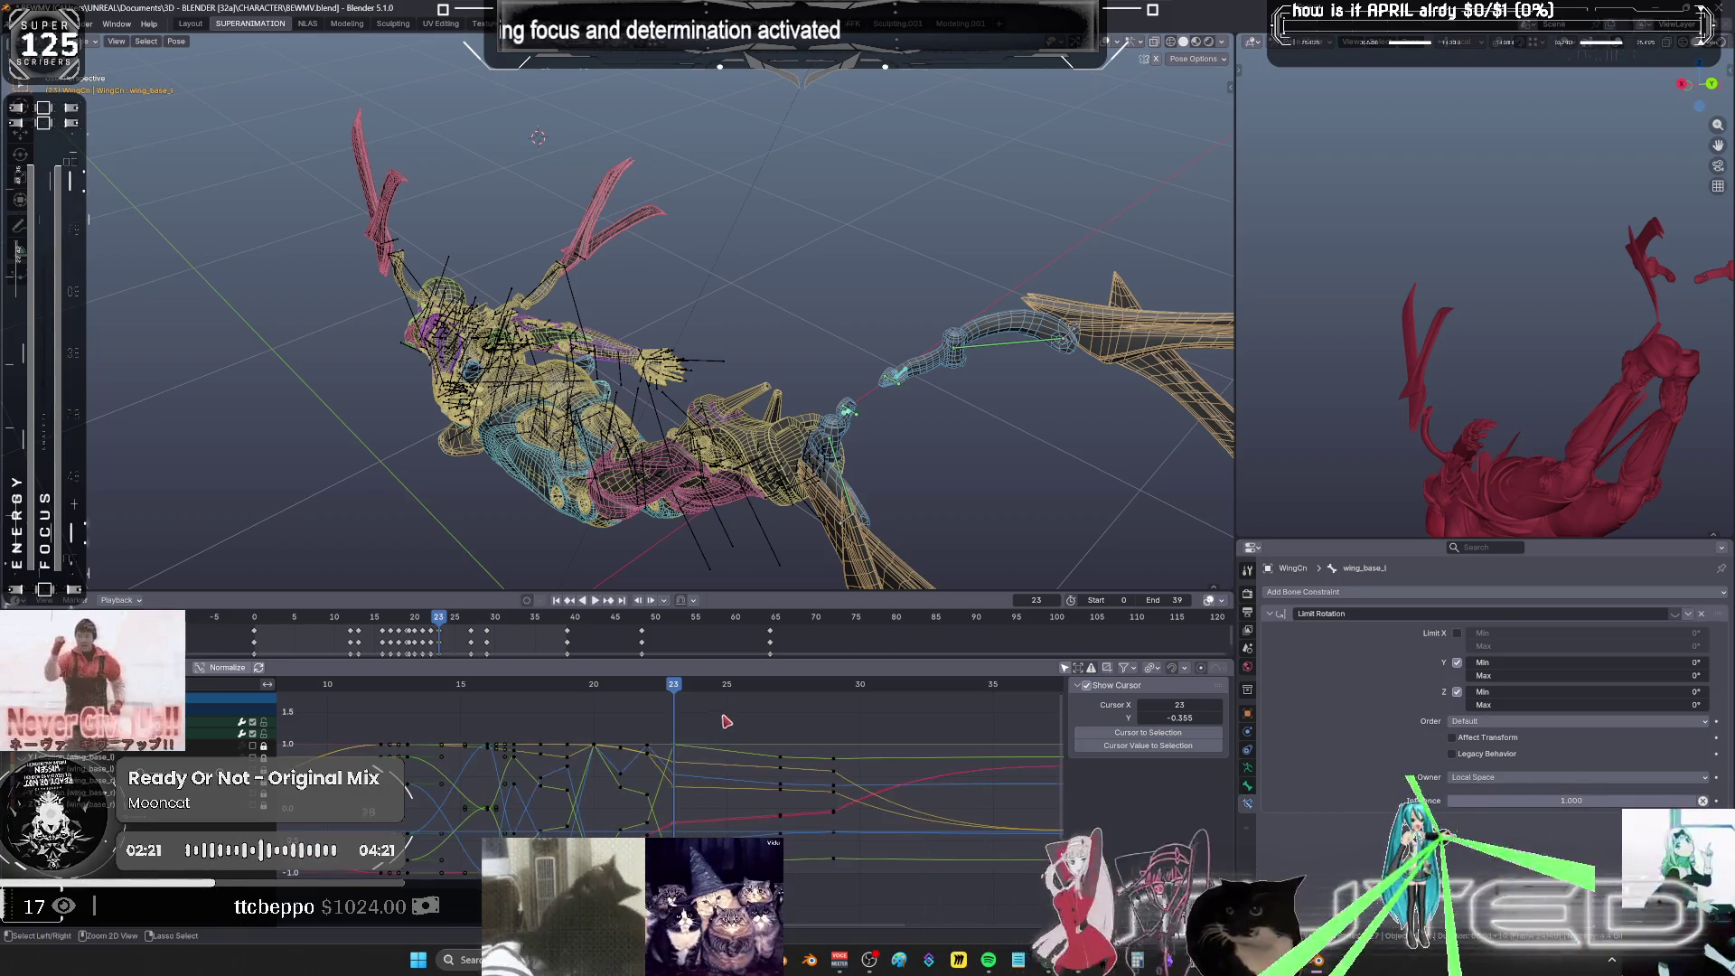
pyautogui.click(728, 685)
pyautogui.hotkey('ctrl', 'z')
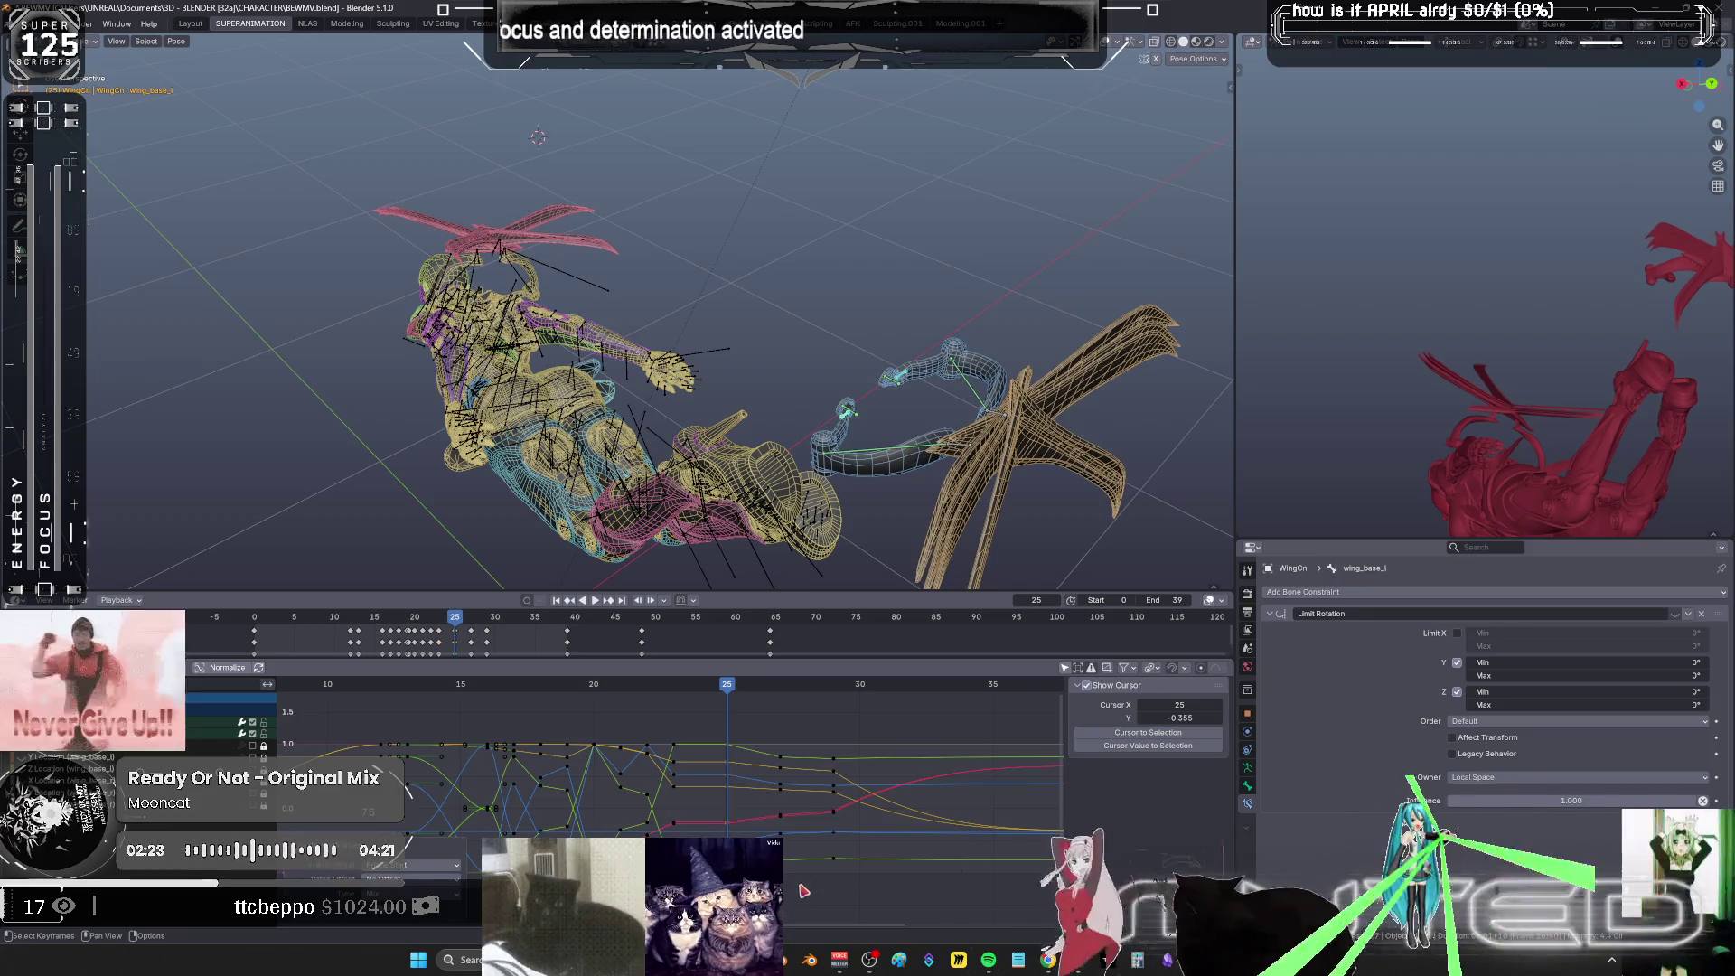
pyautogui.press('b')
pyautogui.moveTo(840, 854)
pyautogui.mouseDown()
pyautogui.moveTo(813, 713)
pyautogui.moveTo(773, 703)
pyautogui.mouseUp()
pyautogui.press('g')
pyautogui.press('x')
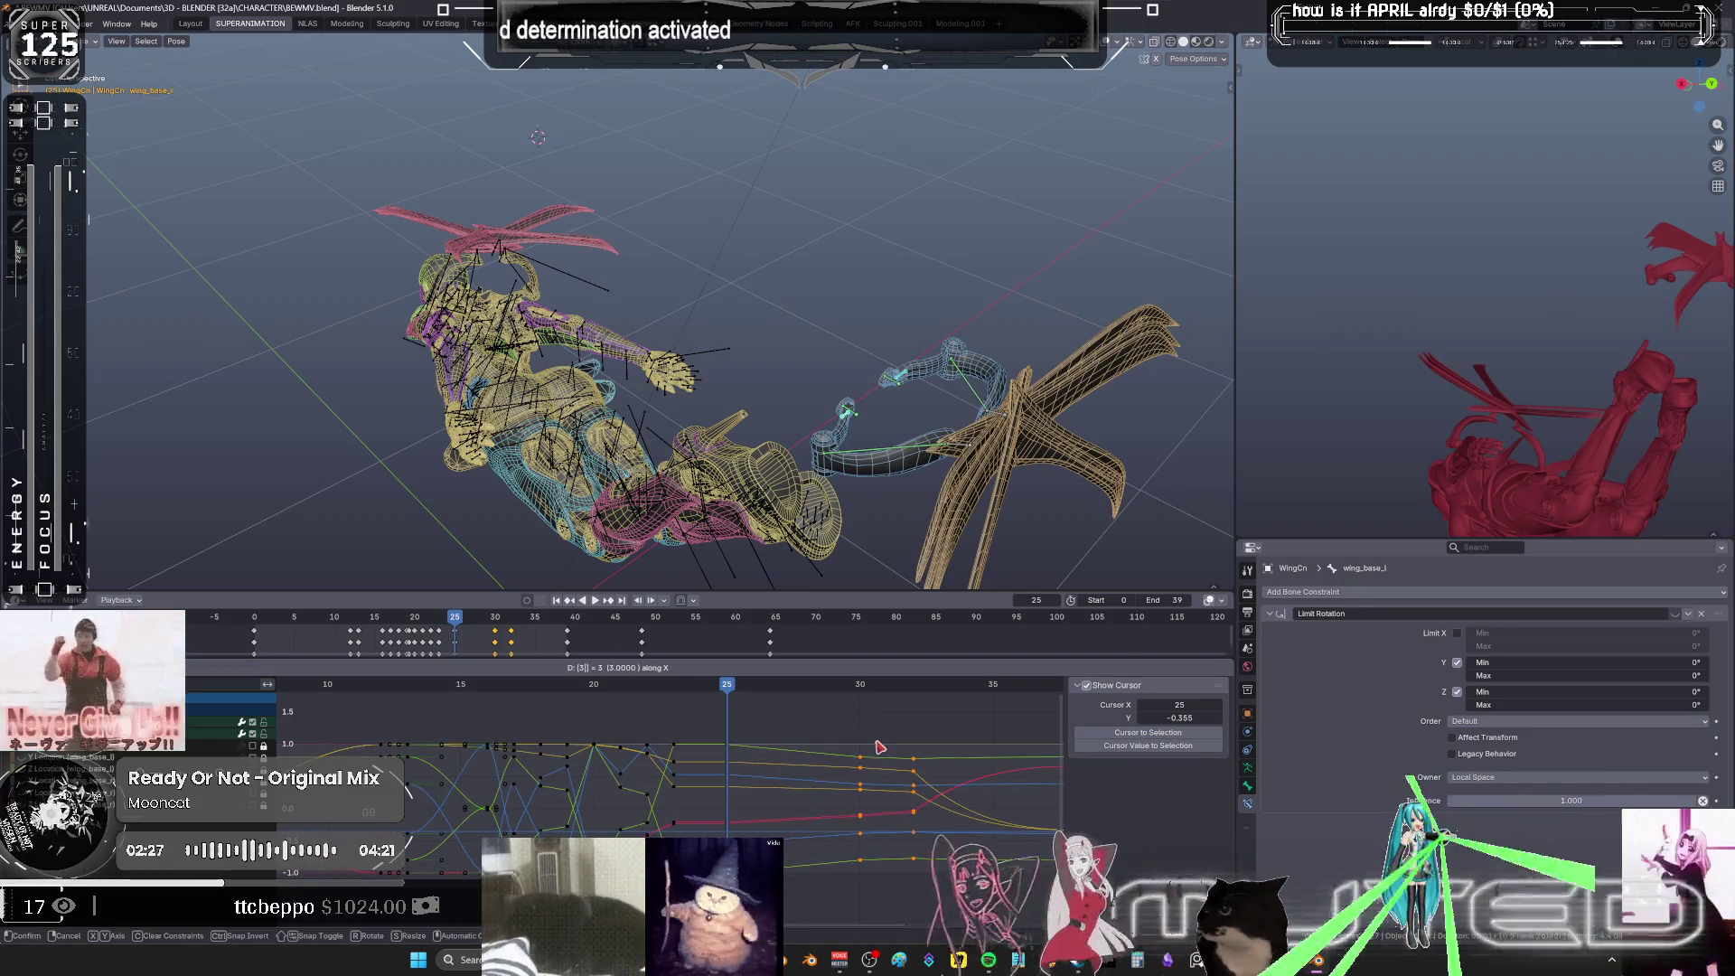
pyautogui.press('Return')
# - Move the frame-32 keyframe column one frame later to 33
pyautogui.keyDown('alt'); pyautogui.click(914, 757); pyautogui.keyUp('alt')
pyautogui.press('g')
pyautogui.press('x')
pyautogui.press('1')
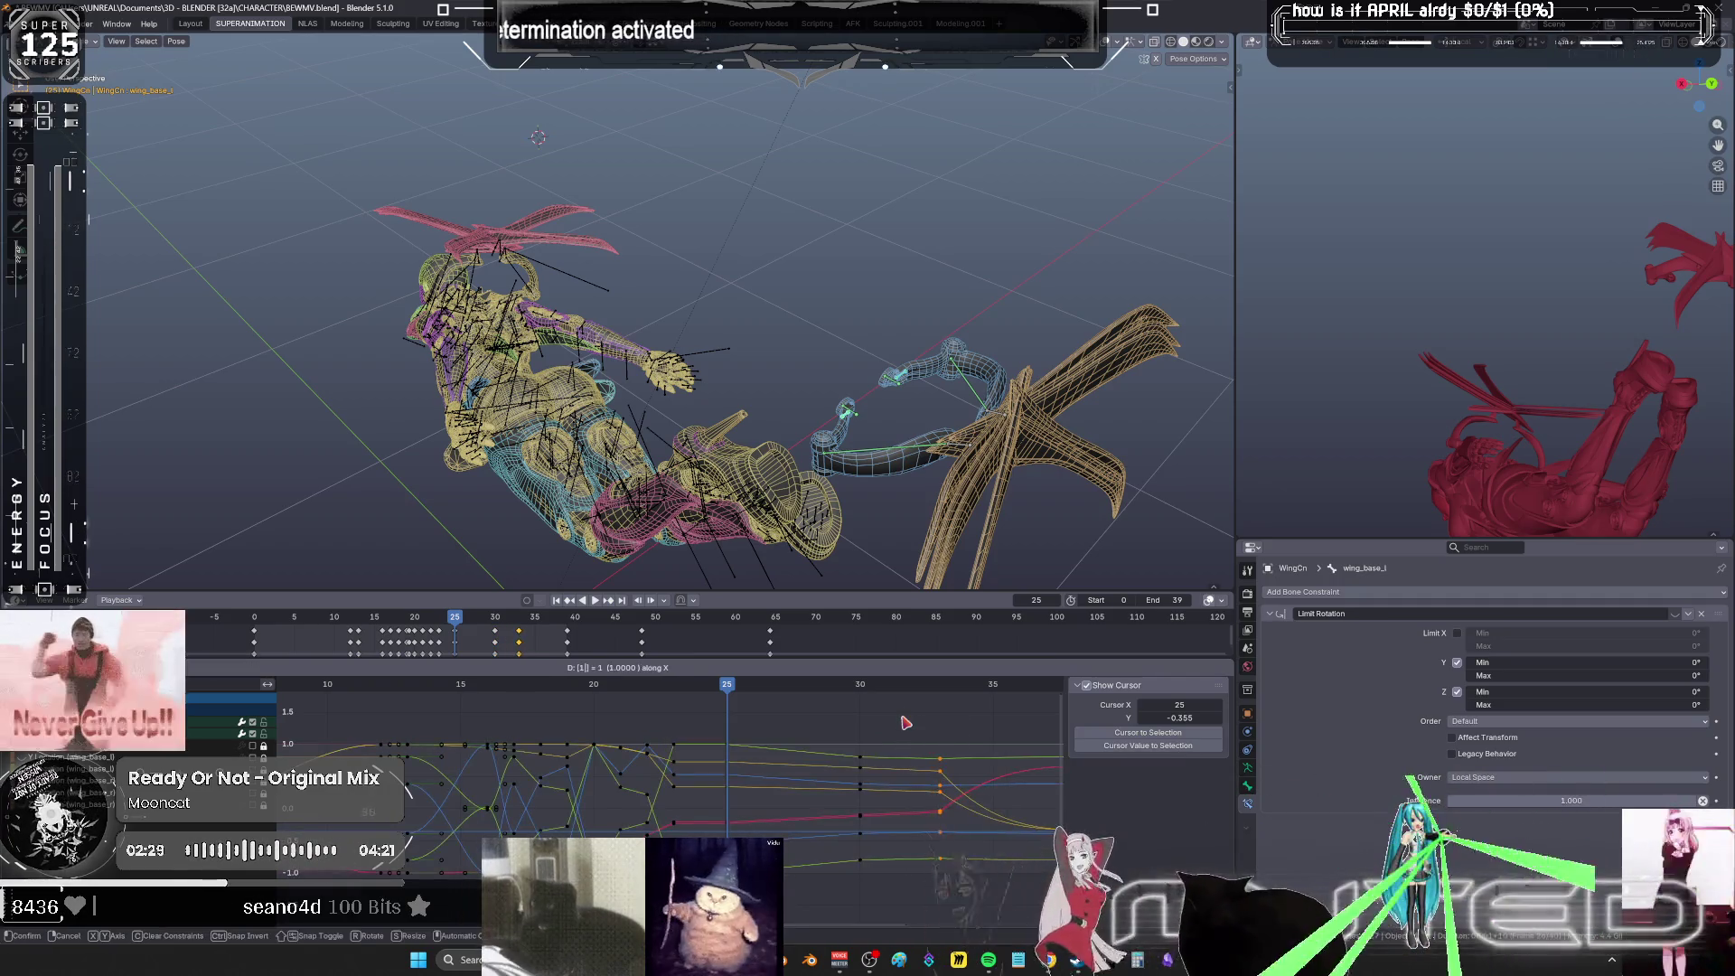
pyautogui.press('Return')
# - Regrab the frame-26 keys, play the flap back, and remove the keys near frame 48
pyautogui.scroll(-2, 877, 759)
pyautogui.moveTo(684, 690)
pyautogui.mouseDown()
pyautogui.moveTo(714, 696)
pyautogui.moveTo(682, 705)
pyautogui.moveTo(783, 745)
pyautogui.moveTo(602, 762)
pyautogui.moveTo(695, 781)
pyautogui.mouseUp()
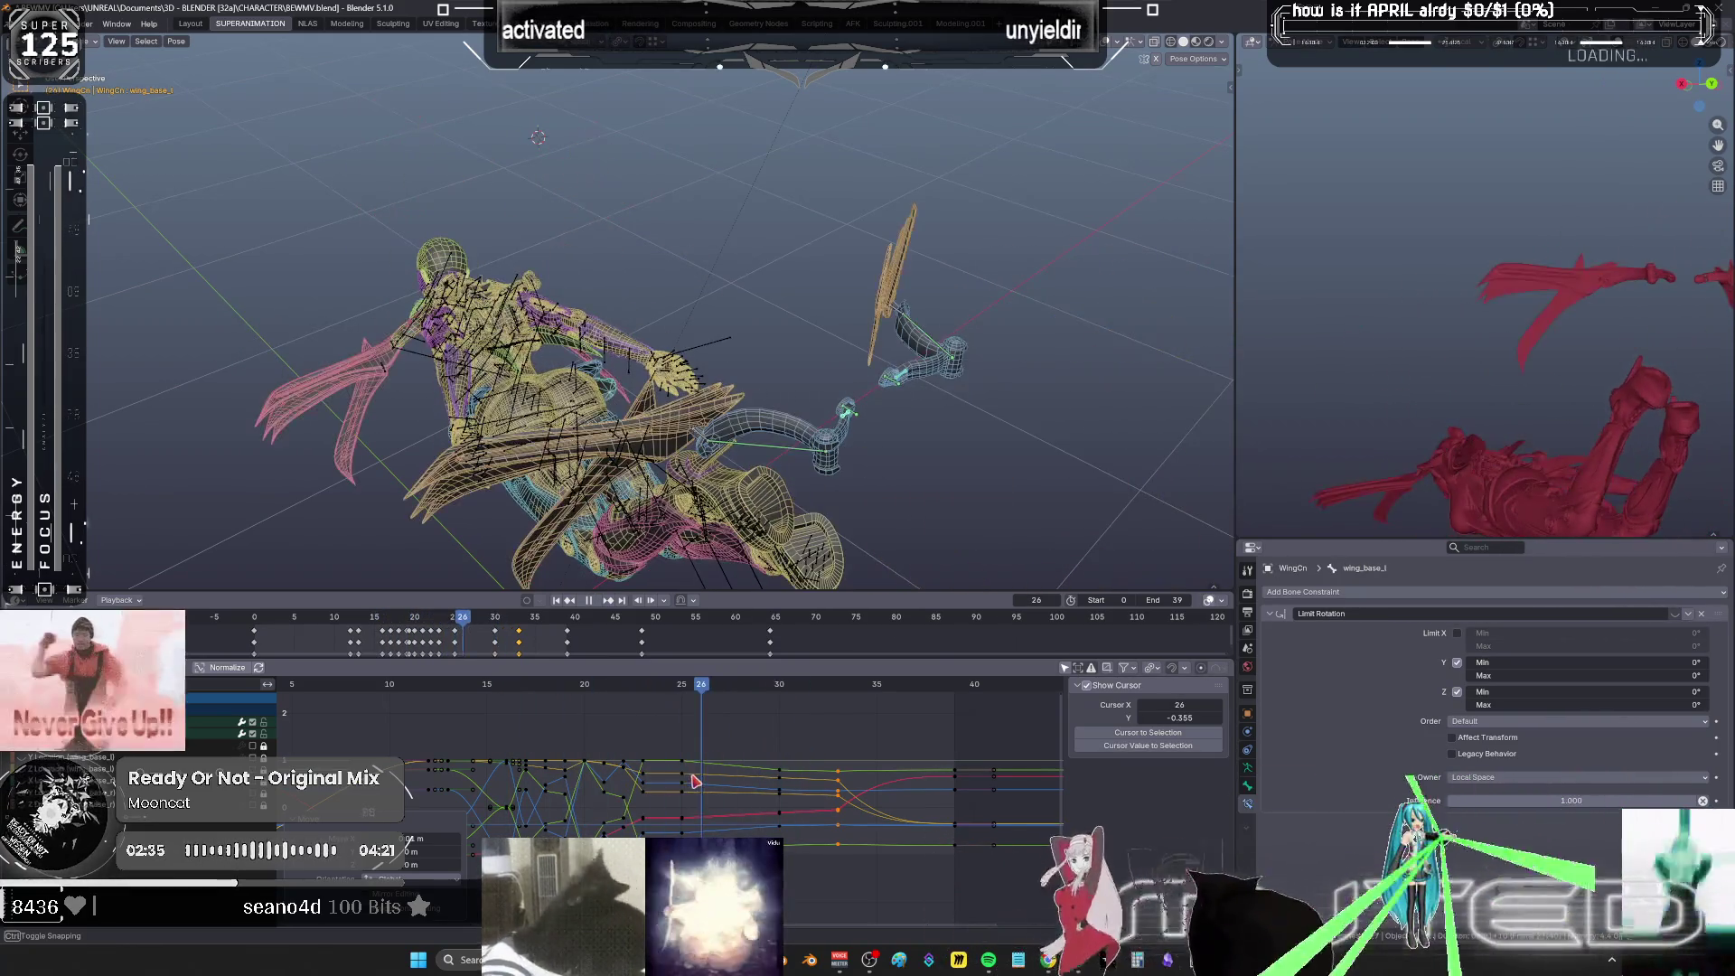
pyautogui.press('g')
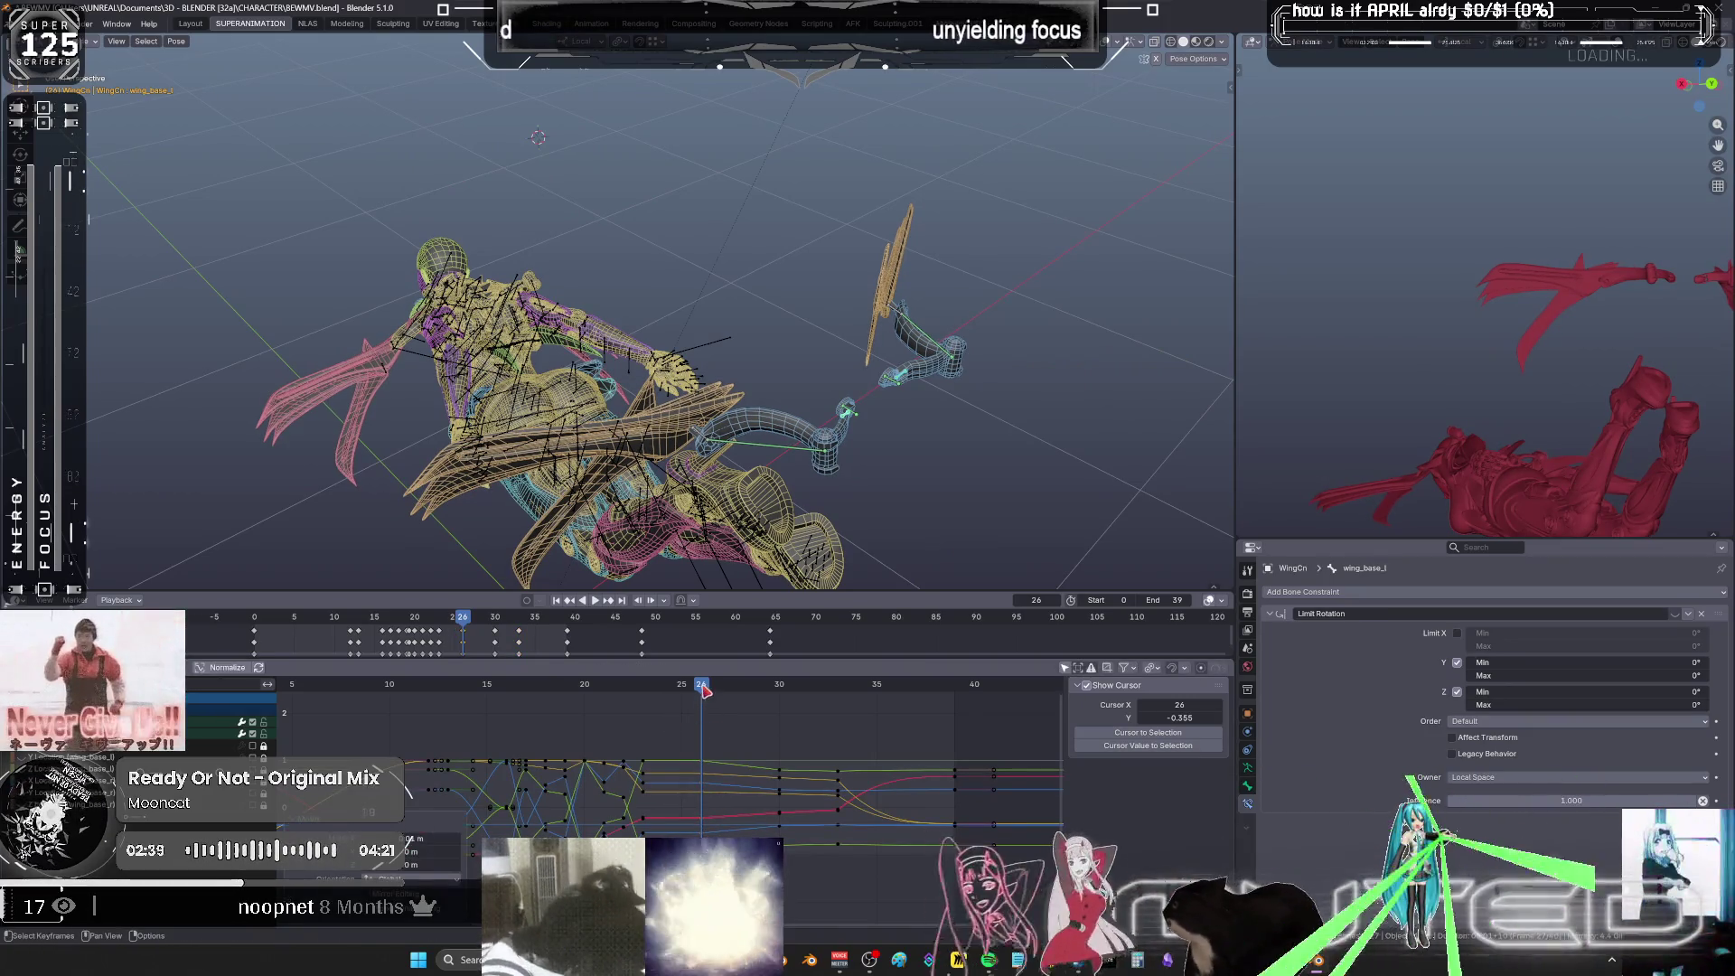
pyautogui.press('Return')
pyautogui.press('space')
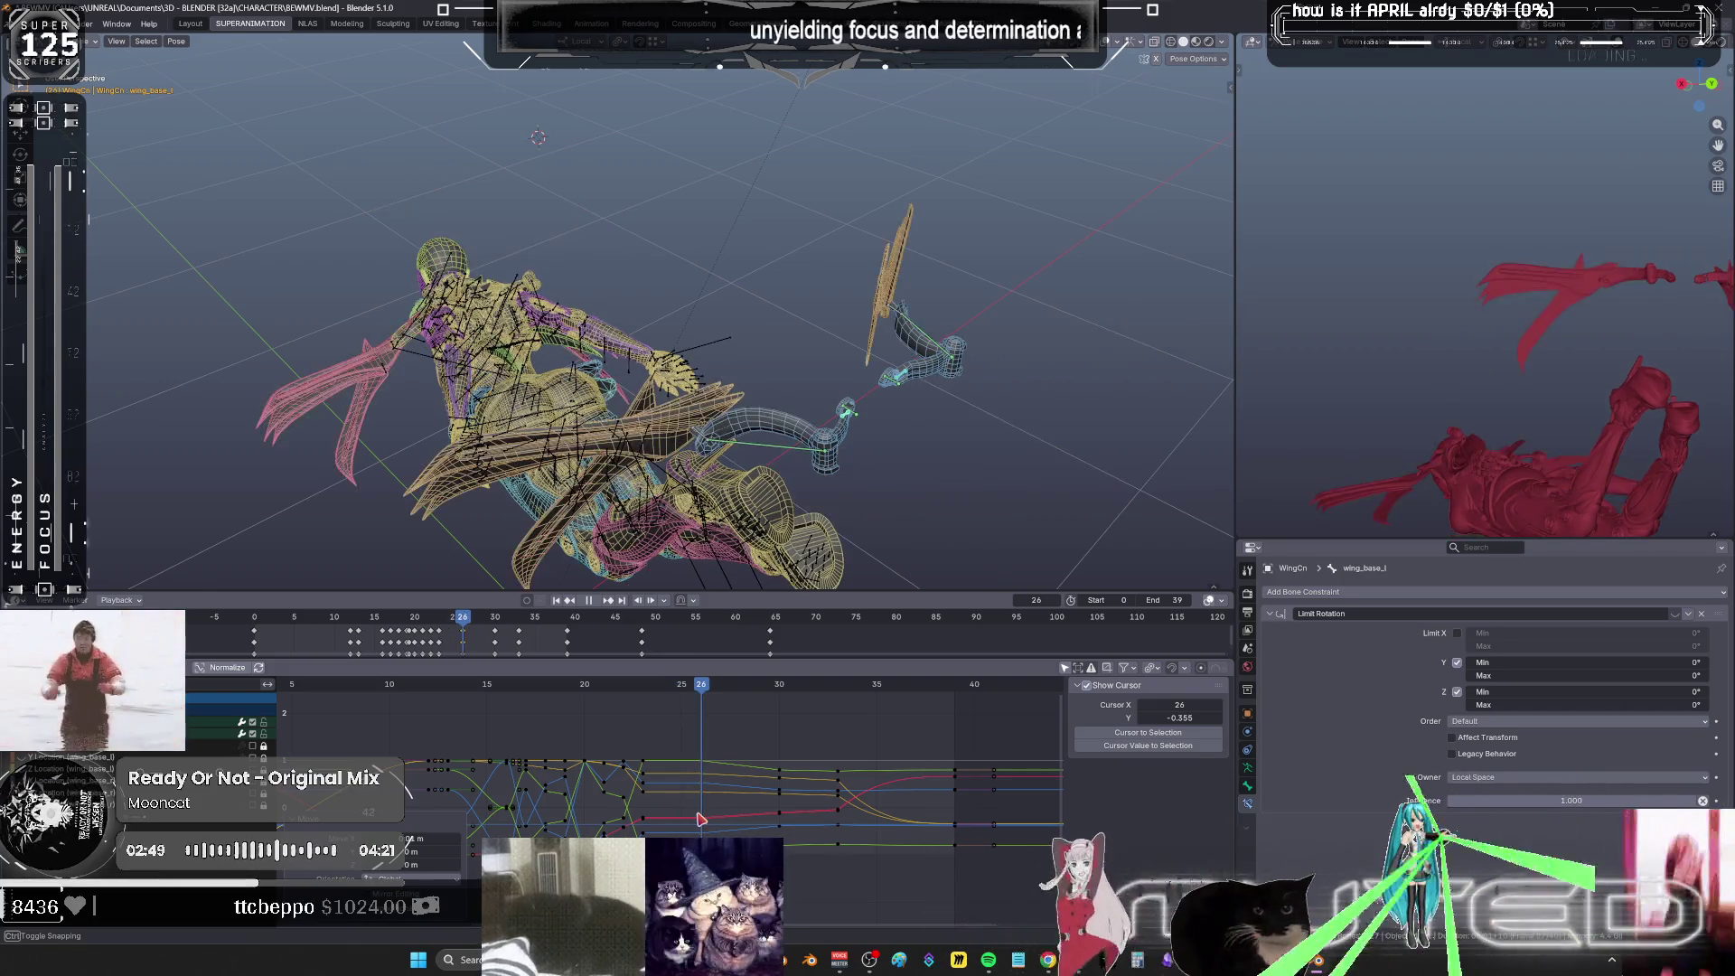
pyautogui.click(701, 820)
pyautogui.press('Left')
pyautogui.press('space')
pyautogui.hotkey('ctrl', 'z')
pyautogui.click(858, 416)
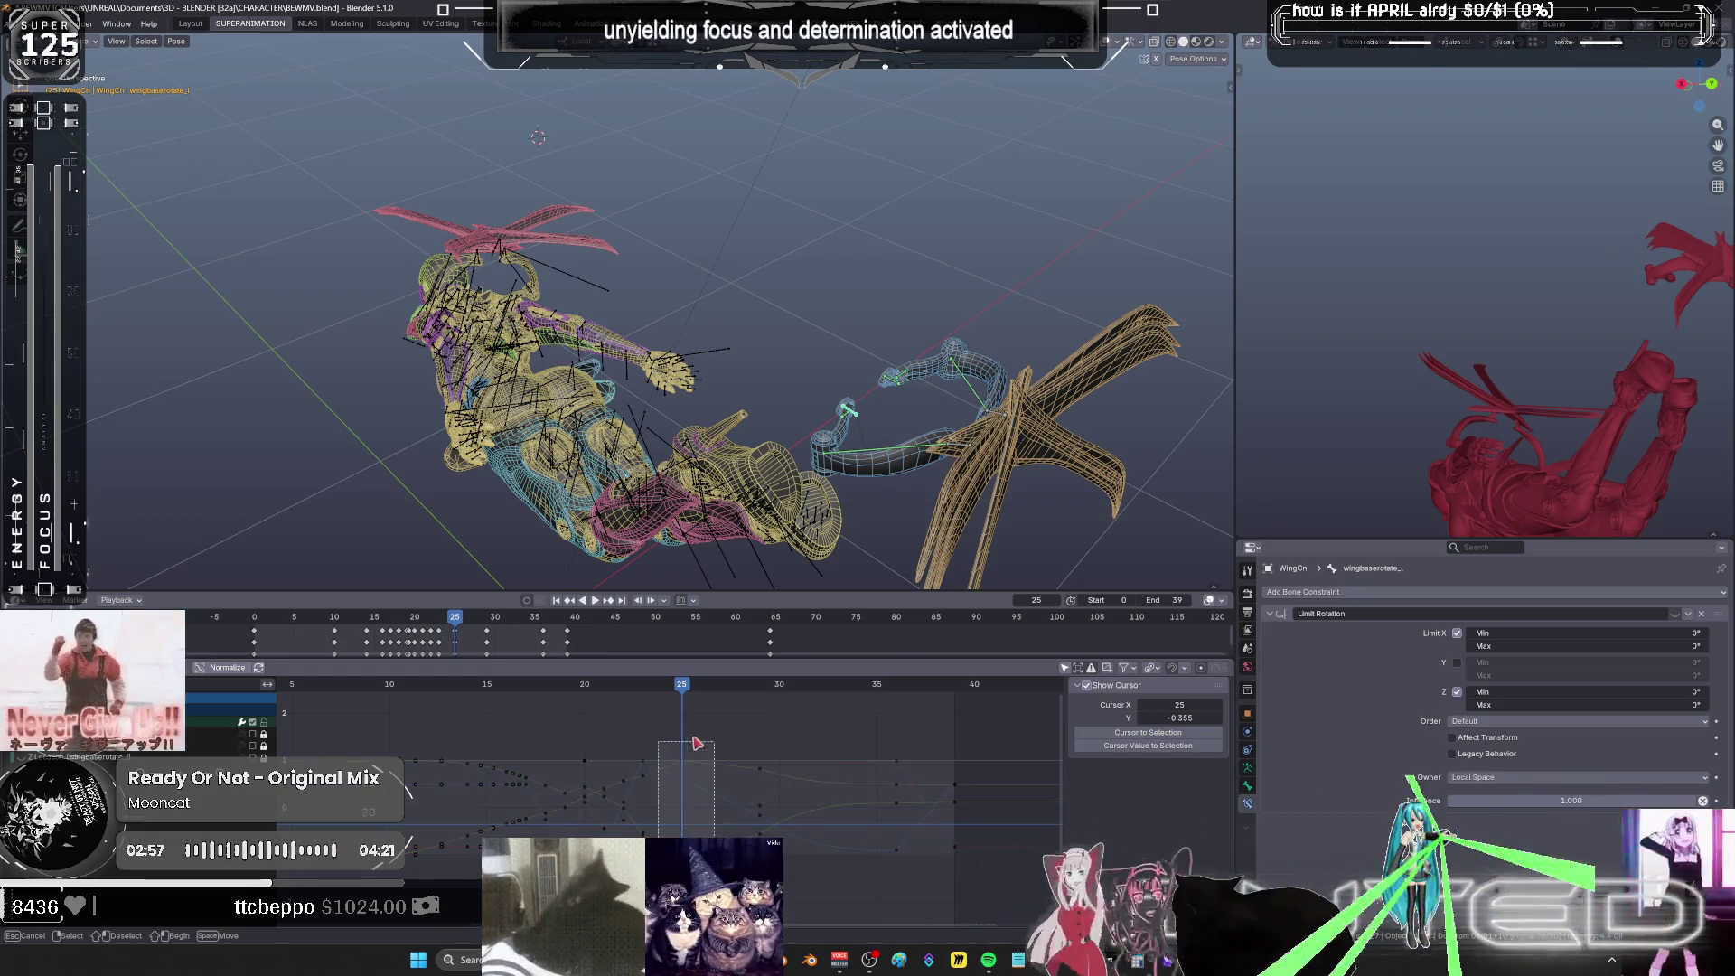
# - Make wingbaserotate_r active and delete its keyframes at frame 35
pyautogui.click(690, 694)
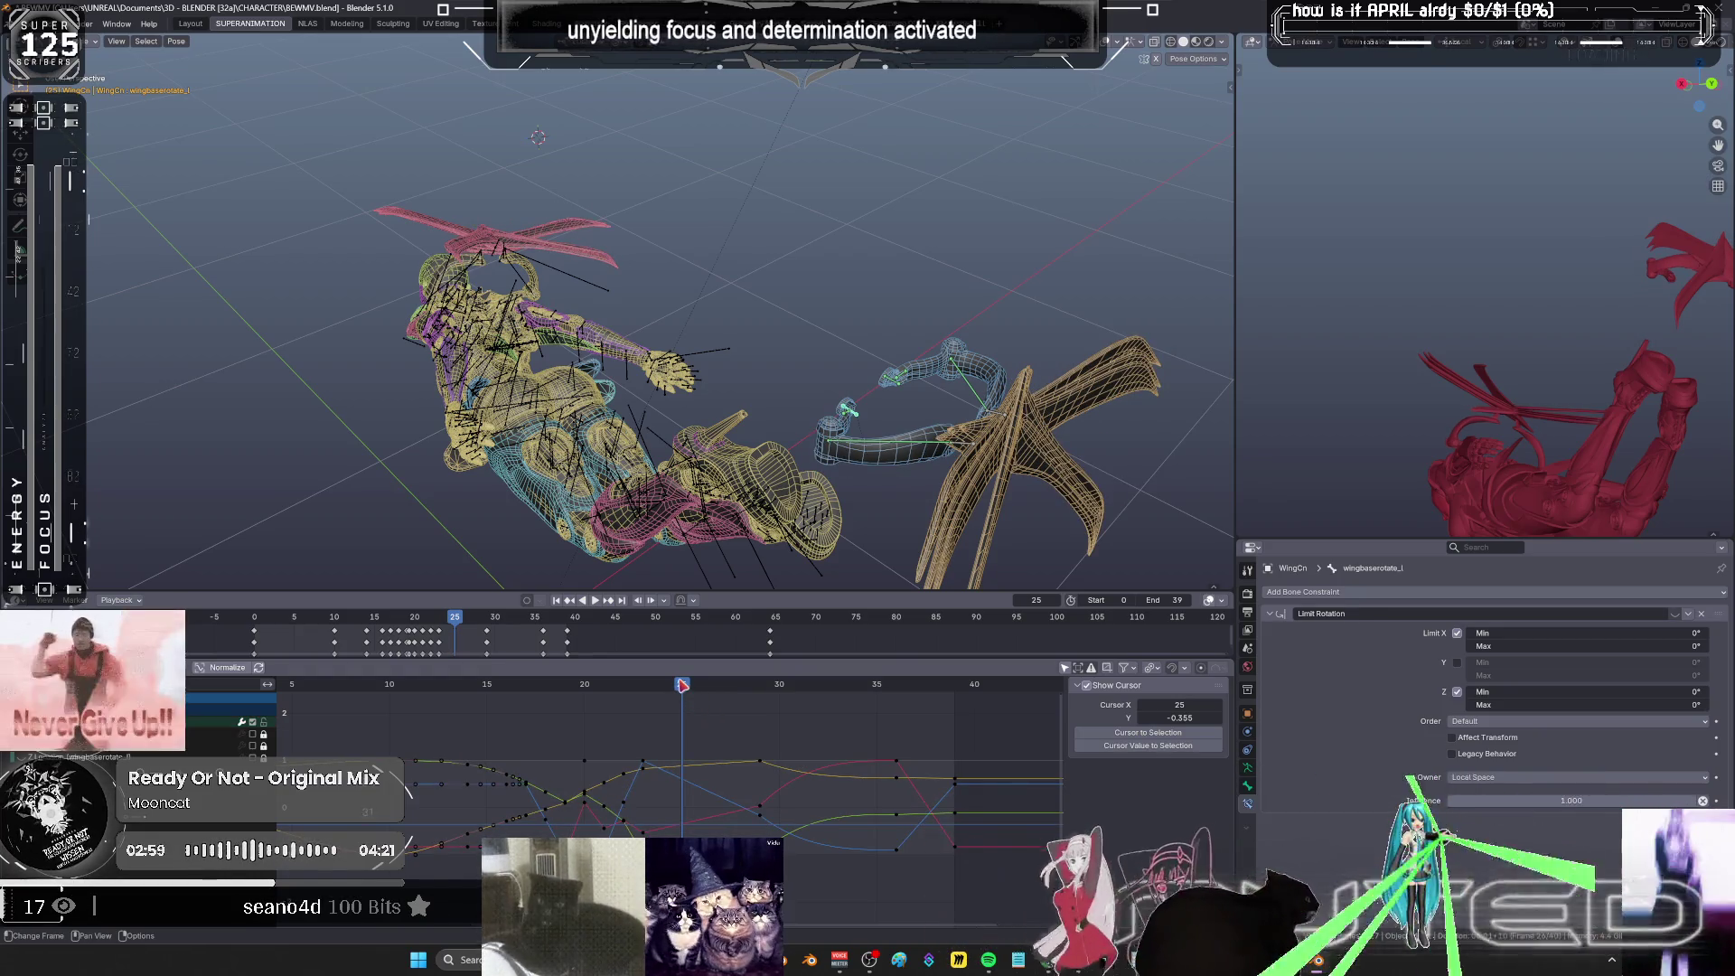
pyautogui.keyDown('shift'); pyautogui.click(718, 776); pyautogui.keyUp('shift')
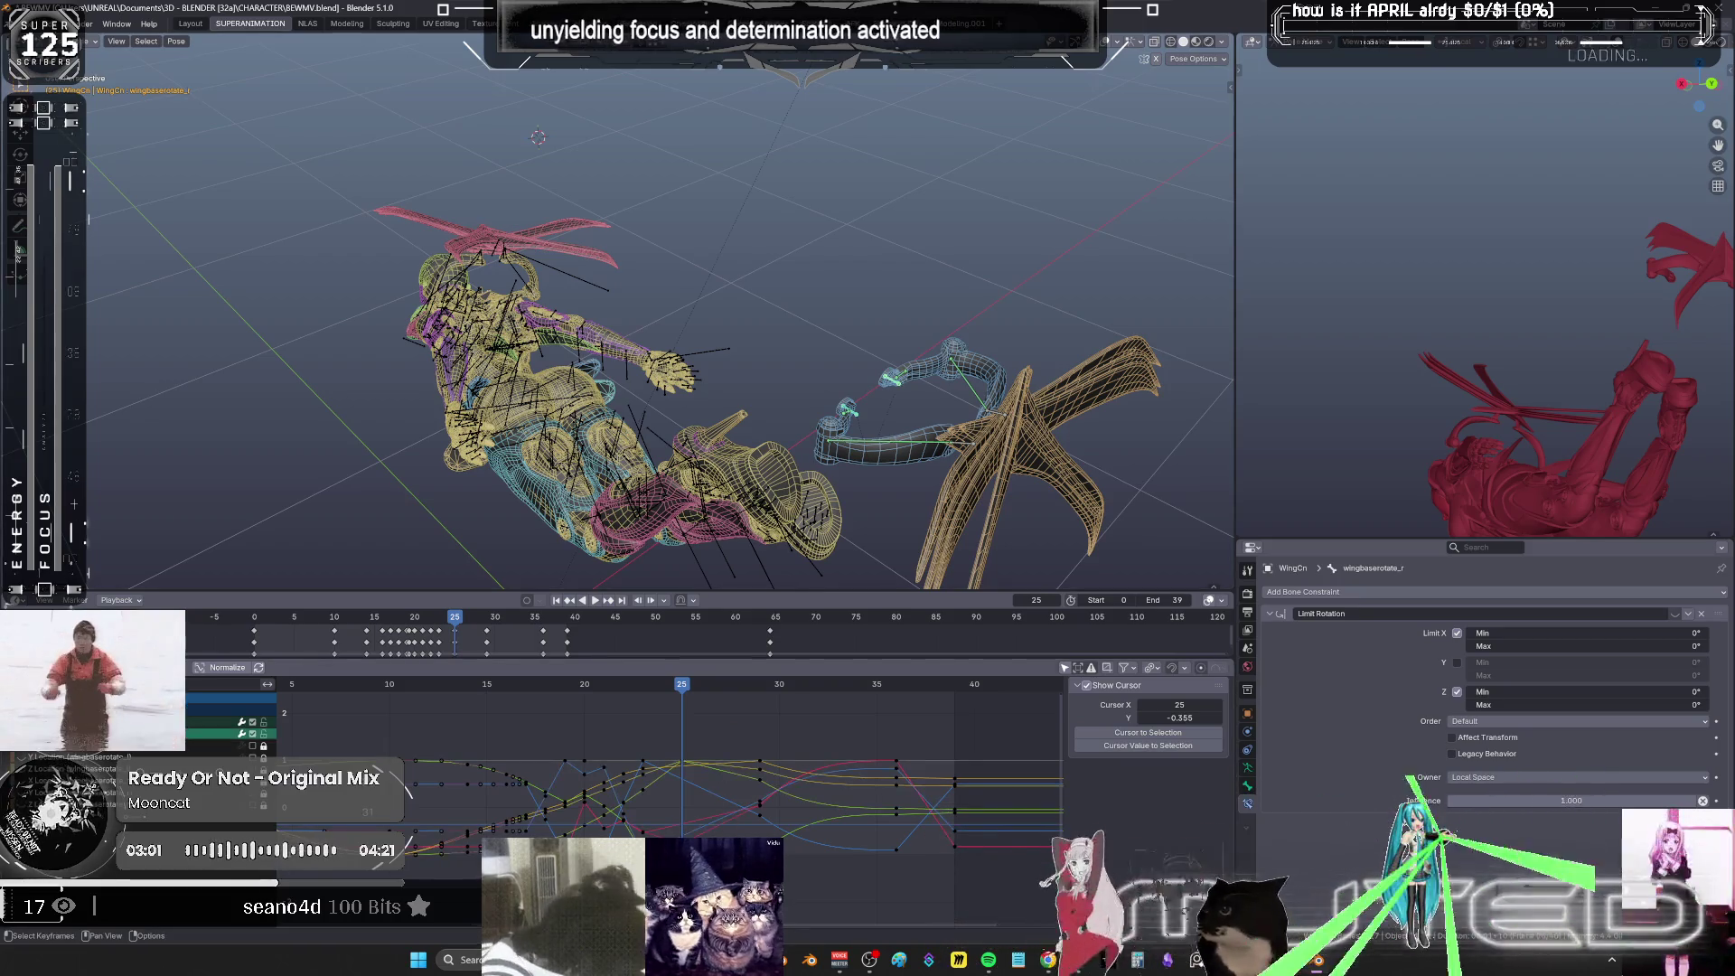
pyautogui.click(677, 719)
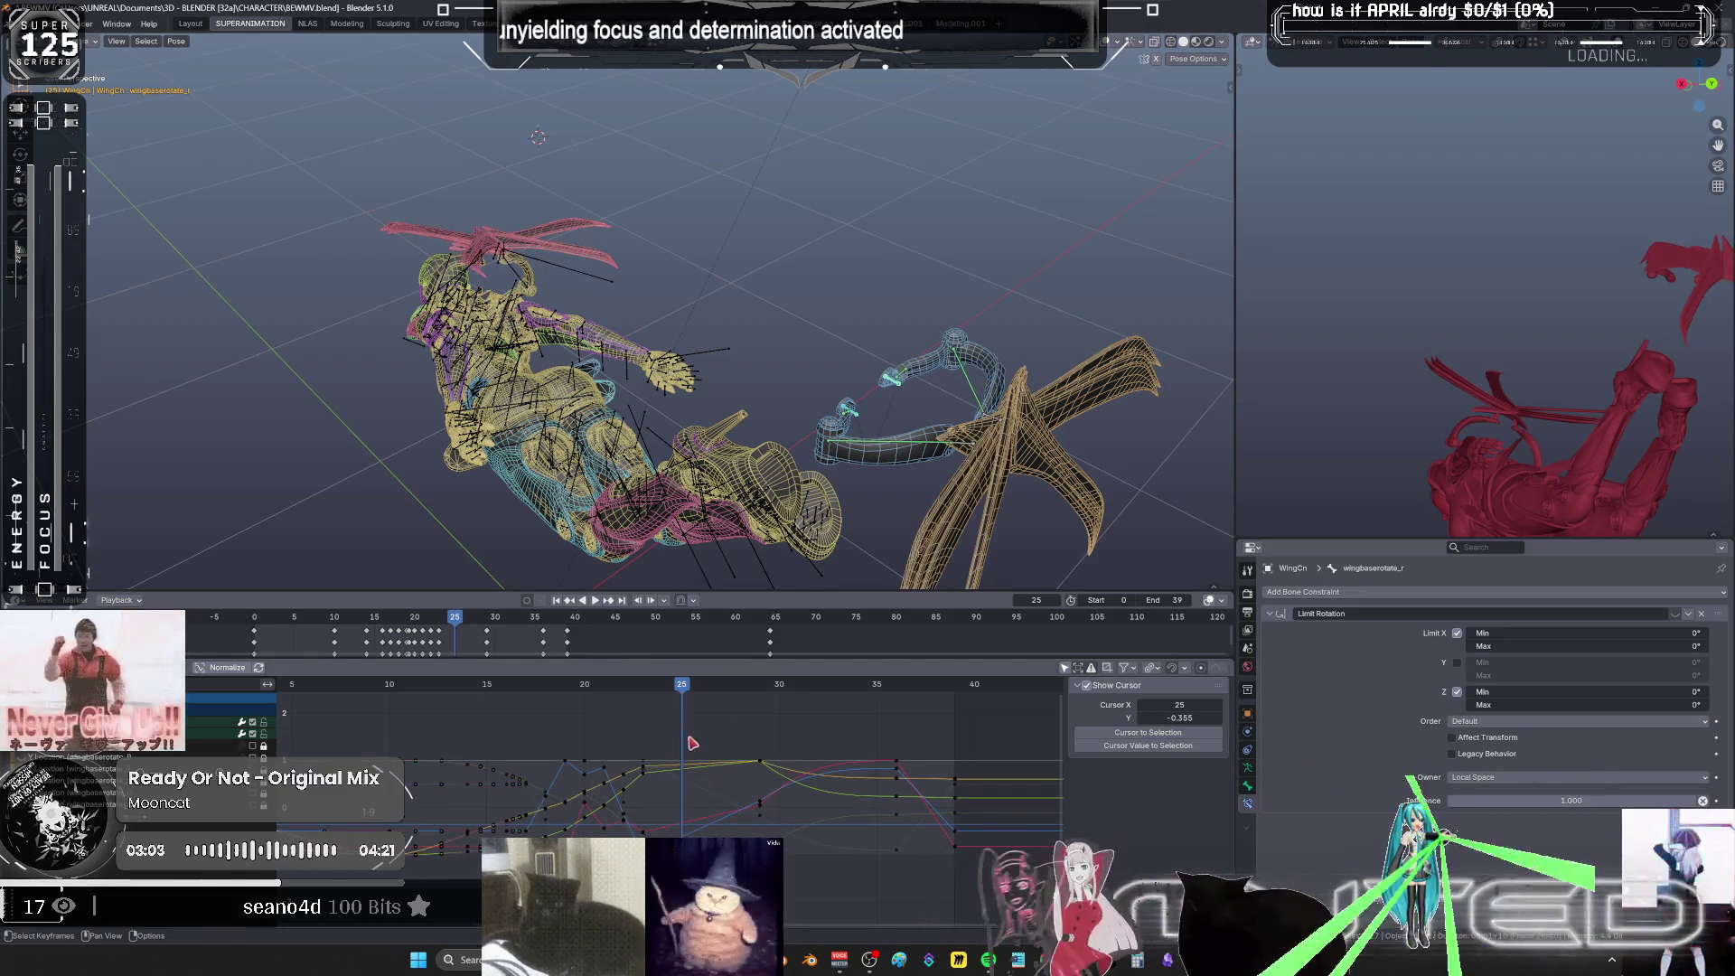
pyautogui.moveTo(685, 691)
pyautogui.mouseDown()
pyautogui.moveTo(479, 714)
pyautogui.moveTo(870, 744)
pyautogui.mouseUp()
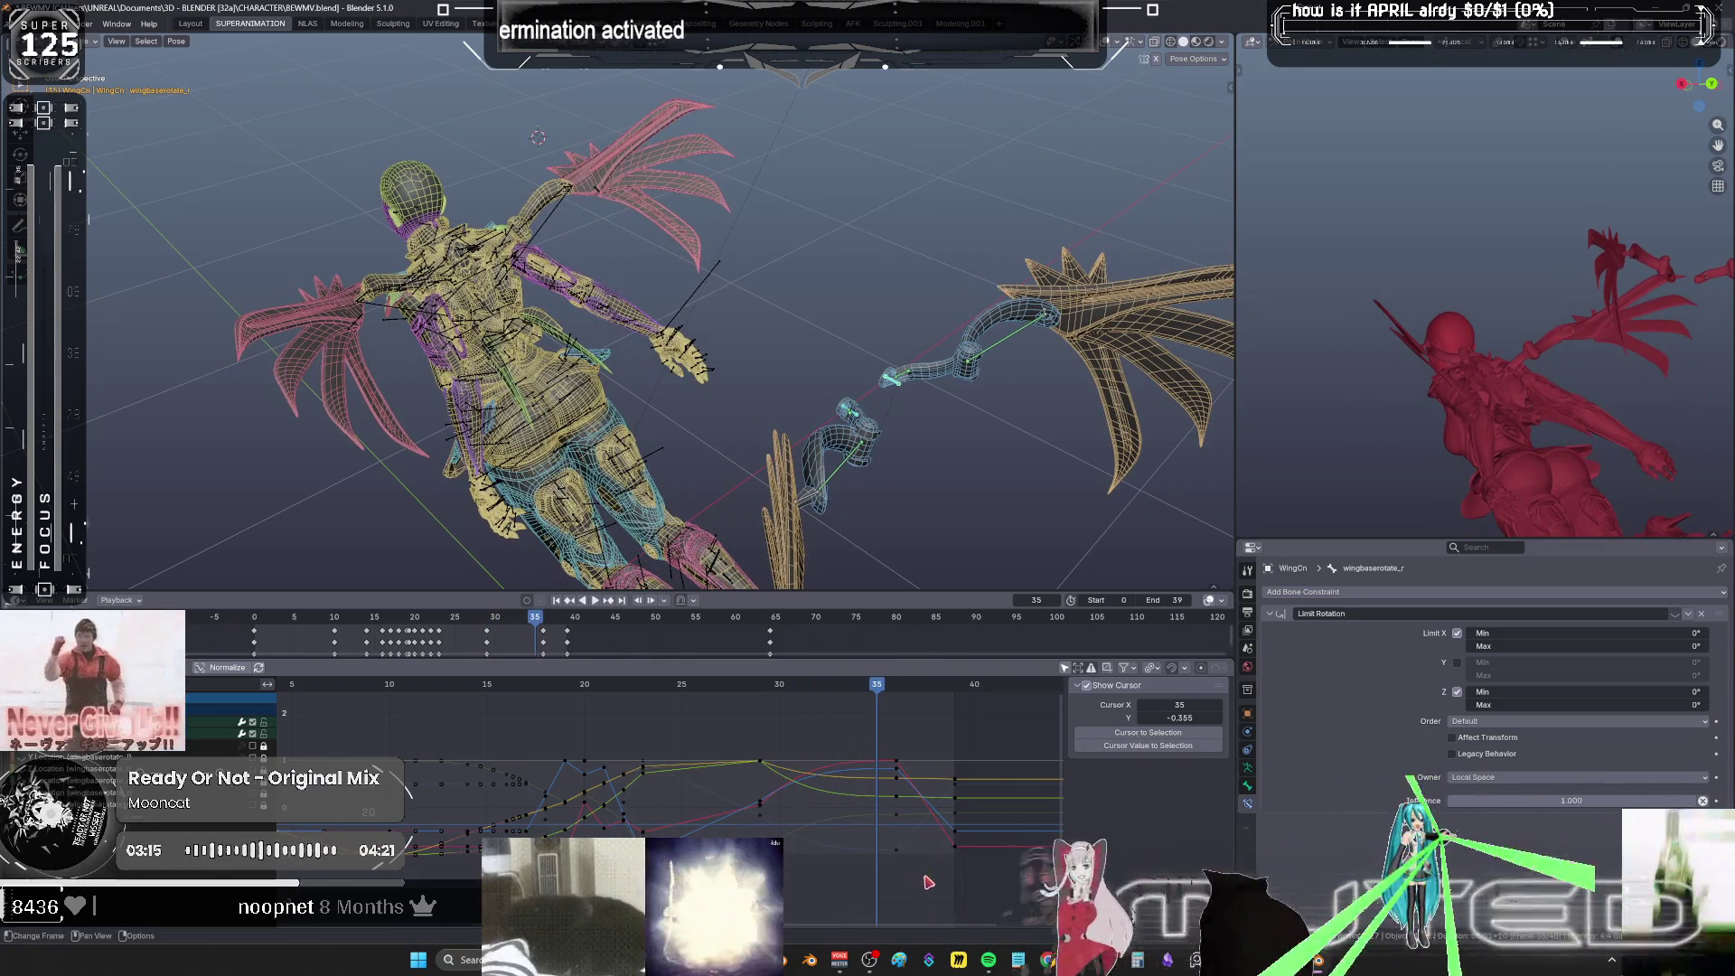
pyautogui.moveTo(925, 863)
pyautogui.mouseDown()
pyautogui.moveTo(867, 791)
pyautogui.moveTo(851, 724)
pyautogui.mouseUp()
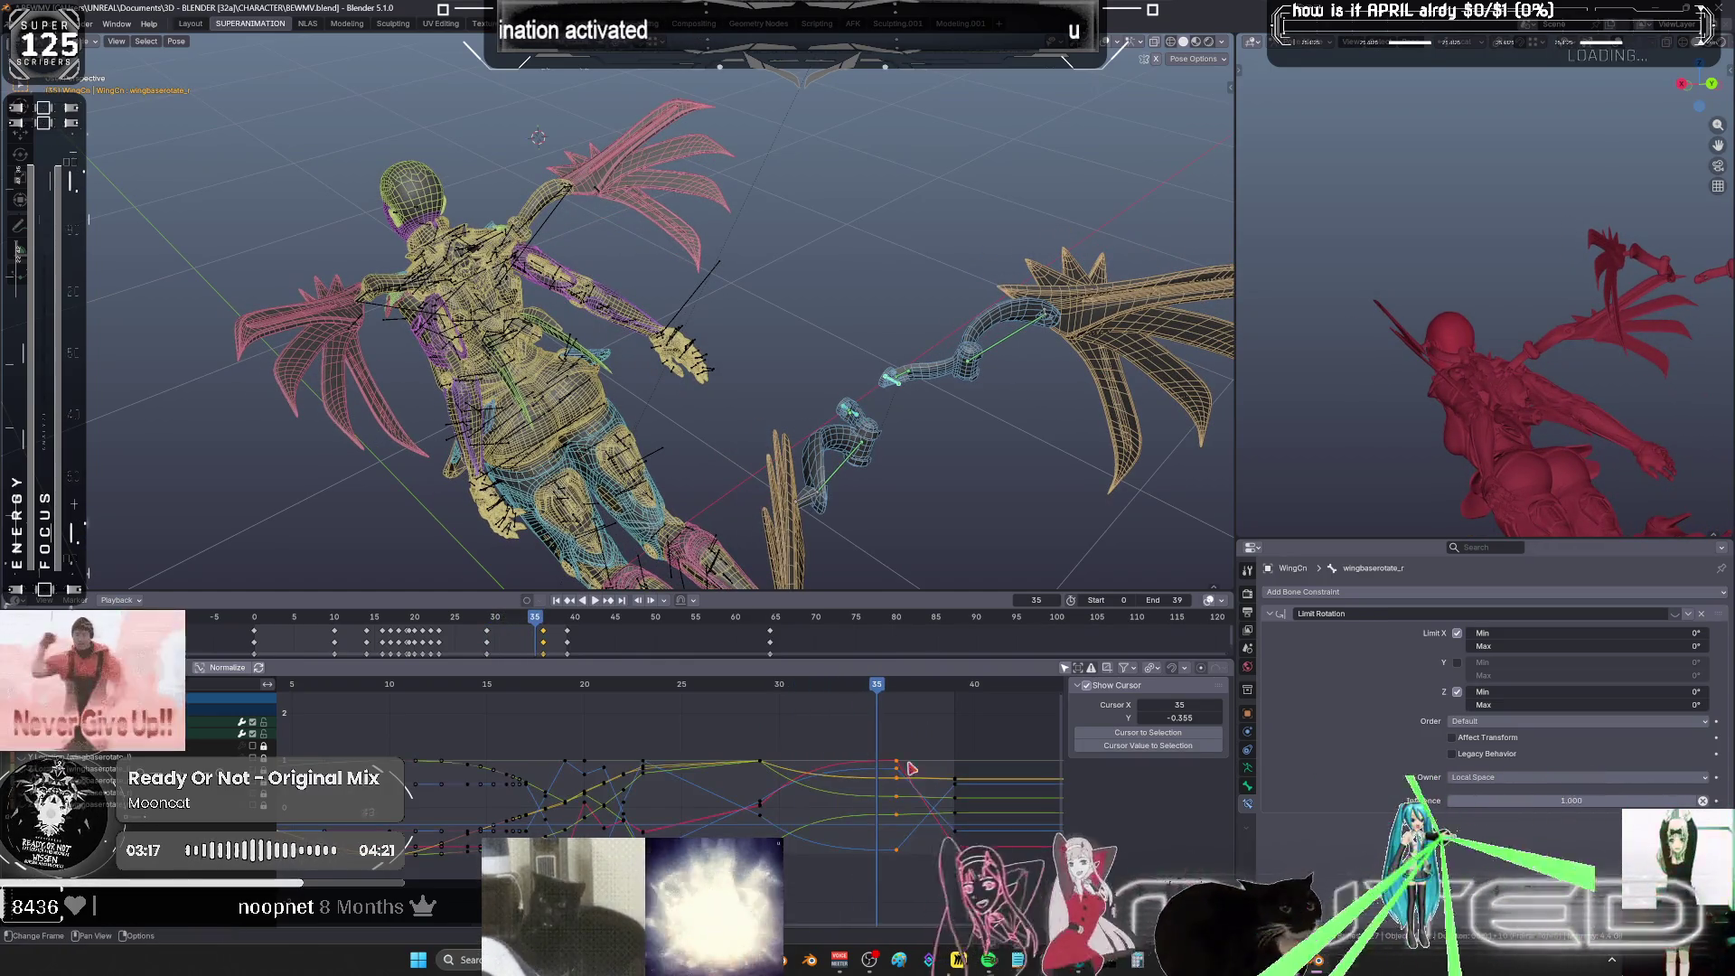
pyautogui.press('Delete')
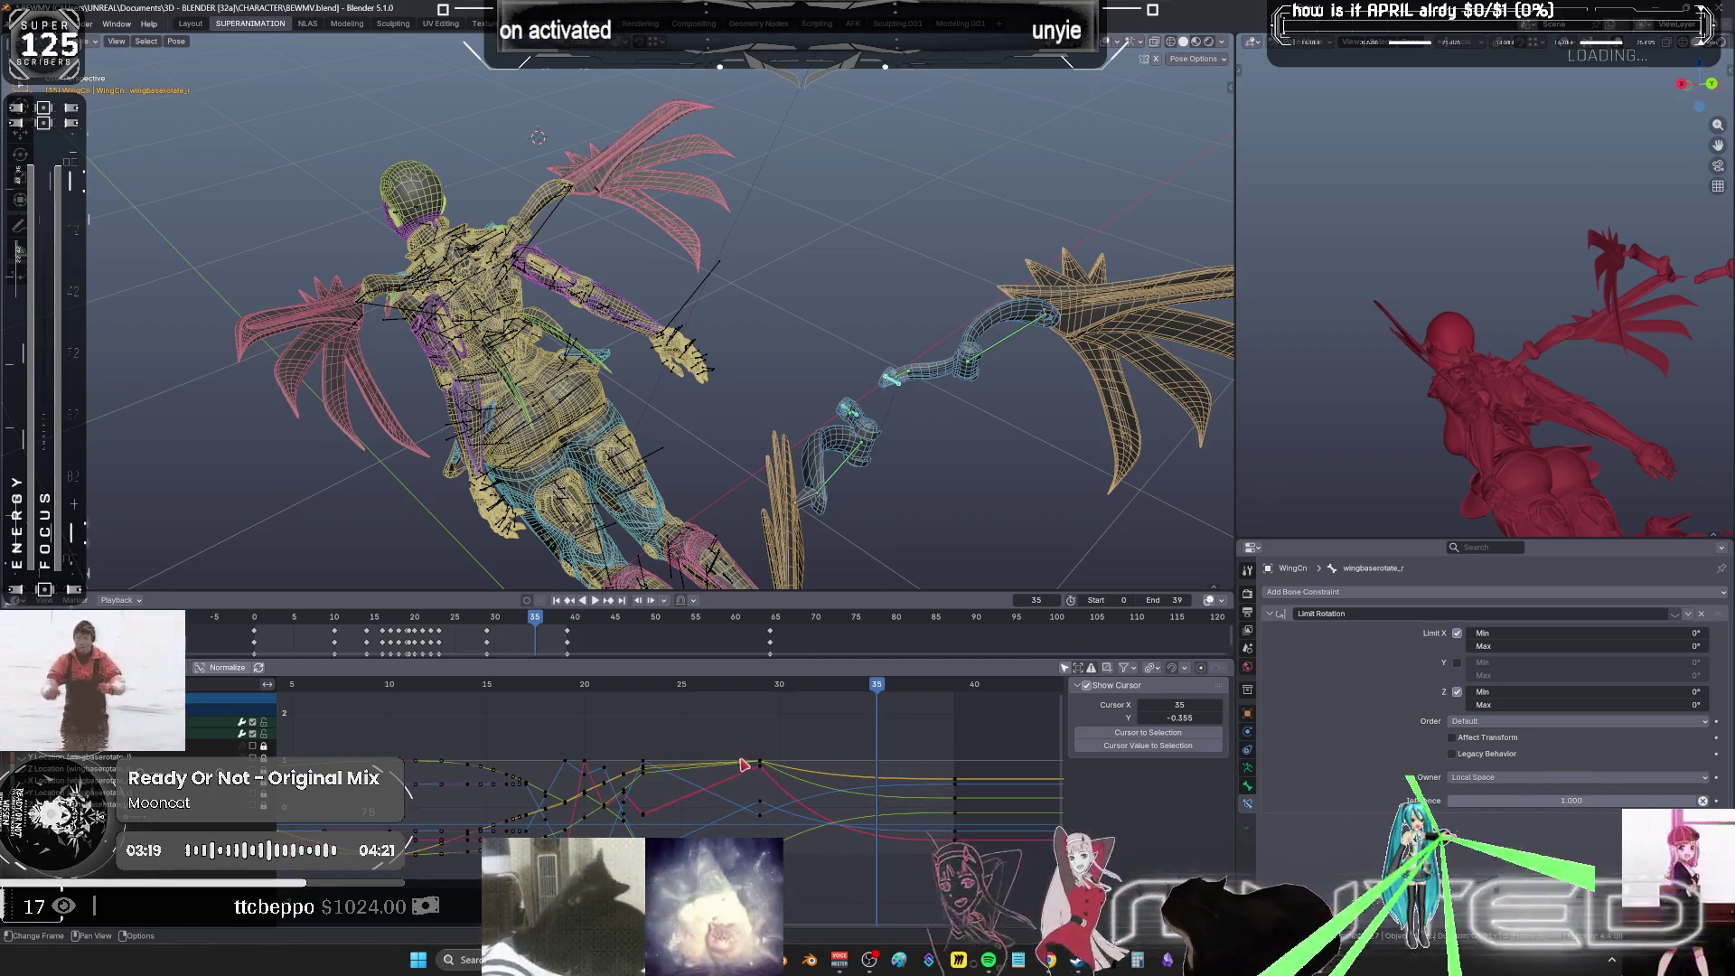
pyautogui.keyDown('alt'); pyautogui.click(759, 764); pyautogui.keyUp('alt')
pyautogui.rightClick(770, 734)
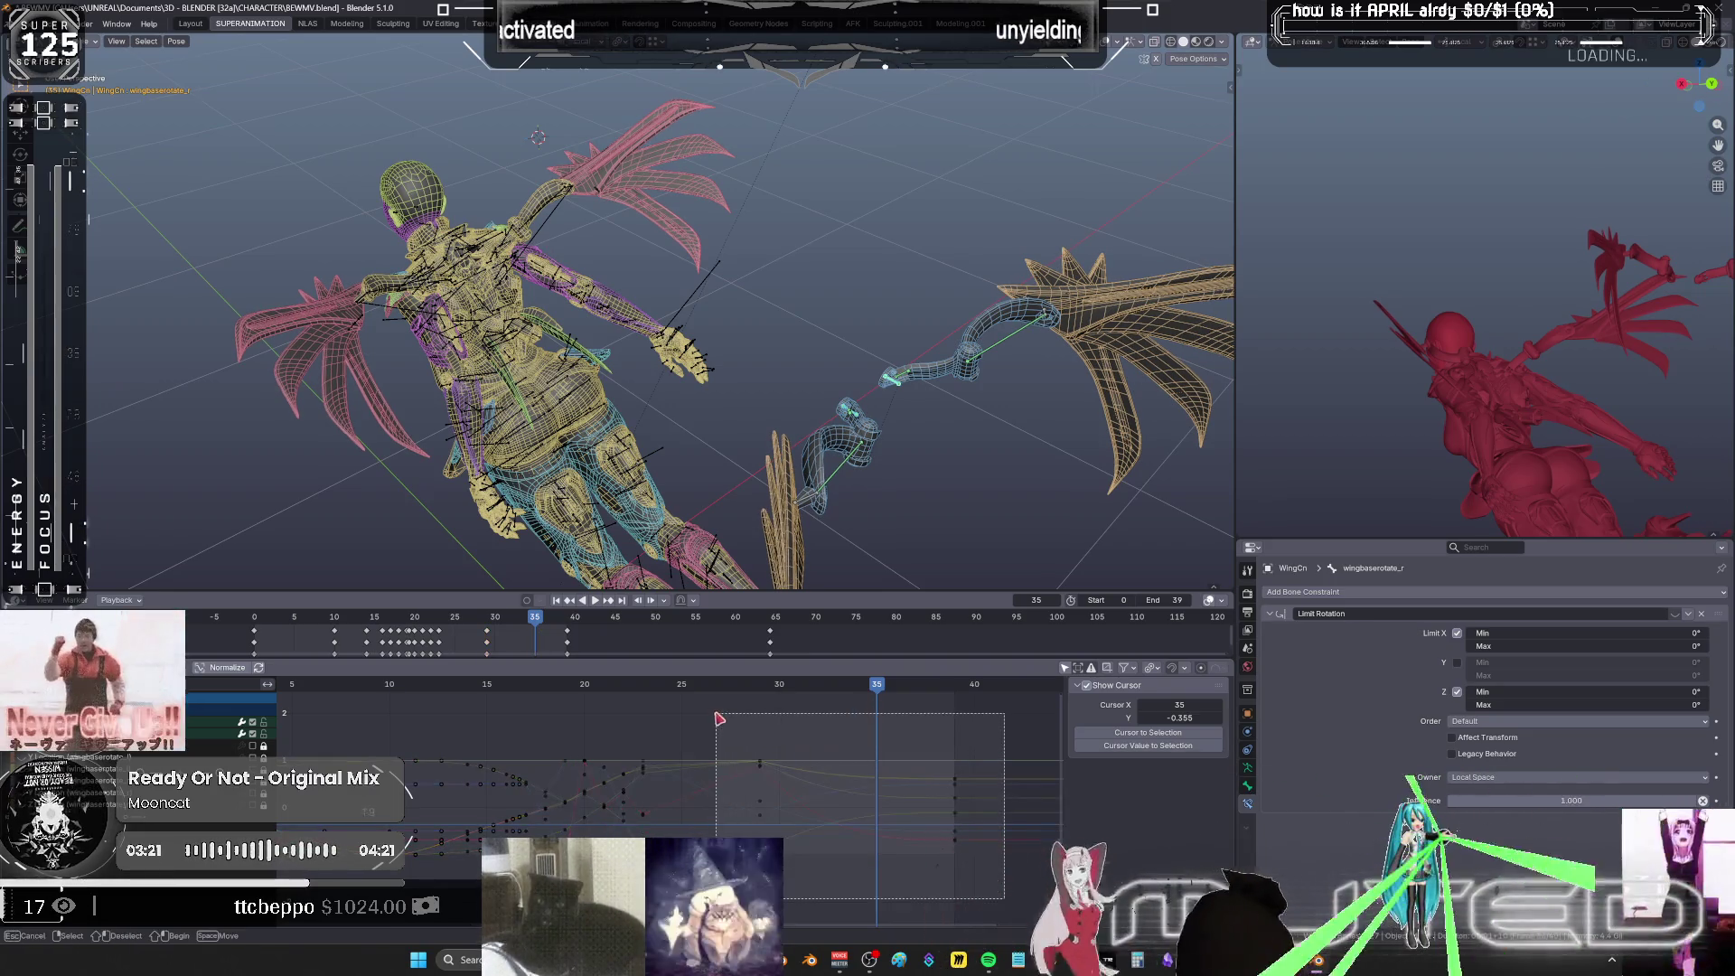
# - Set the selected wing keyframes, including frame 40, to Bézier interpolation
pyautogui.keyDown('alt'); pyautogui.keyDown('shift'); pyautogui.click(955, 796); pyautogui.keyUp('shift'); pyautogui.keyUp('alt')
pyautogui.rightClick(767, 749)
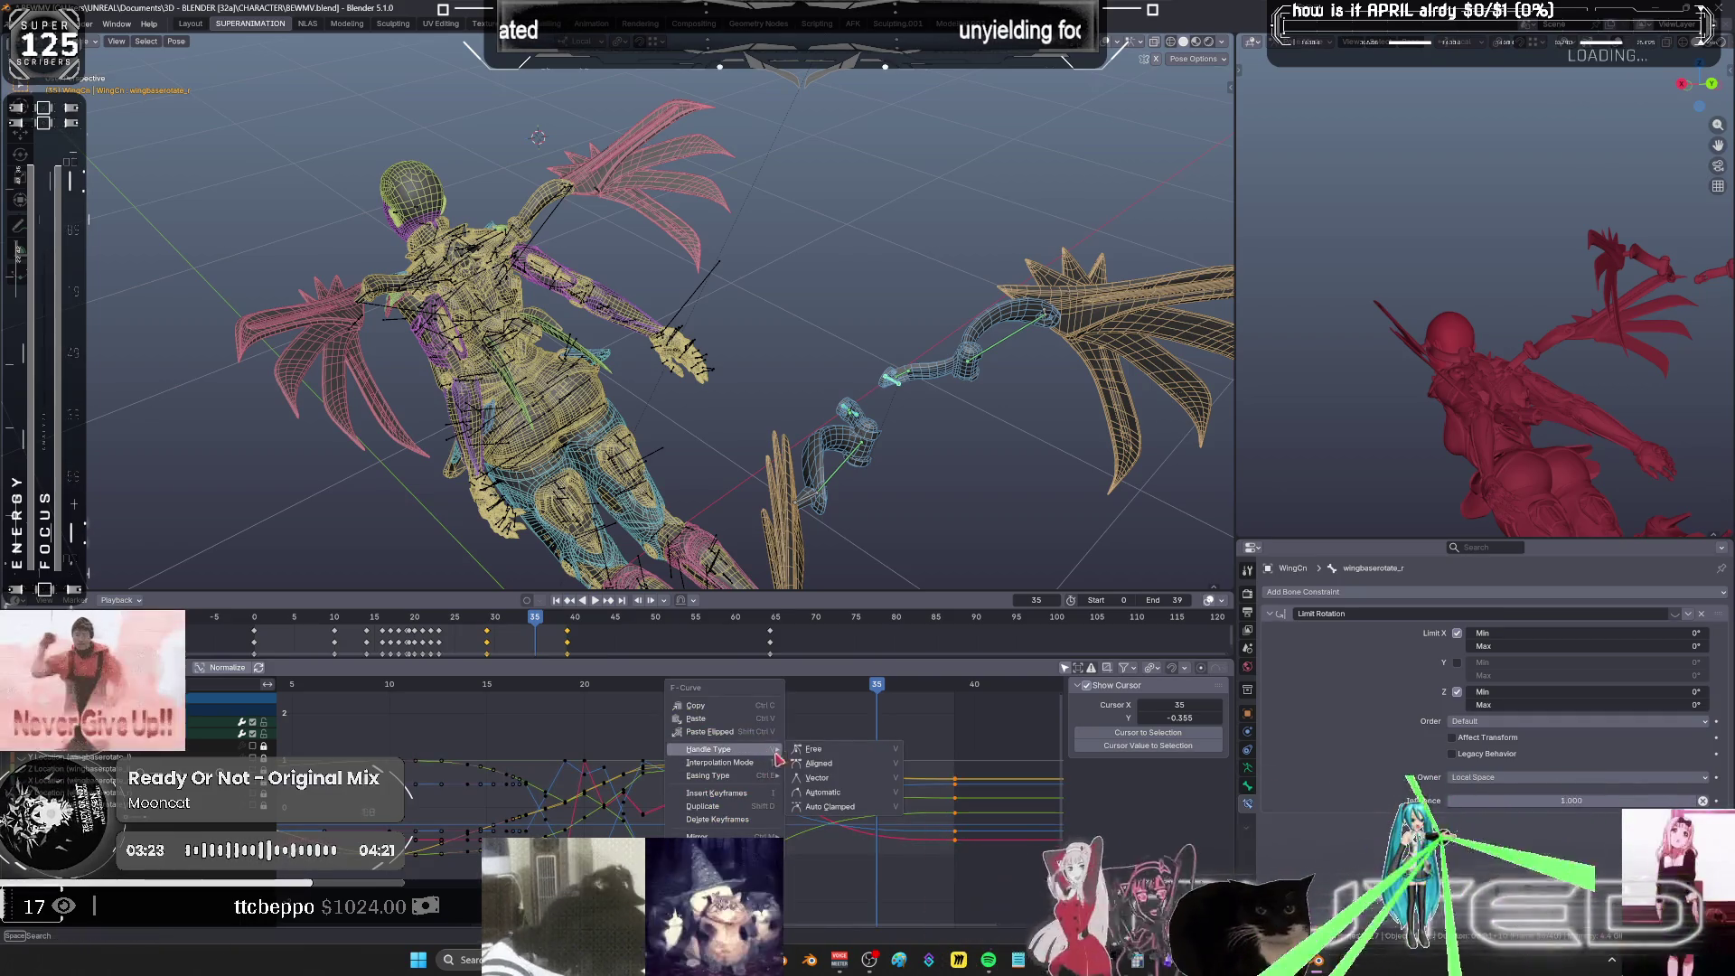
pyautogui.moveTo(765, 763)
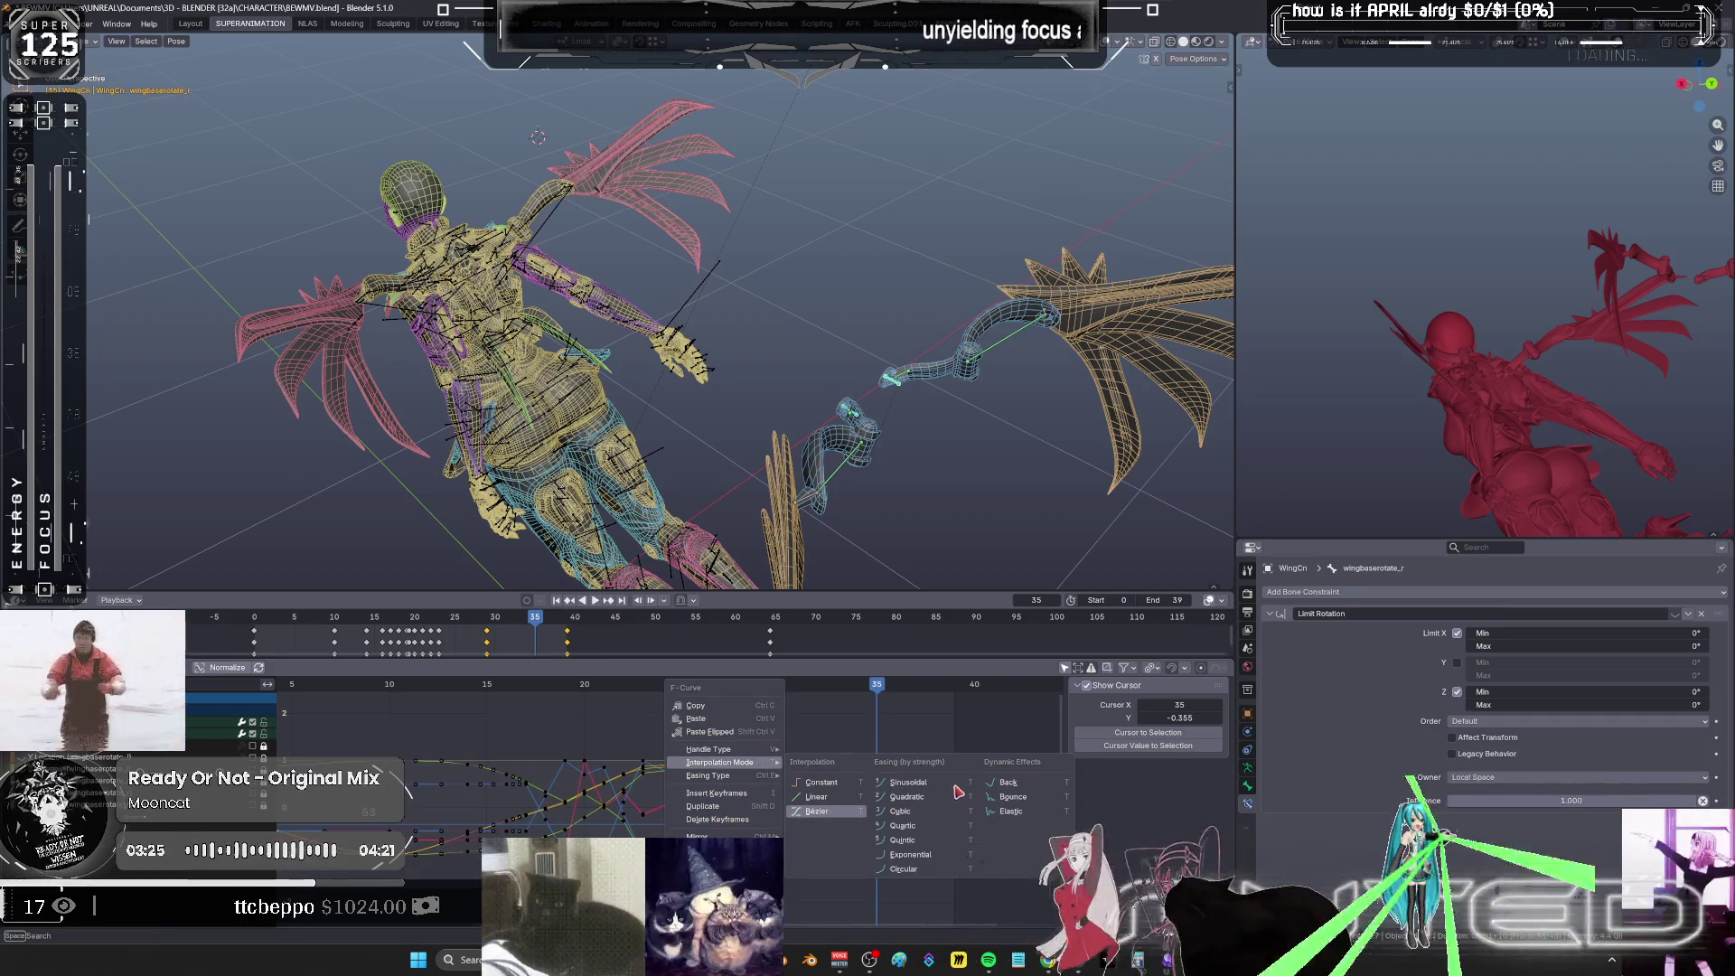
pyautogui.click(958, 786)
# - Scale the selected keys along time, then scrub frames 29–35 to check the flap
pyautogui.press('s')
pyautogui.press('x')
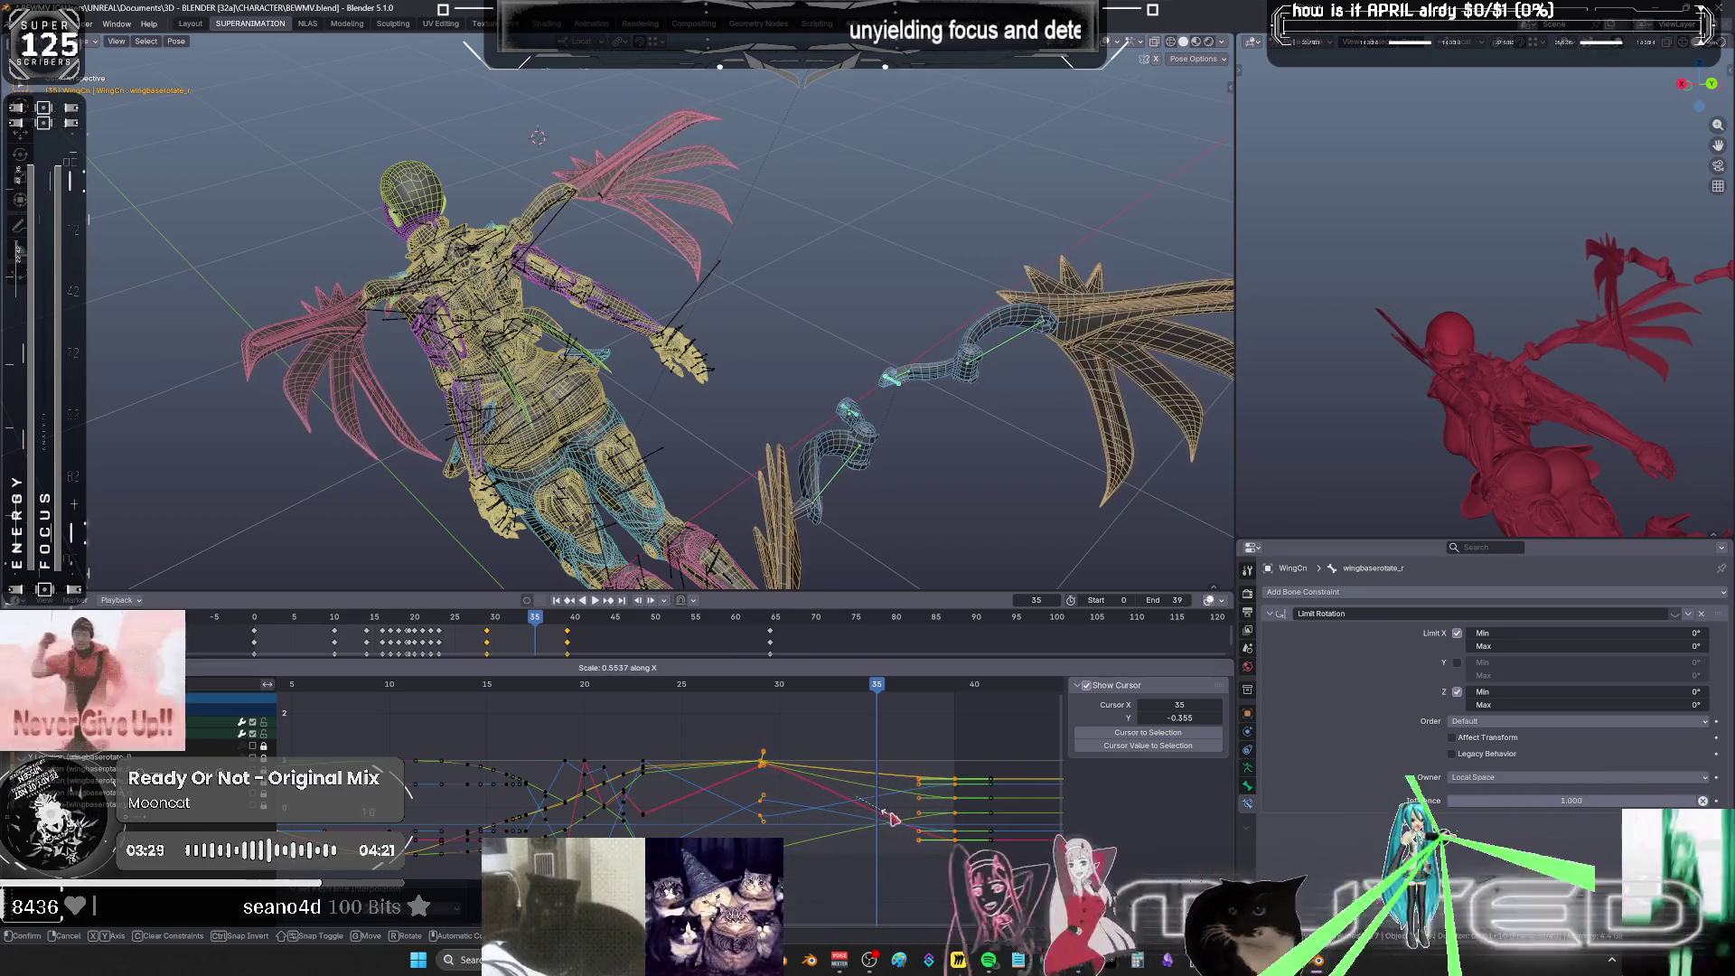
pyautogui.click(921, 813)
pyautogui.press('s')
pyautogui.press('x')
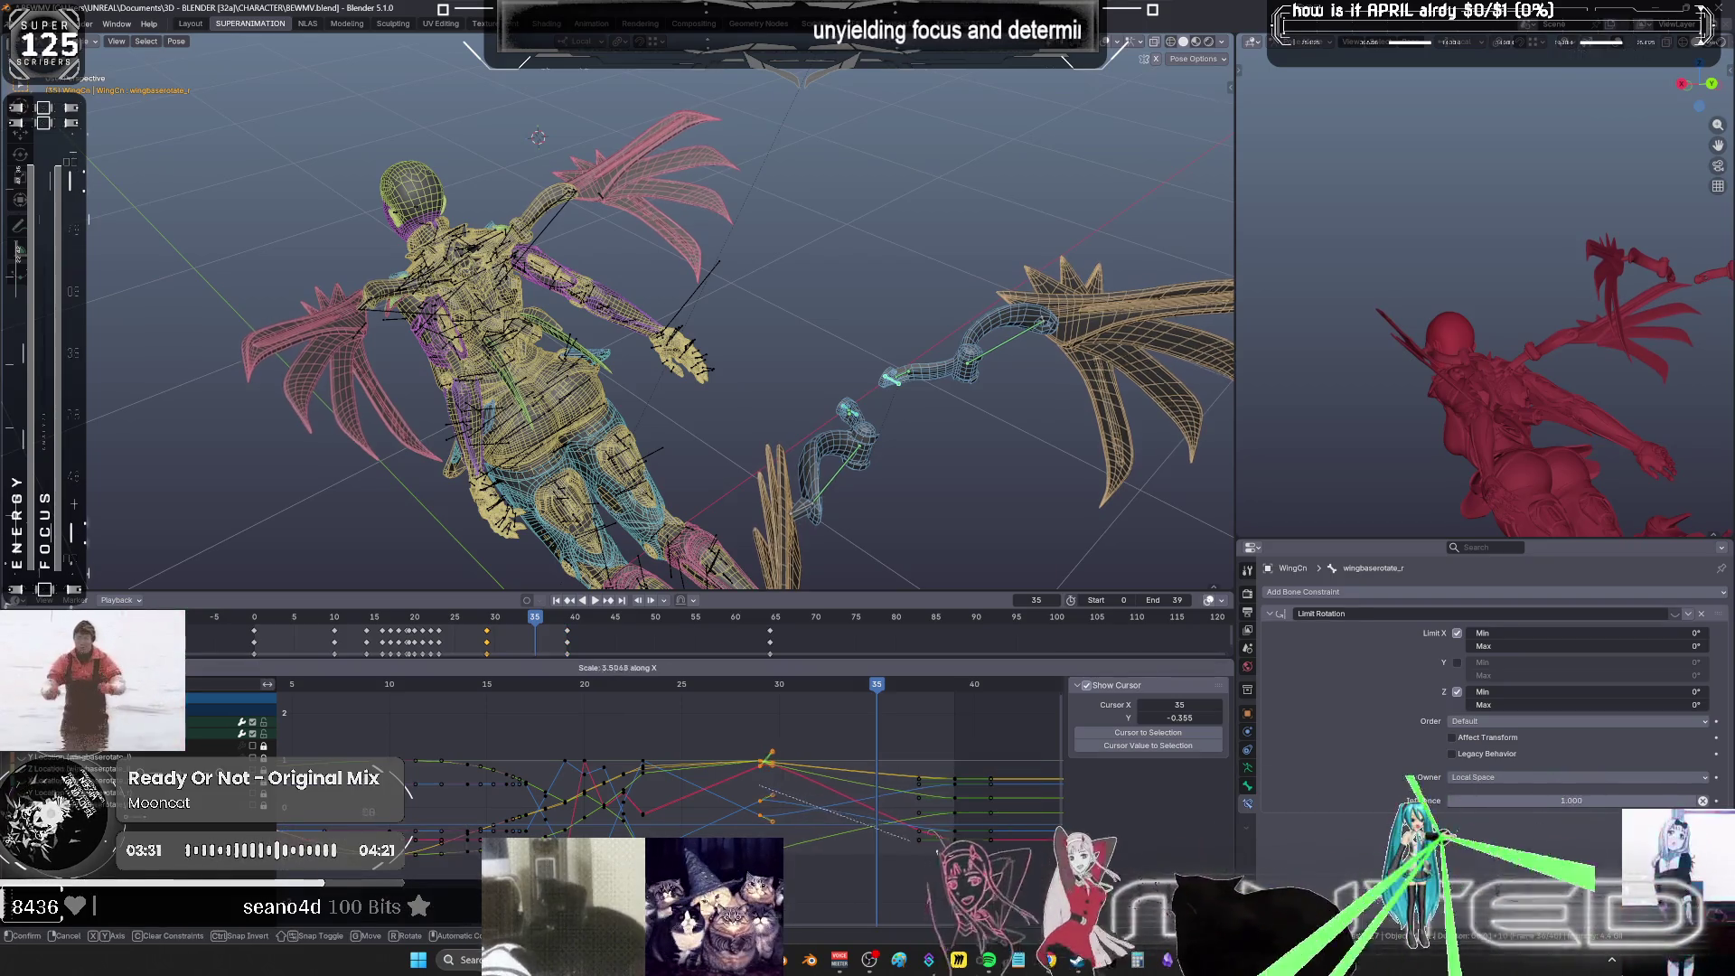
pyautogui.click(907, 838)
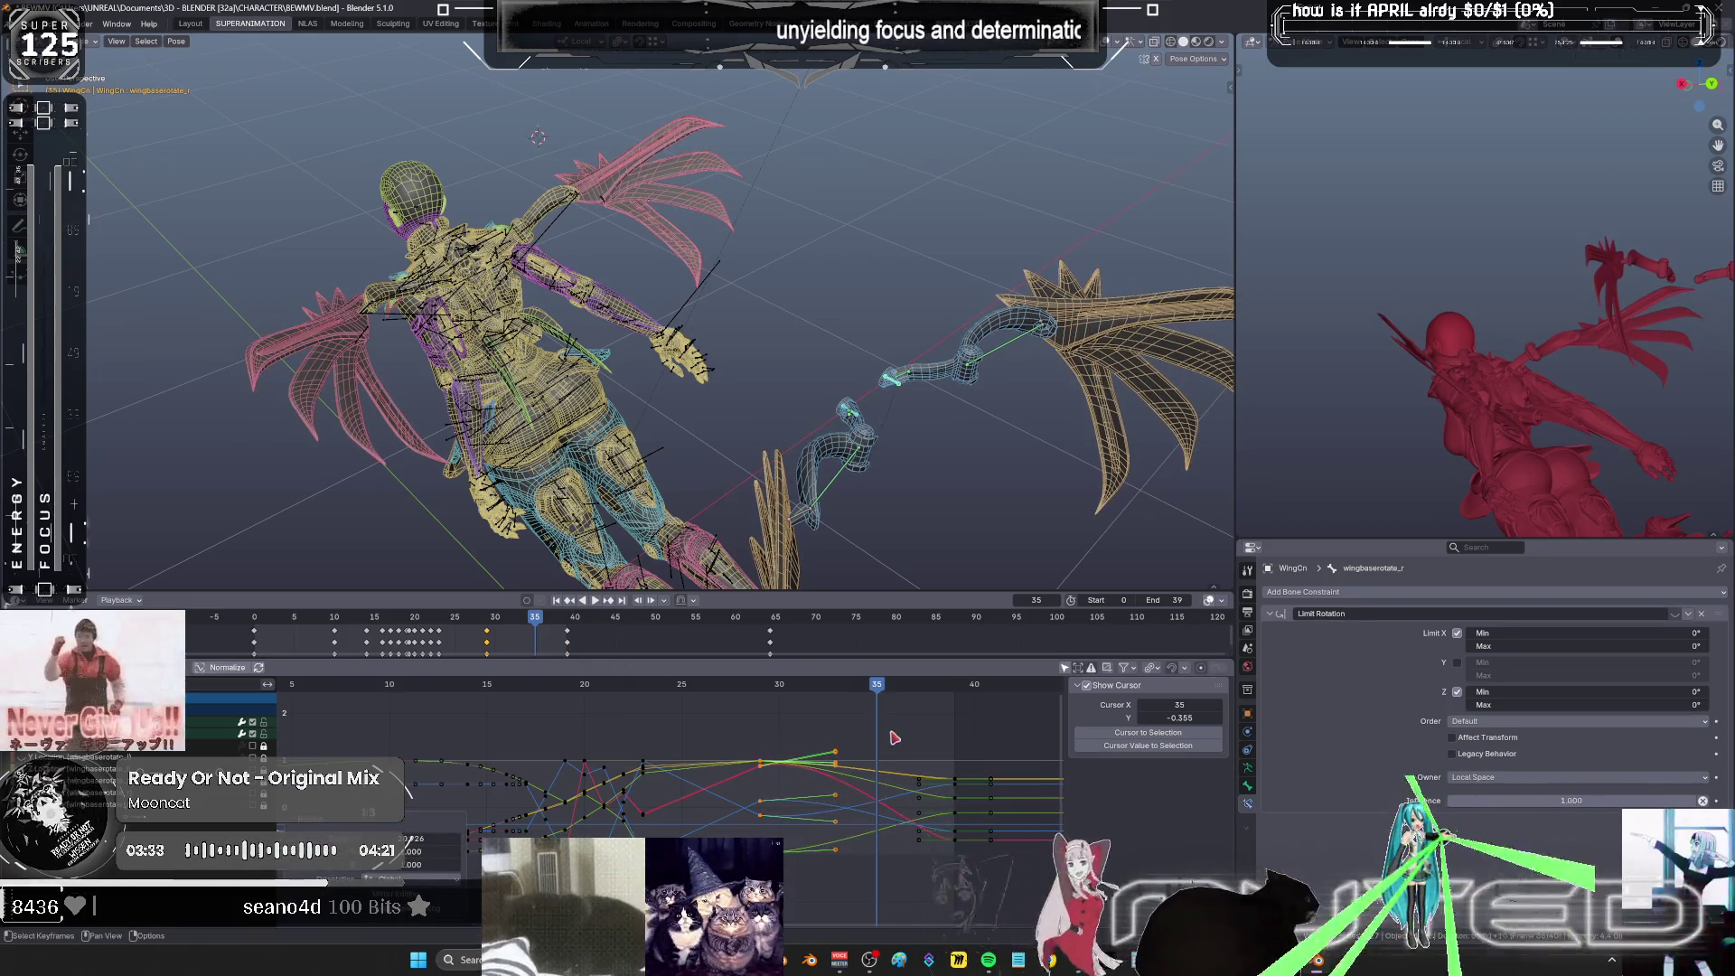
pyautogui.hotkey('ctrl', 'z')
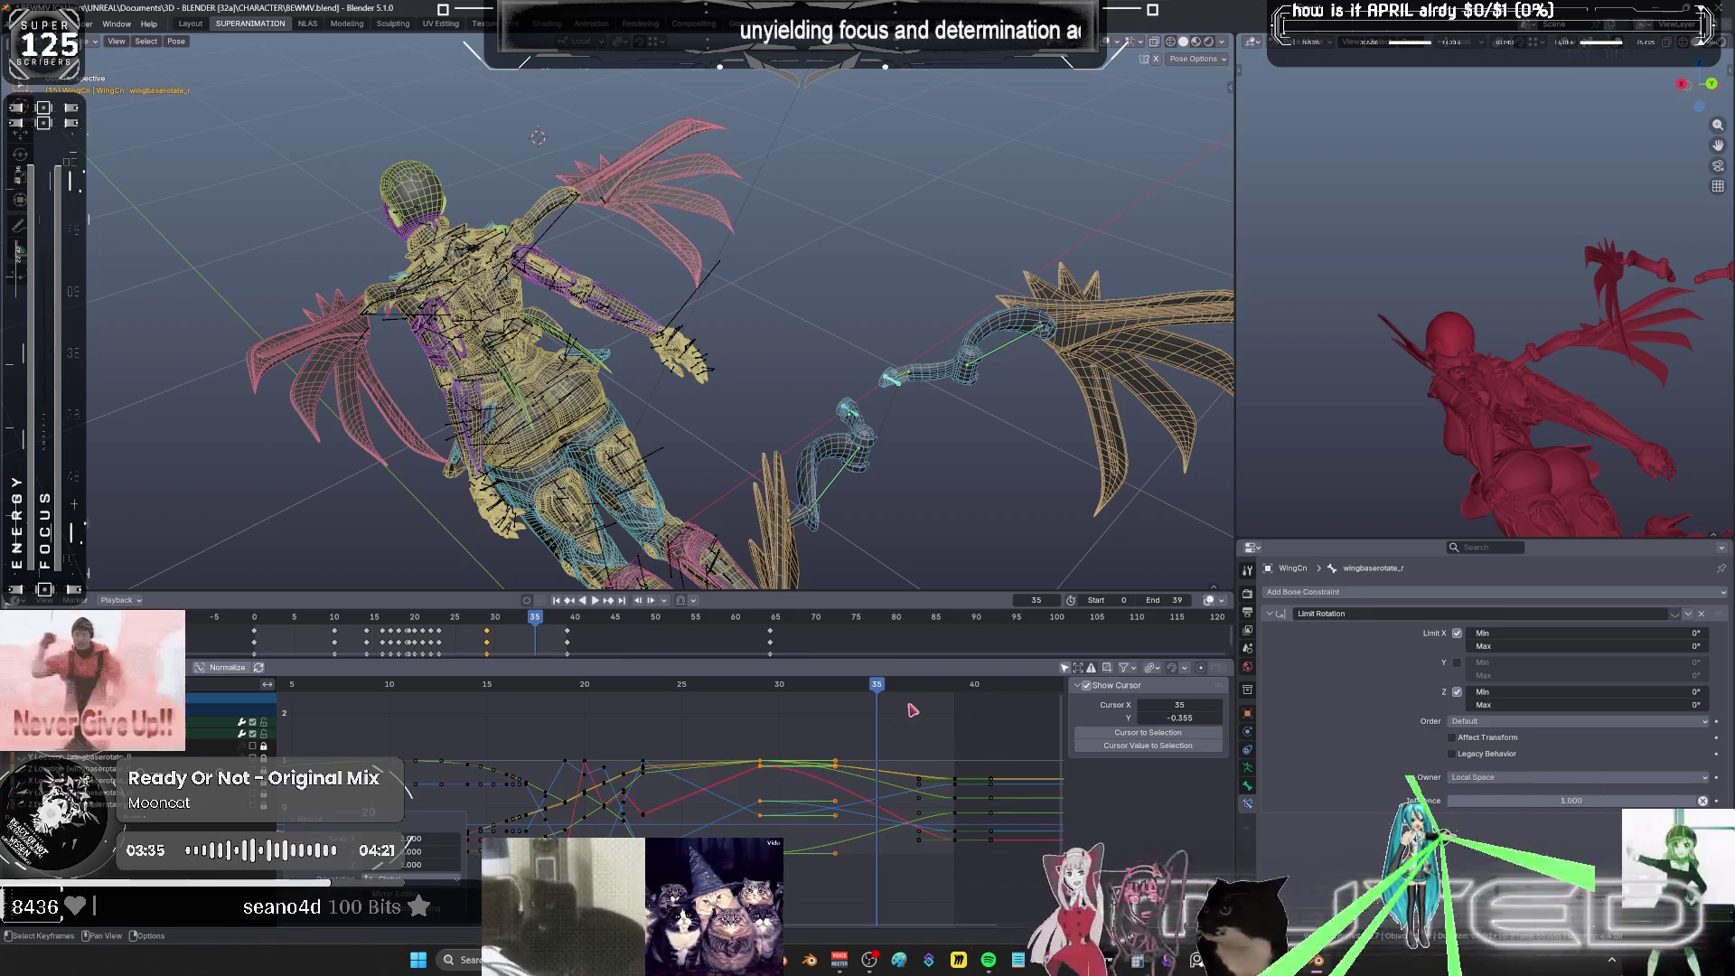
pyautogui.moveTo(868, 688)
pyautogui.mouseDown()
pyautogui.moveTo(763, 723)
pyautogui.moveTo(864, 741)
pyautogui.moveTo(764, 759)
pyautogui.moveTo(776, 770)
pyautogui.mouseUp()
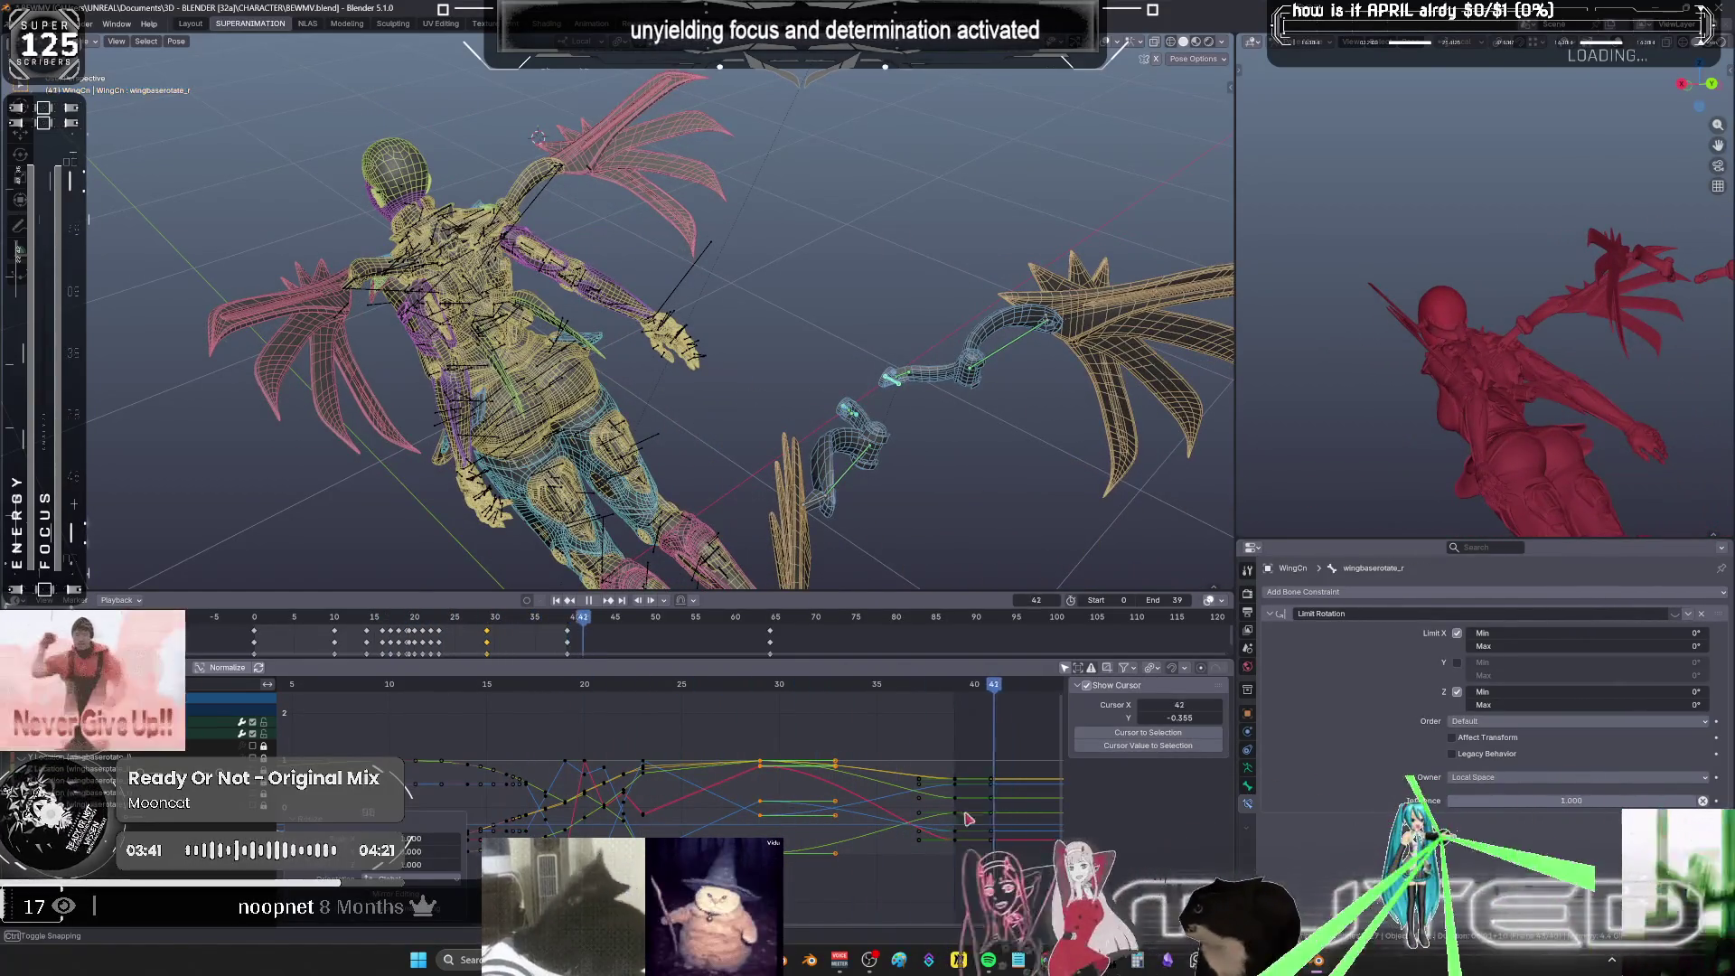
pyautogui.press('space')
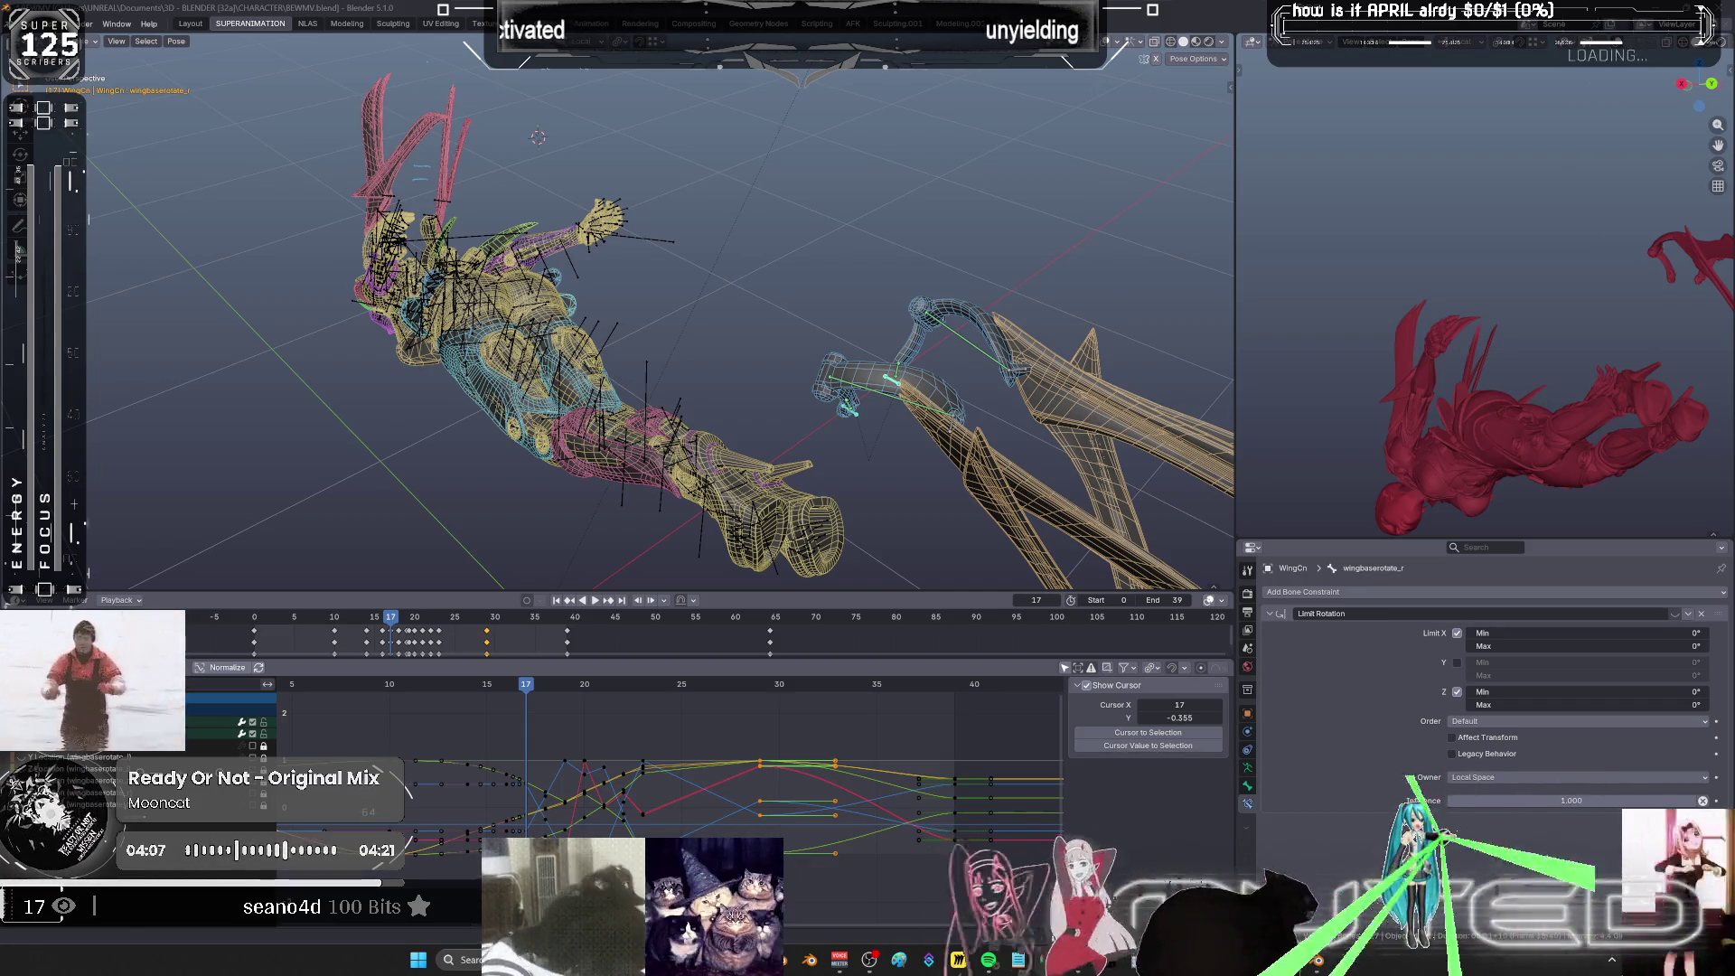
pyautogui.moveTo(606, 316); pyautogui.dragTo(828, 271, button='middle')
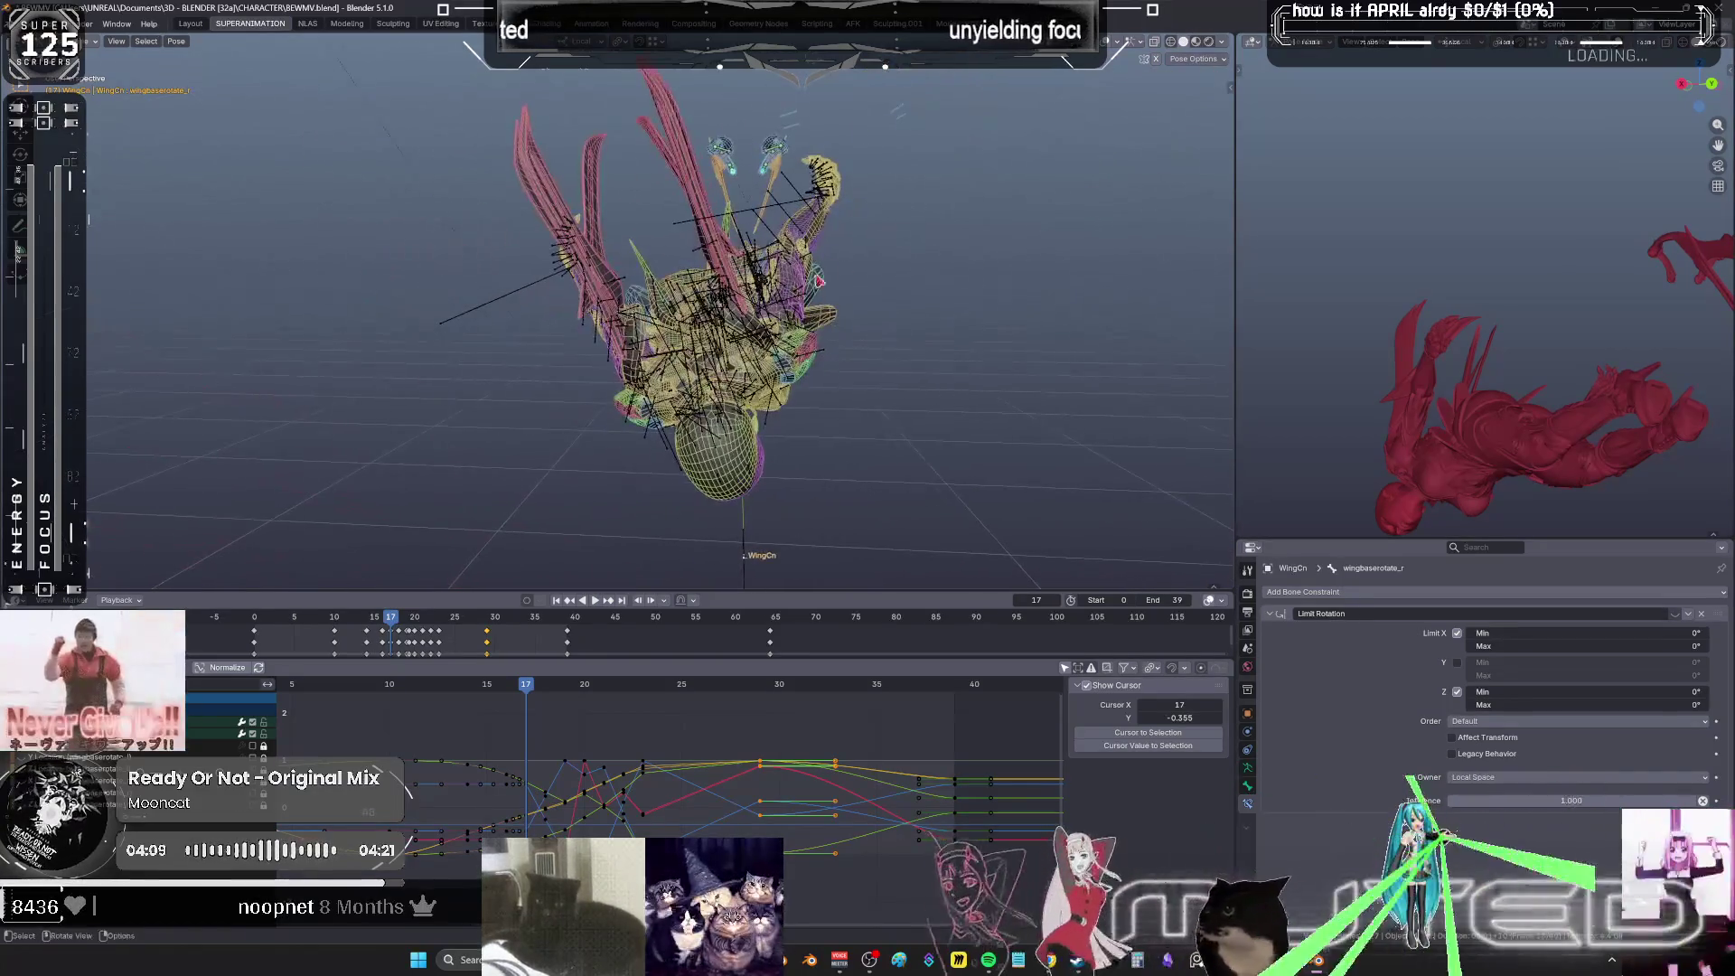
pyautogui.moveTo(781, 403); pyautogui.dragTo(836, 375)
pyautogui.moveTo(836, 375)
pyautogui.mouseDown(button='middle')
pyautogui.moveTo(751, 337)
pyautogui.moveTo(713, 410)
pyautogui.moveTo(686, 408)
pyautogui.mouseUp(button='middle')
pyautogui.moveTo(687, 408)
pyautogui.mouseDown()
pyautogui.moveTo(867, 488)
pyautogui.moveTo(771, 479)
pyautogui.moveTo(785, 503)
pyautogui.moveTo(845, 513)
pyautogui.moveTo(799, 522)
pyautogui.moveTo(767, 494)
pyautogui.moveTo(727, 506)
pyautogui.moveTo(805, 532)
pyautogui.moveTo(760, 540)
pyautogui.mouseUp()
pyautogui.moveTo(749, 540); pyautogui.dragTo(773, 548)
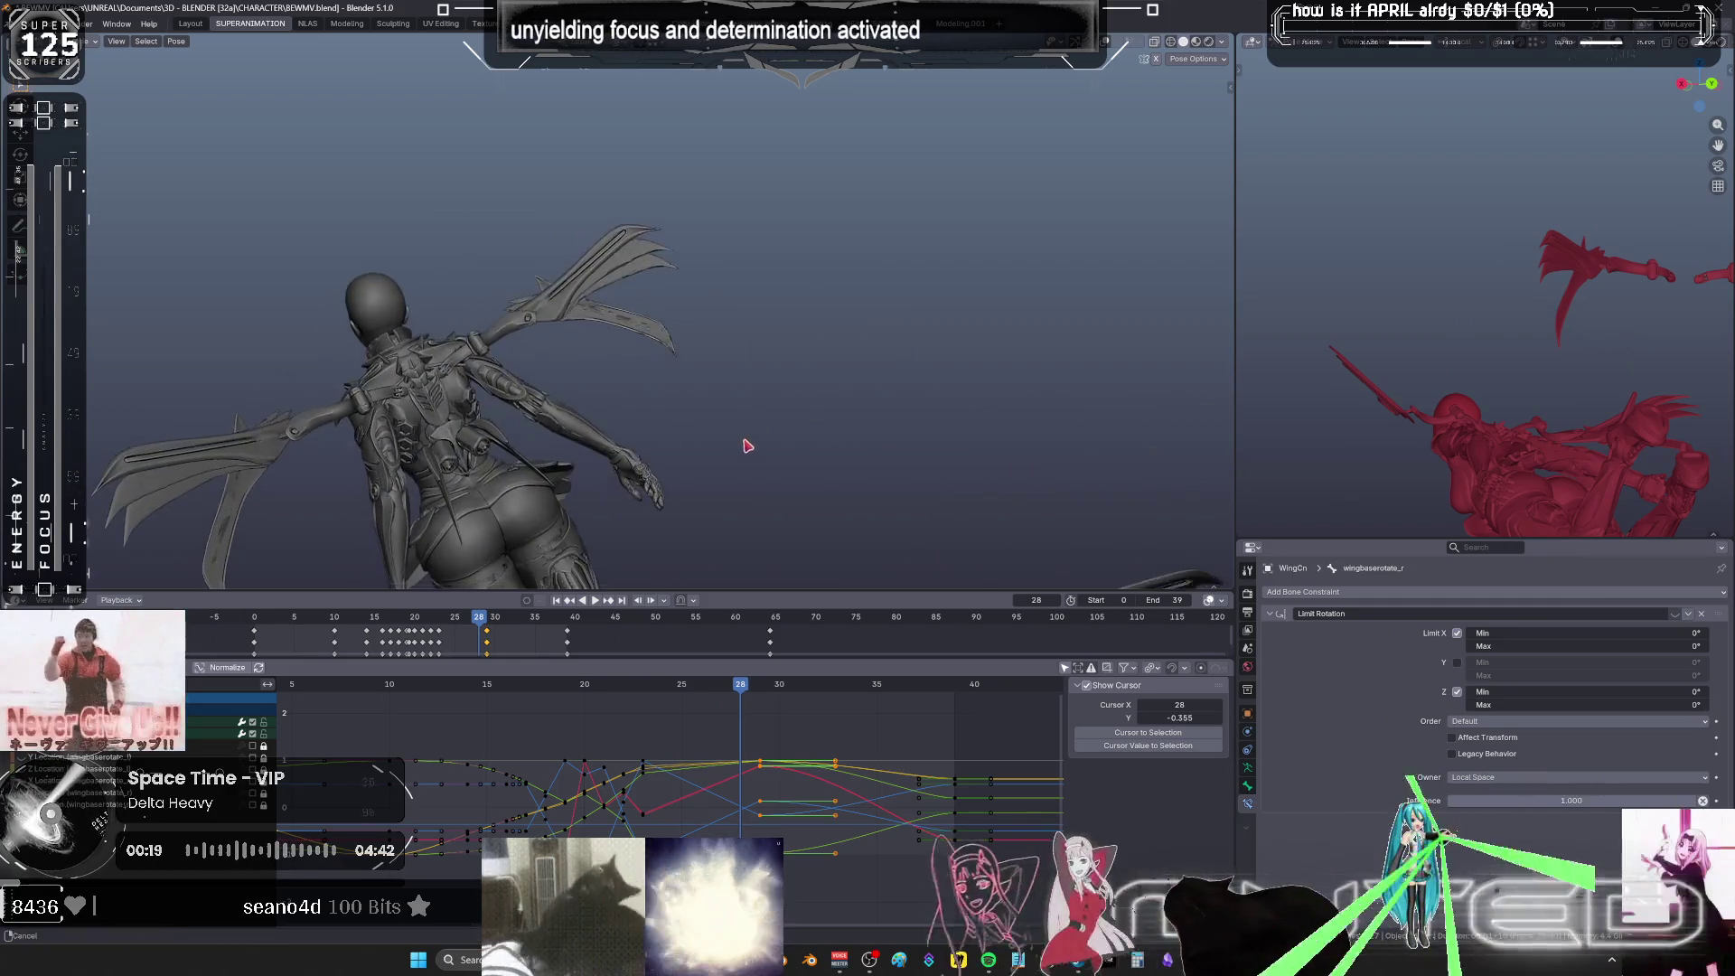
# - Switch to wireframe, select wing_base_l then wing_base_r, and maximize the 3D viewport
pyautogui.moveTo(748, 452); pyautogui.dragTo(757, 231, button='middle')
pyautogui.hotkey('shift', 'z')
pyautogui.moveTo(728, 328)
pyautogui.mouseDown(button='middle')
pyautogui.moveTo(675, 347)
pyautogui.moveTo(659, 376)
pyautogui.moveTo(622, 365)
pyautogui.moveTo(642, 442)
pyautogui.mouseUp(button='middle')
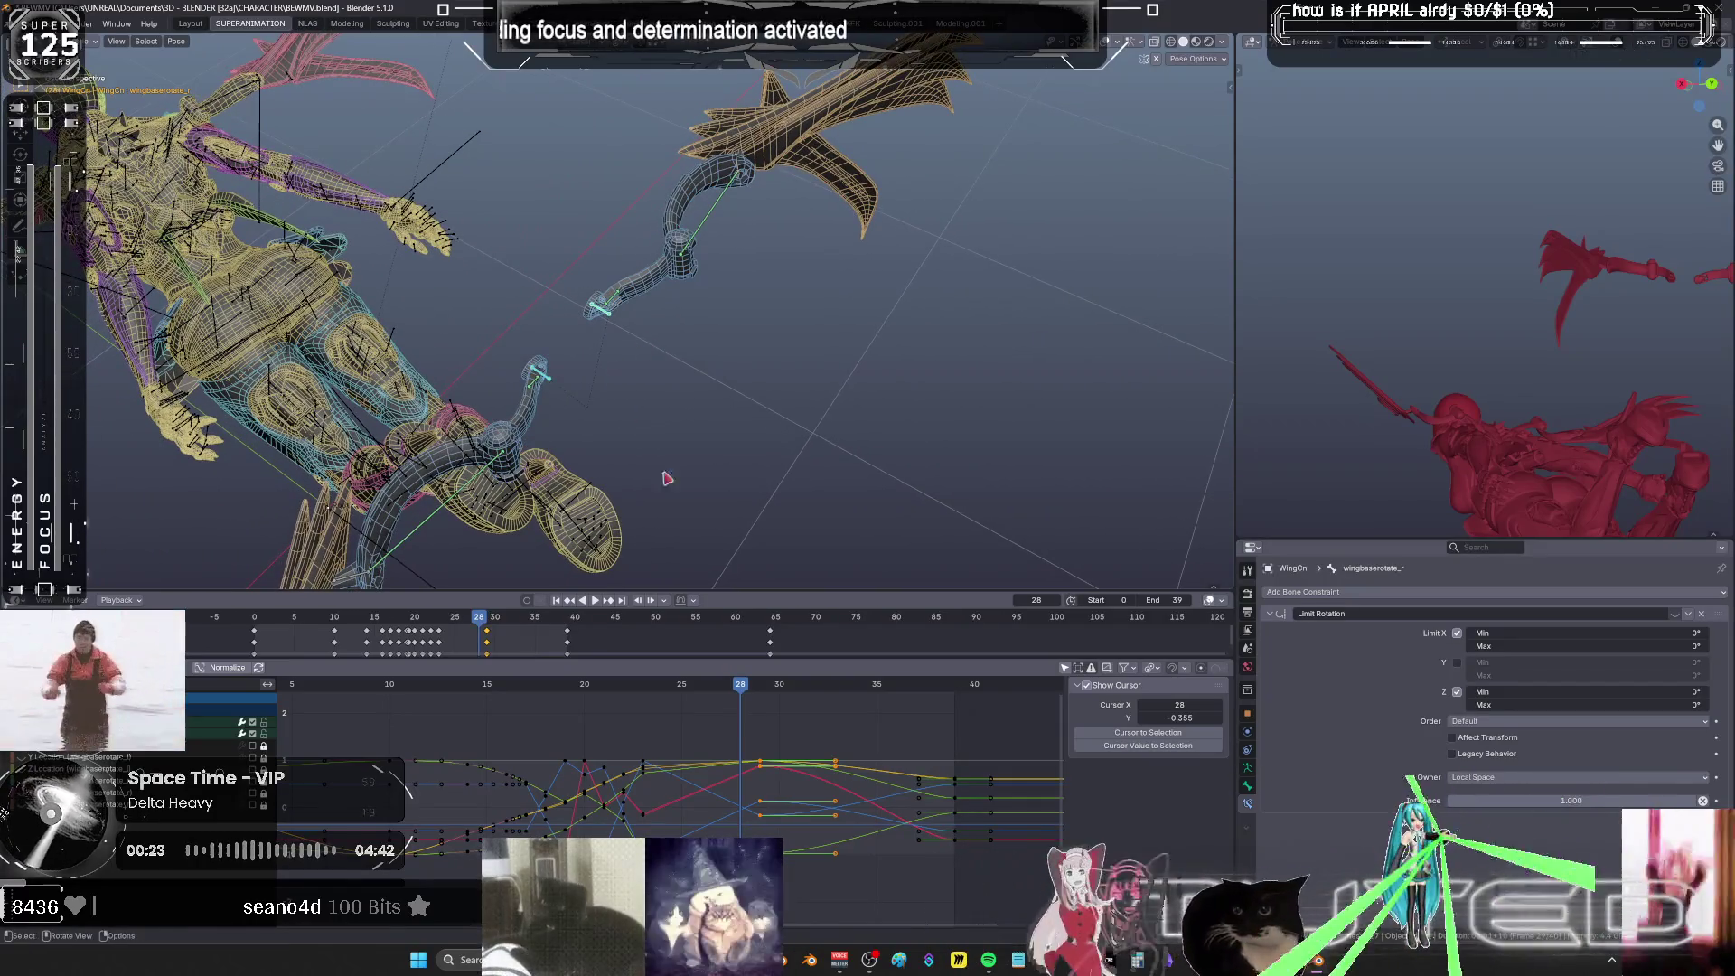
pyautogui.keyDown('shift'); pyautogui.click(633, 294); pyautogui.keyUp('shift')
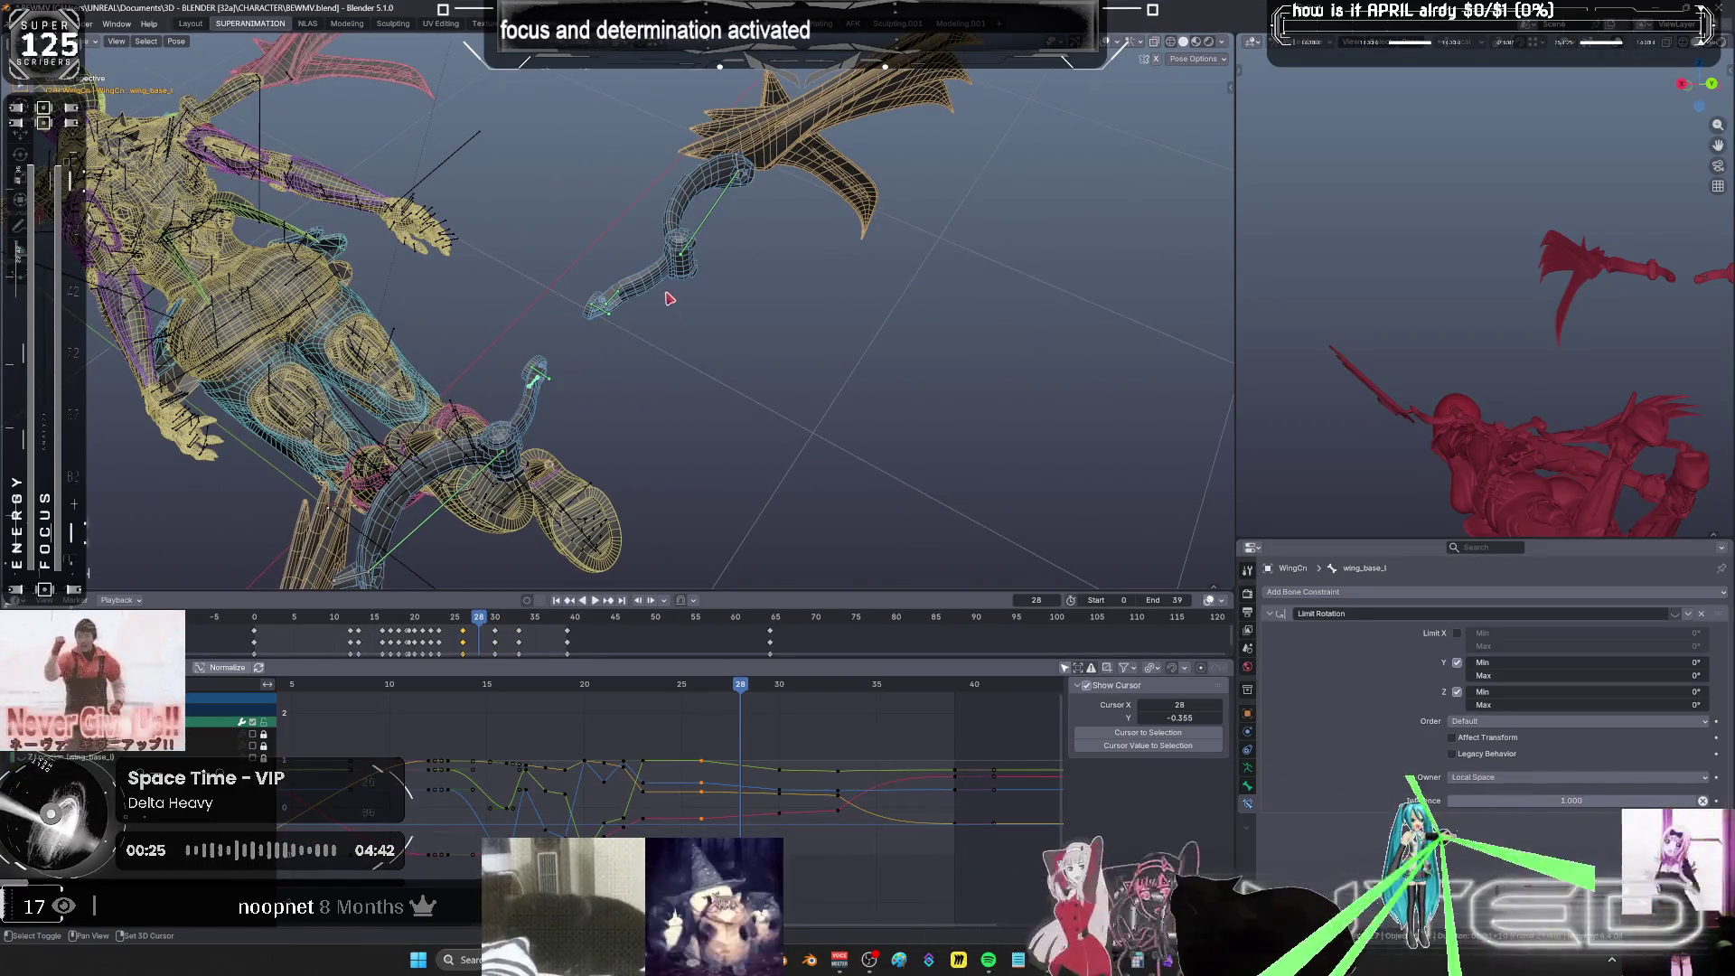
pyautogui.keyDown('shift'); pyautogui.click(622, 295); pyautogui.keyUp('shift')
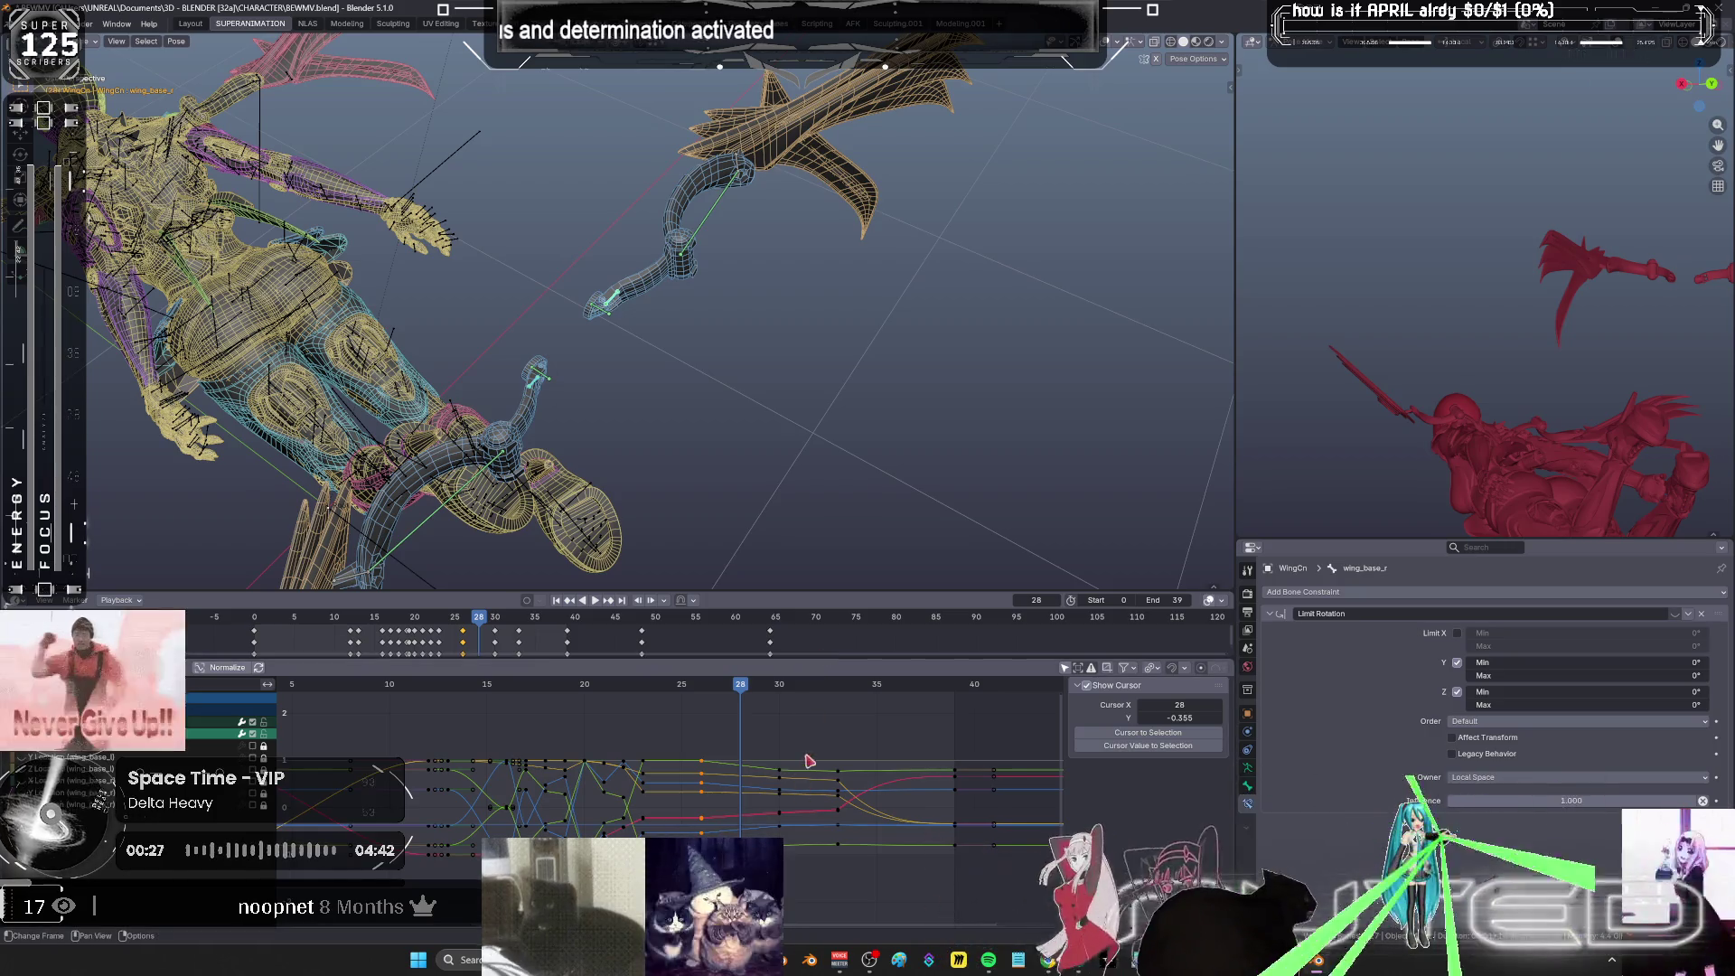
pyautogui.moveTo(684, 476)
pyautogui.mouseDown(button='middle')
pyautogui.moveTo(874, 400)
pyautogui.moveTo(1181, 376)
pyautogui.moveTo(90, 371)
pyautogui.moveTo(725, 362)
pyautogui.moveTo(1135, 387)
pyautogui.moveTo(554, 471)
pyautogui.moveTo(978, 462)
pyautogui.moveTo(863, 75)
pyautogui.moveTo(778, 796)
pyautogui.moveTo(546, 794)
pyautogui.moveTo(173, 830)
pyautogui.moveTo(1437, 785)
pyautogui.mouseUp(button='middle')
pyautogui.hotkey('ctrl', 'space')
pyautogui.scroll(-10, 725, 363)
pyautogui.scroll(10, 995, 586)
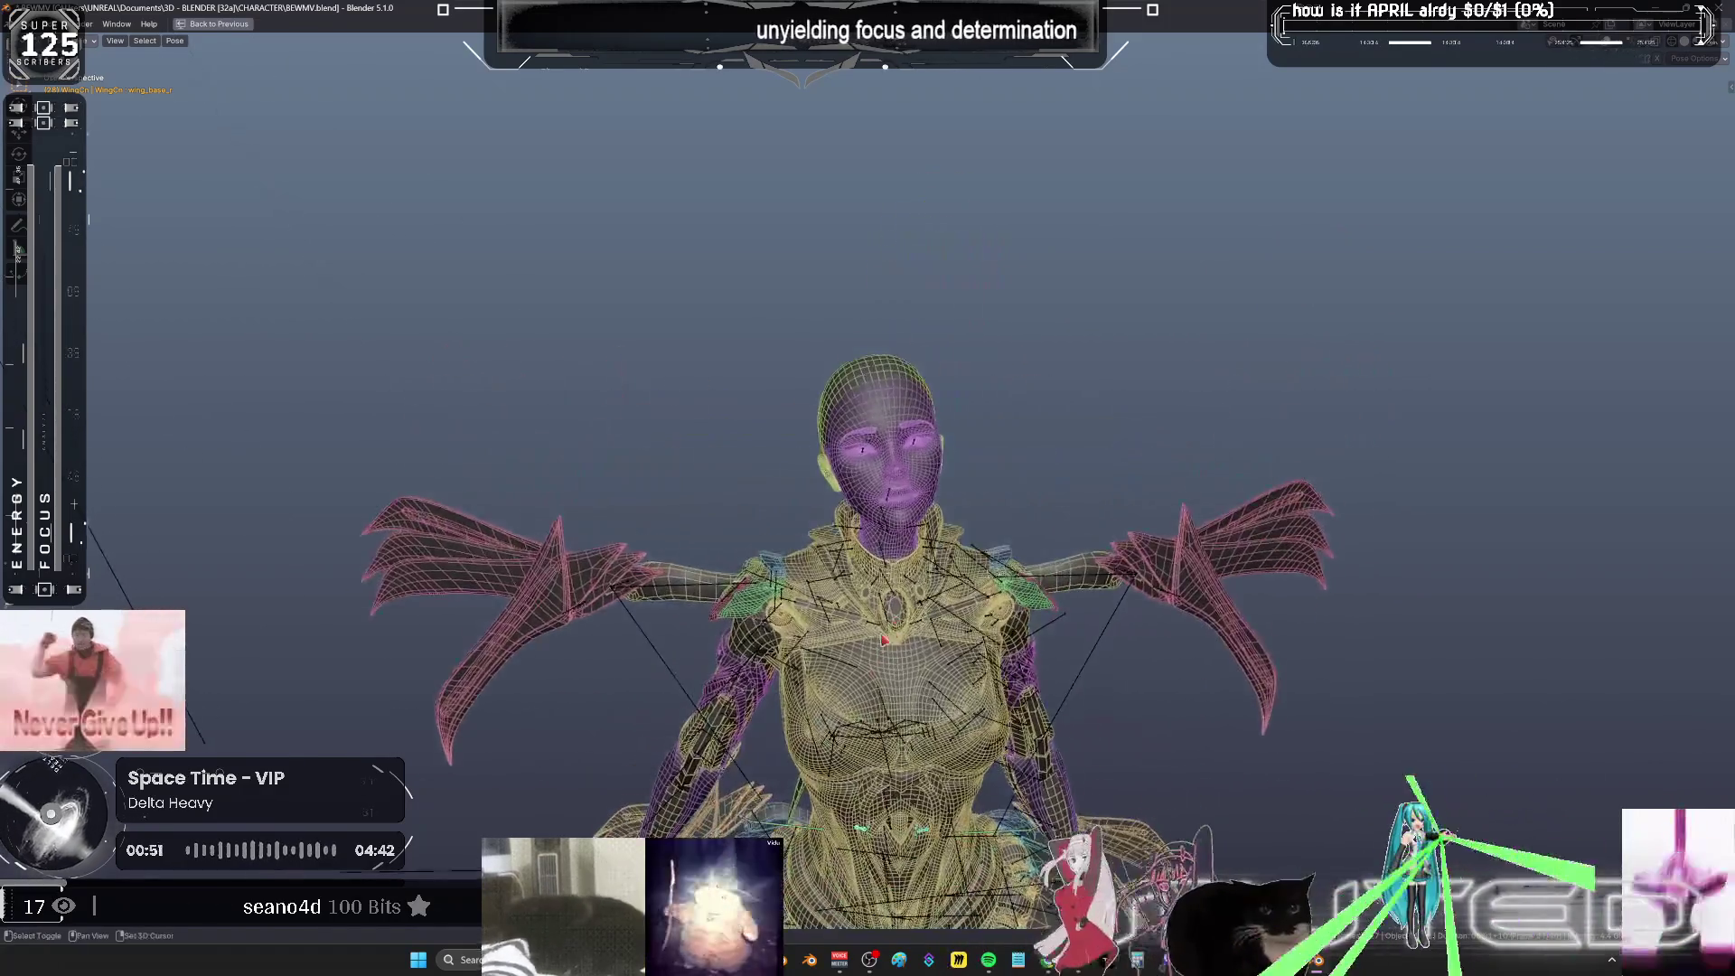
pyautogui.scroll(4, 994, 585)
pyautogui.moveTo(947, 630)
pyautogui.mouseDown(button='middle')
pyautogui.moveTo(931, 630)
pyautogui.moveTo(1022, 641)
pyautogui.moveTo(964, 643)
pyautogui.moveTo(988, 630)
pyautogui.moveTo(969, 626)
pyautogui.mouseUp(button='middle')
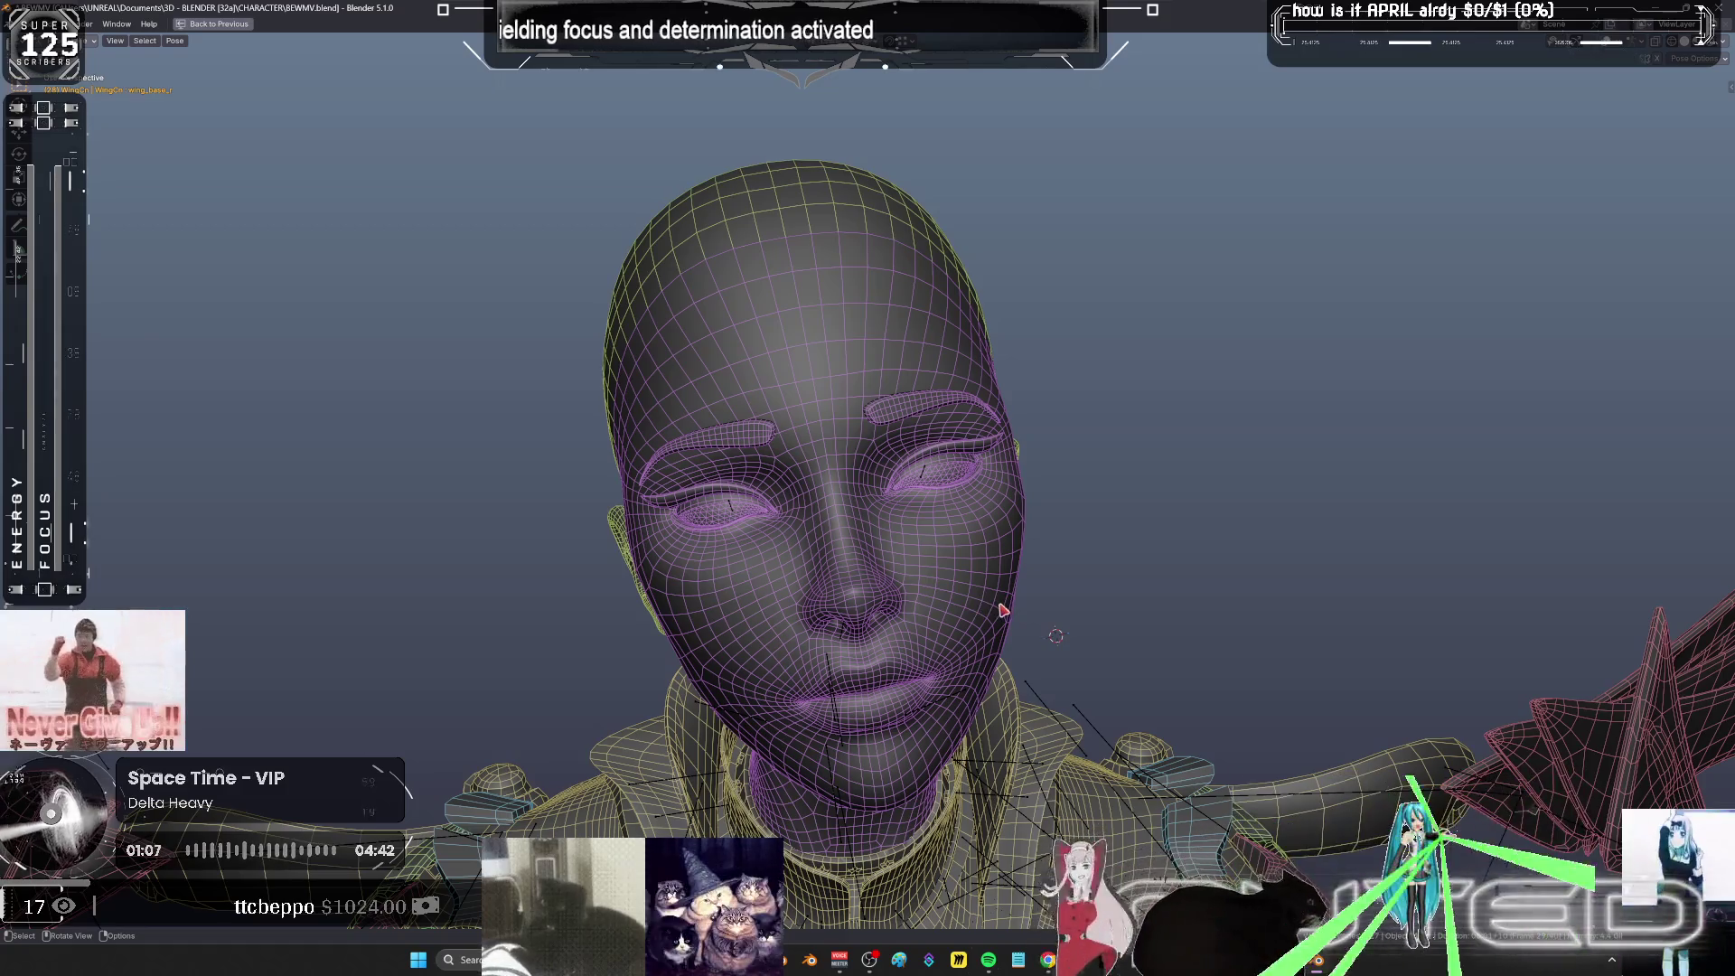
pyautogui.scroll(-6, 926, 599)
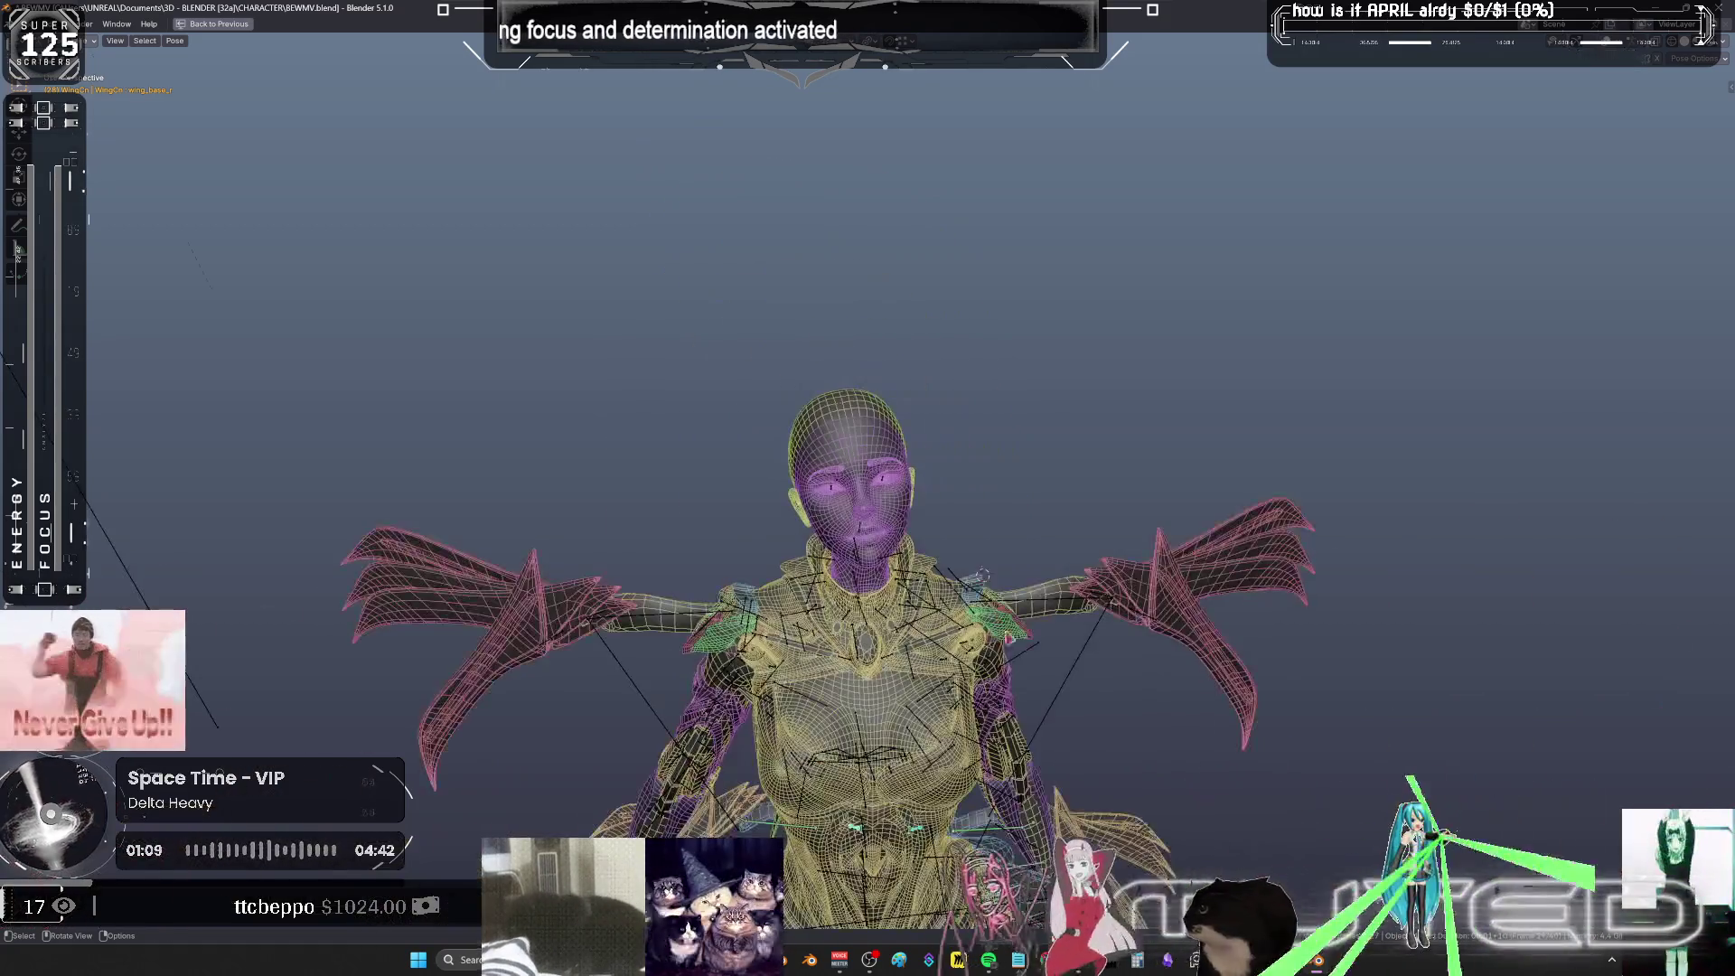
pyautogui.keyDown('shift'); pyautogui.moveTo(1004, 610); pyautogui.dragTo(985, 496, button='middle'); pyautogui.keyUp('shift')
pyautogui.moveTo(985, 562)
pyautogui.mouseDown(button='middle')
pyautogui.moveTo(1027, 89)
pyautogui.moveTo(867, 633)
pyautogui.moveTo(708, 376)
pyautogui.moveTo(921, 433)
pyautogui.moveTo(1182, 444)
pyautogui.moveTo(902, 321)
pyautogui.moveTo(1046, 341)
pyautogui.moveTo(883, 317)
pyautogui.moveTo(979, 290)
pyautogui.moveTo(924, 275)
pyautogui.moveTo(864, 302)
pyautogui.moveTo(1238, 321)
pyautogui.moveTo(1102, 723)
pyautogui.moveTo(1239, 666)
pyautogui.moveTo(1053, 662)
pyautogui.moveTo(926, 596)
pyautogui.moveTo(1064, 336)
pyautogui.mouseUp(button='middle')
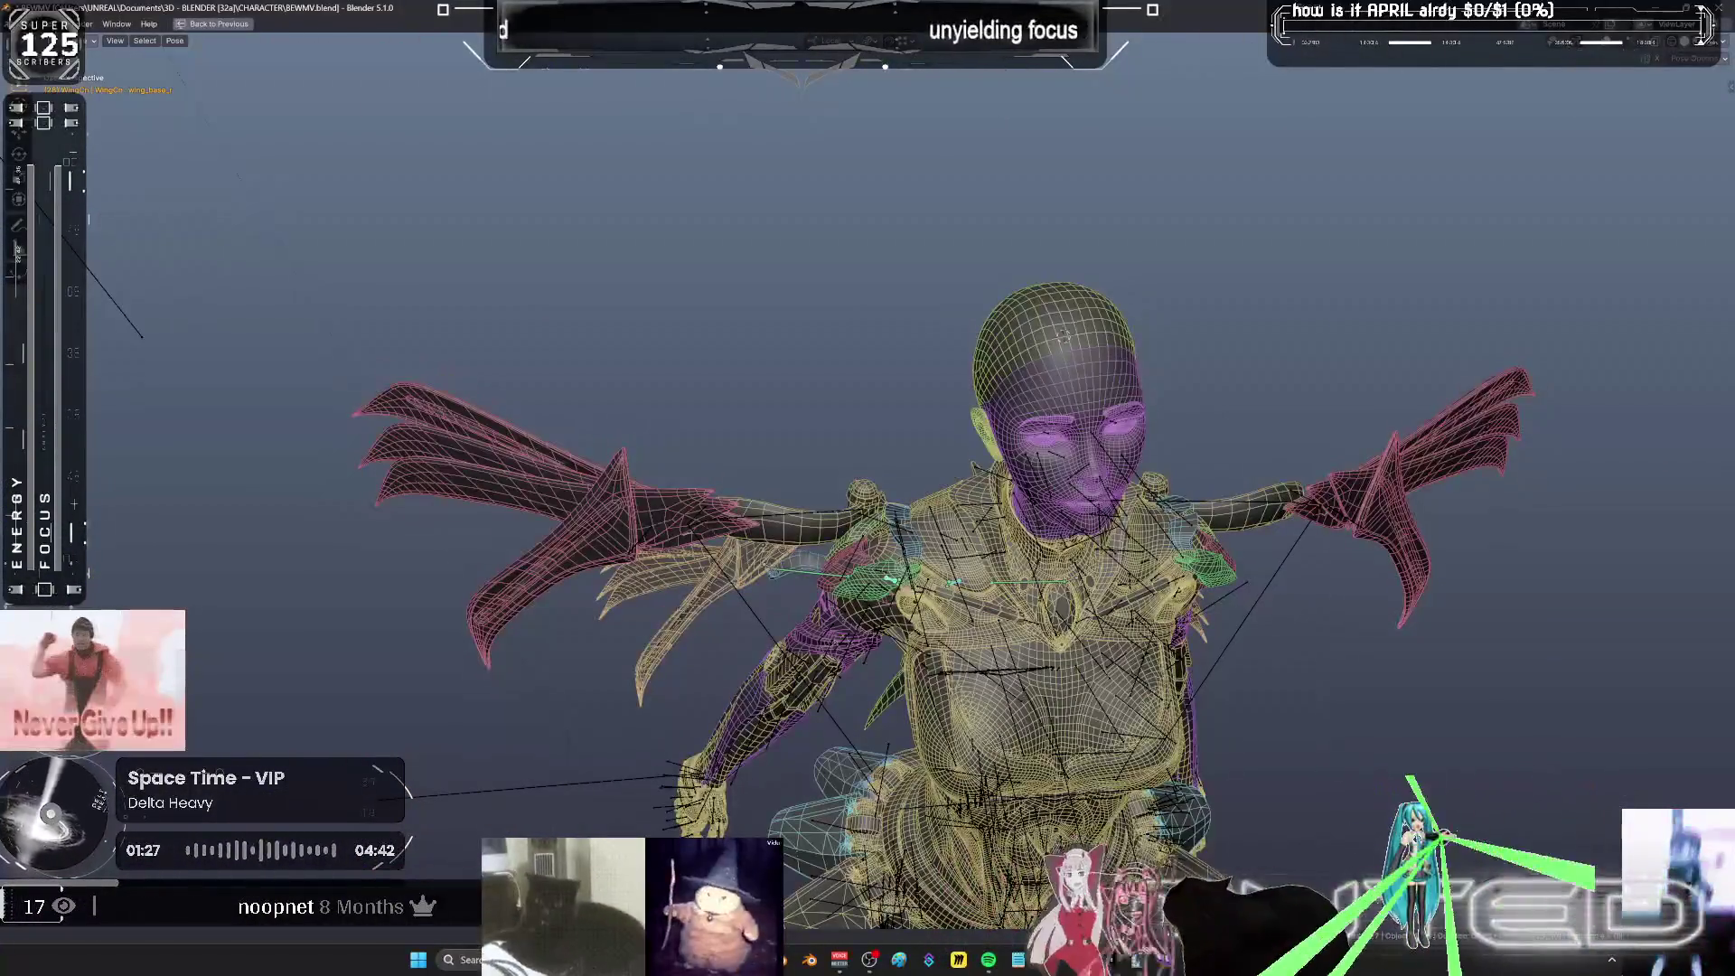
pyautogui.moveTo(934, 392)
pyautogui.mouseDown(button='middle')
pyautogui.moveTo(702, 519)
pyautogui.moveTo(1146, 536)
pyautogui.moveTo(511, 528)
pyautogui.mouseUp(button='middle')
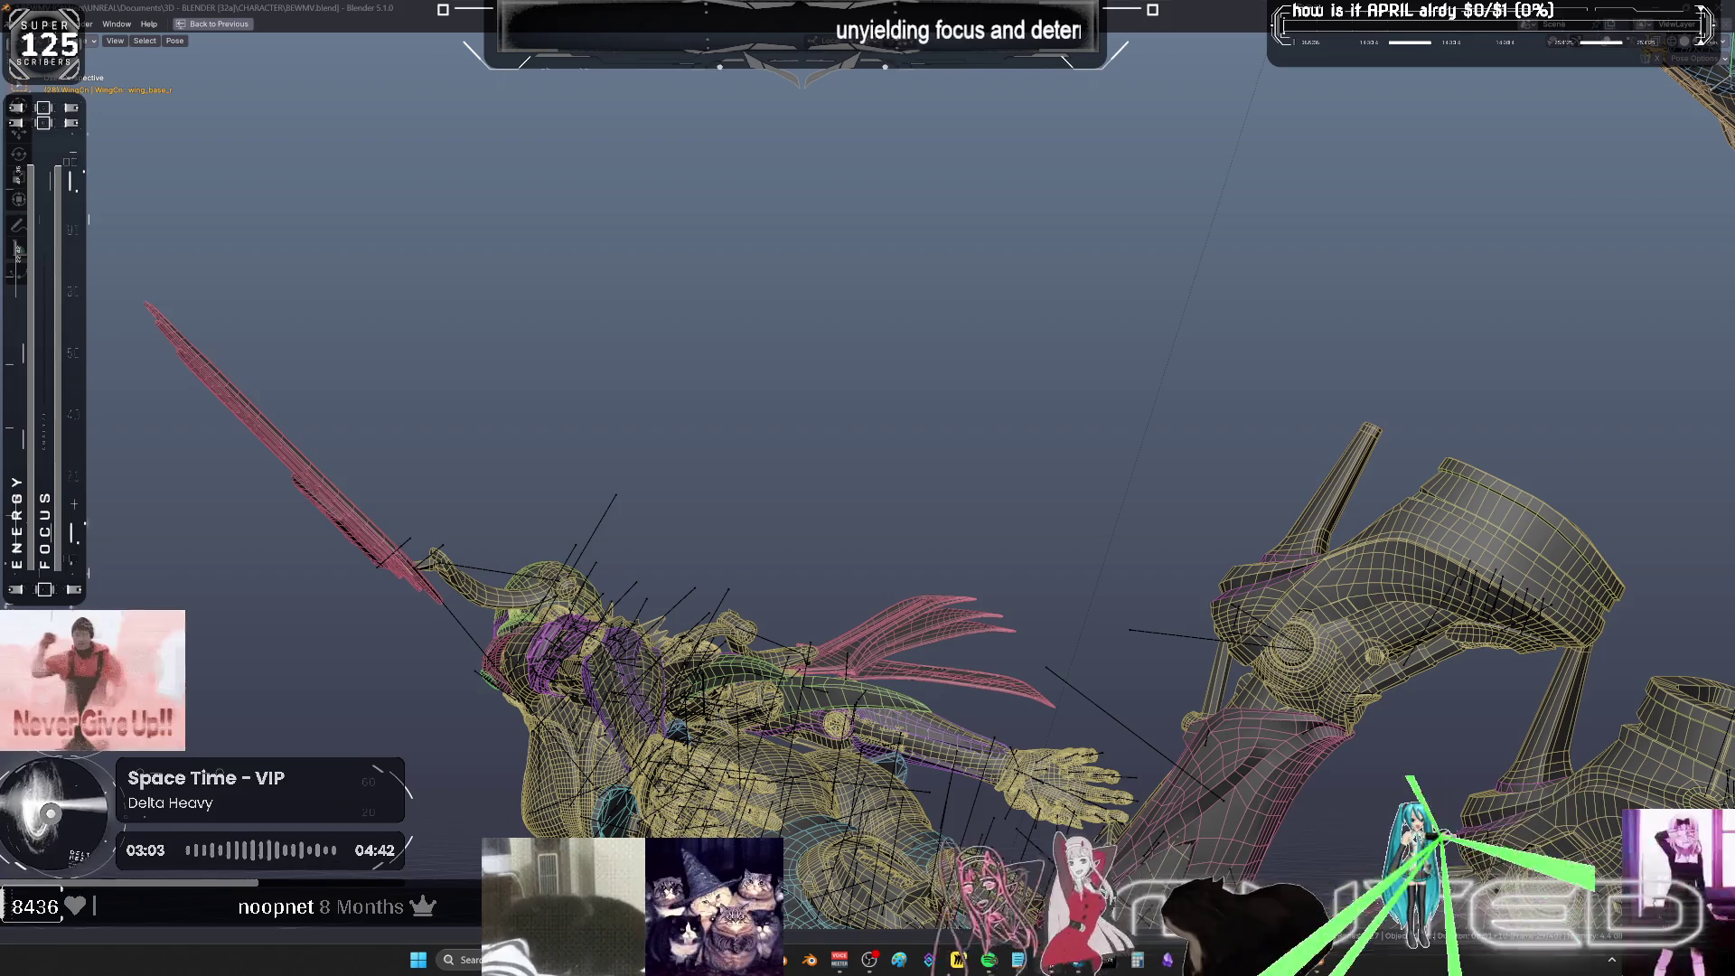
# - Maximize the Graph Editor, framed on the selected wing keys around frames 20–30
pyautogui.moveTo(781, 550)
pyautogui.mouseDown(button='middle')
pyautogui.moveTo(971, 574)
pyautogui.moveTo(981, 391)
pyautogui.moveTo(934, 512)
pyautogui.moveTo(1014, 560)
pyautogui.moveTo(1039, 533)
pyautogui.moveTo(1182, 522)
pyautogui.moveTo(1170, 547)
pyautogui.moveTo(998, 576)
pyautogui.moveTo(1161, 494)
pyautogui.moveTo(794, 376)
pyautogui.moveTo(916, 496)
pyautogui.mouseUp(button='middle')
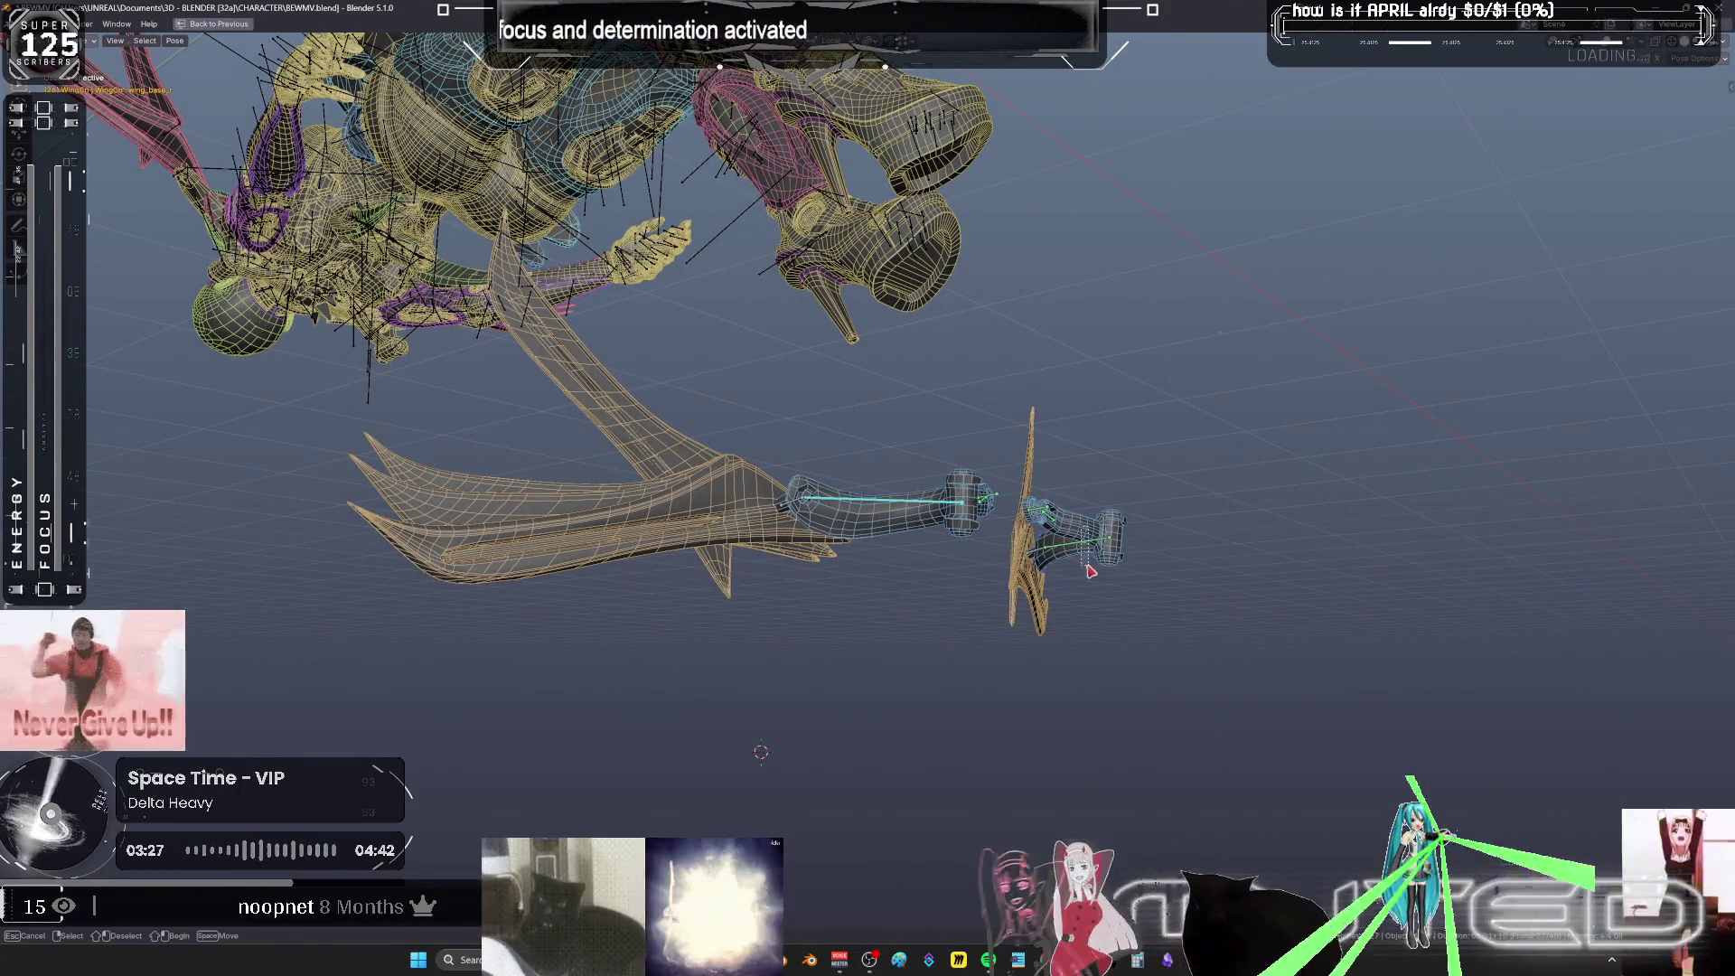
pyautogui.hotkey('ctrl', 'space')
pyautogui.press('KP_Decimal')
pyautogui.hotkey('ctrl', 'space')
pyautogui.moveTo(848, 802)
pyautogui.keyDown('ctrl'); pyautogui.mouseDown(button='middle')
pyautogui.moveTo(755, 713)
pyautogui.moveTo(933, 716)
pyautogui.moveTo(1006, 788)
pyautogui.moveTo(1061, 736)
pyautogui.moveTo(1038, 554)
pyautogui.moveTo(1104, 555)
pyautogui.moveTo(1087, 649)
pyautogui.mouseUp(button='middle'); pyautogui.keyUp('ctrl')
# - Switch all wing rotation keyframes to Bézier interpolation, then deselect them
pyautogui.press('Home')
pyautogui.moveTo(1394, 608)
pyautogui.mouseDown()
pyautogui.moveTo(504, 442)
pyautogui.moveTo(330, 386)
pyautogui.mouseUp()
pyautogui.rightClick(703, 504)
pyautogui.moveTo(704, 503)
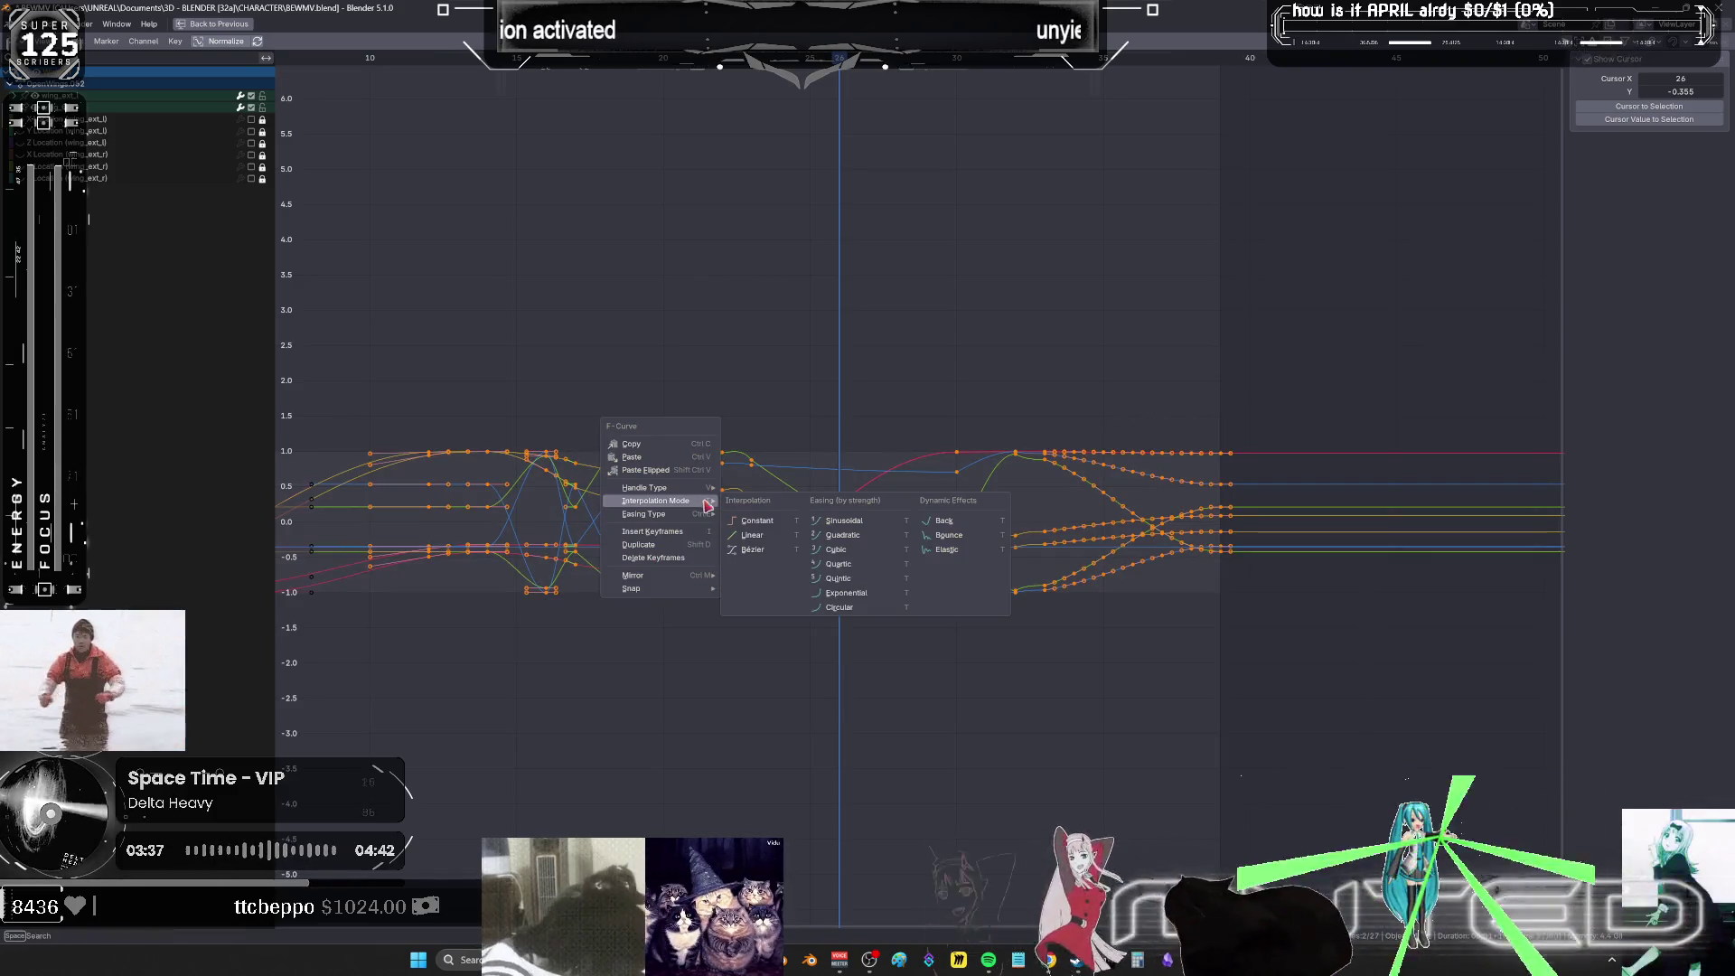
pyautogui.click(764, 549)
pyautogui.click(875, 420)
# - Select the keyframes near frame 21, then restore the full animation workspace layout
pyautogui.moveTo(875, 419)
pyautogui.keyDown('ctrl'); pyautogui.mouseDown(button='middle')
pyautogui.moveTo(705, 596)
pyautogui.moveTo(801, 566)
pyautogui.moveTo(1030, 556)
pyautogui.mouseUp(button='middle'); pyautogui.keyUp('ctrl')
pyautogui.moveTo(775, 368); pyautogui.dragTo(725, 777)
pyautogui.scroll(-2, 745, 700)
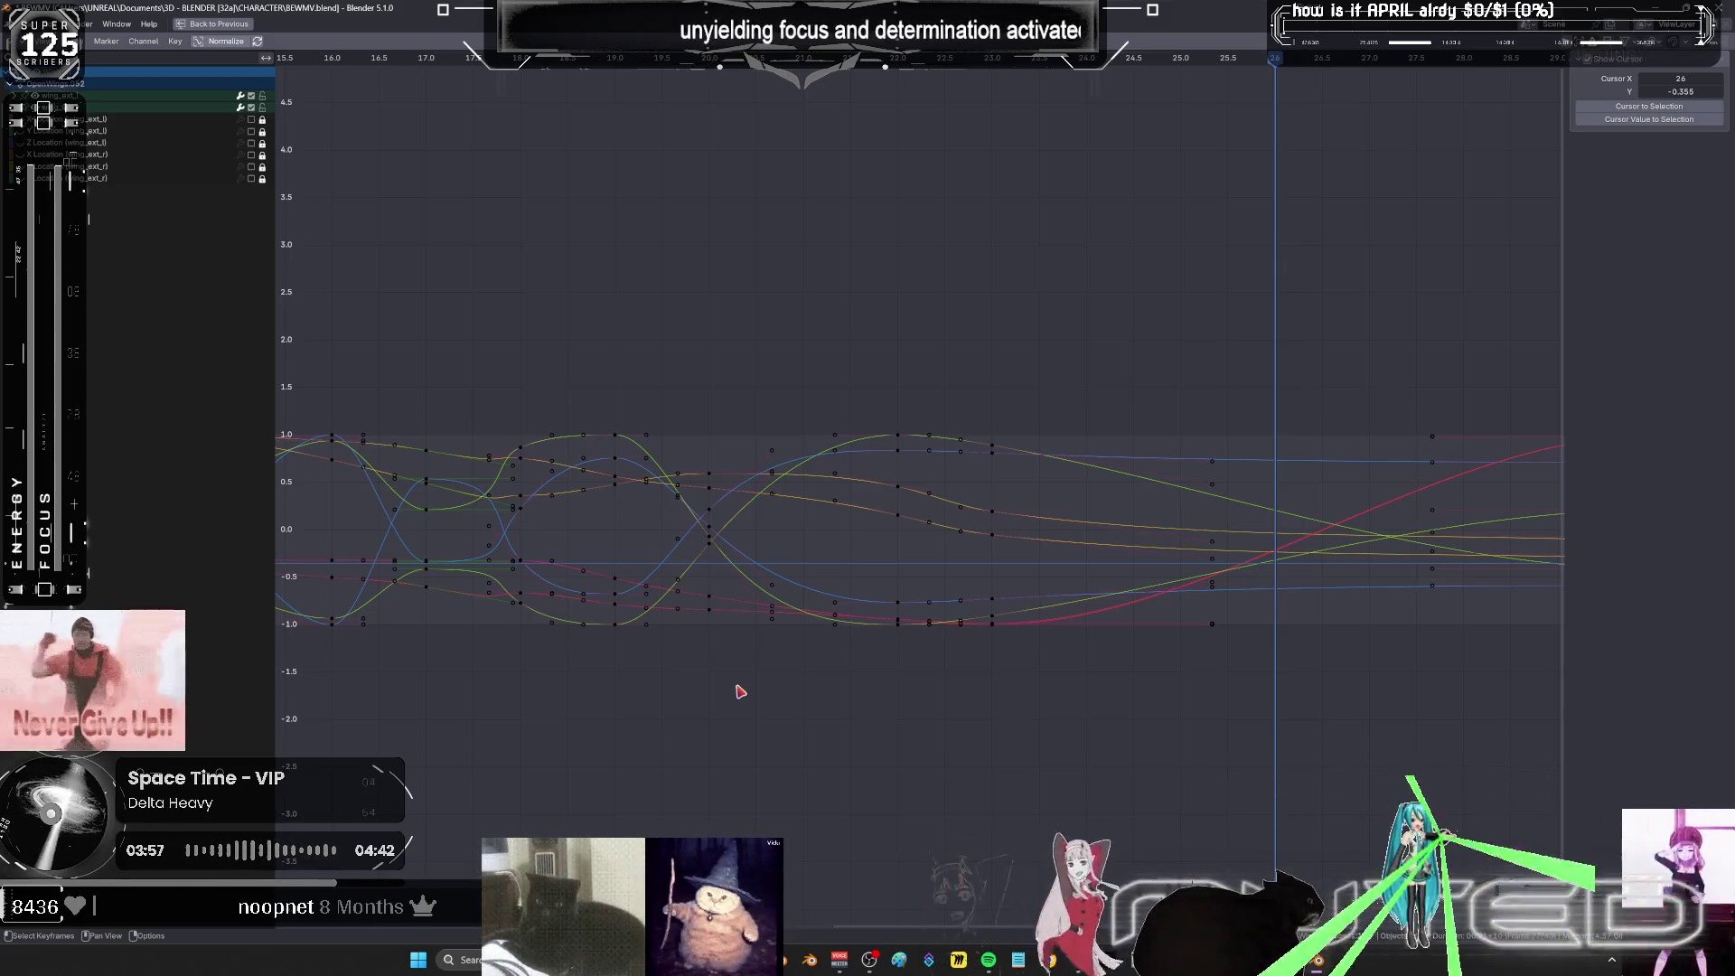
pyautogui.moveTo(983, 495)
pyautogui.mouseDown(button='middle')
pyautogui.moveTo(965, 448)
pyautogui.moveTo(807, 366)
pyautogui.moveTo(941, 329)
pyautogui.moveTo(868, 279)
pyautogui.moveTo(852, 281)
pyautogui.moveTo(819, 420)
pyautogui.mouseUp(button='middle')
pyautogui.hotkey('ctrl', 'space')
# - Change the 3D viewport from wireframe to solid grey shading
pyautogui.hotkey('alt', 'z')
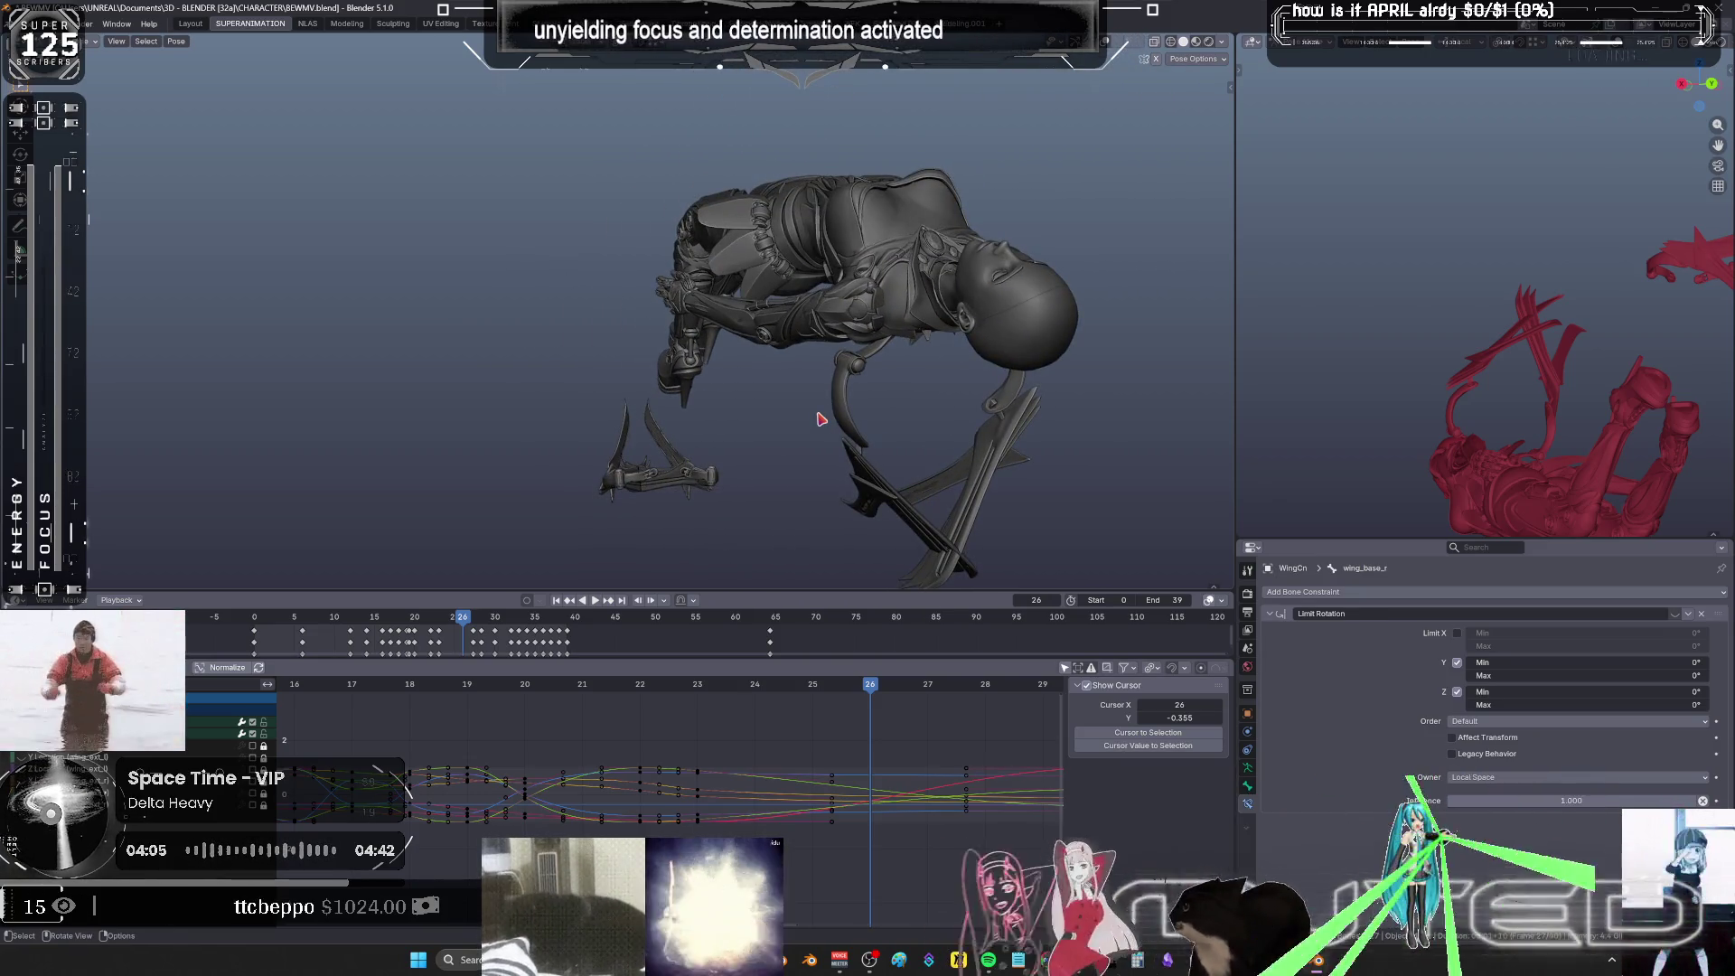
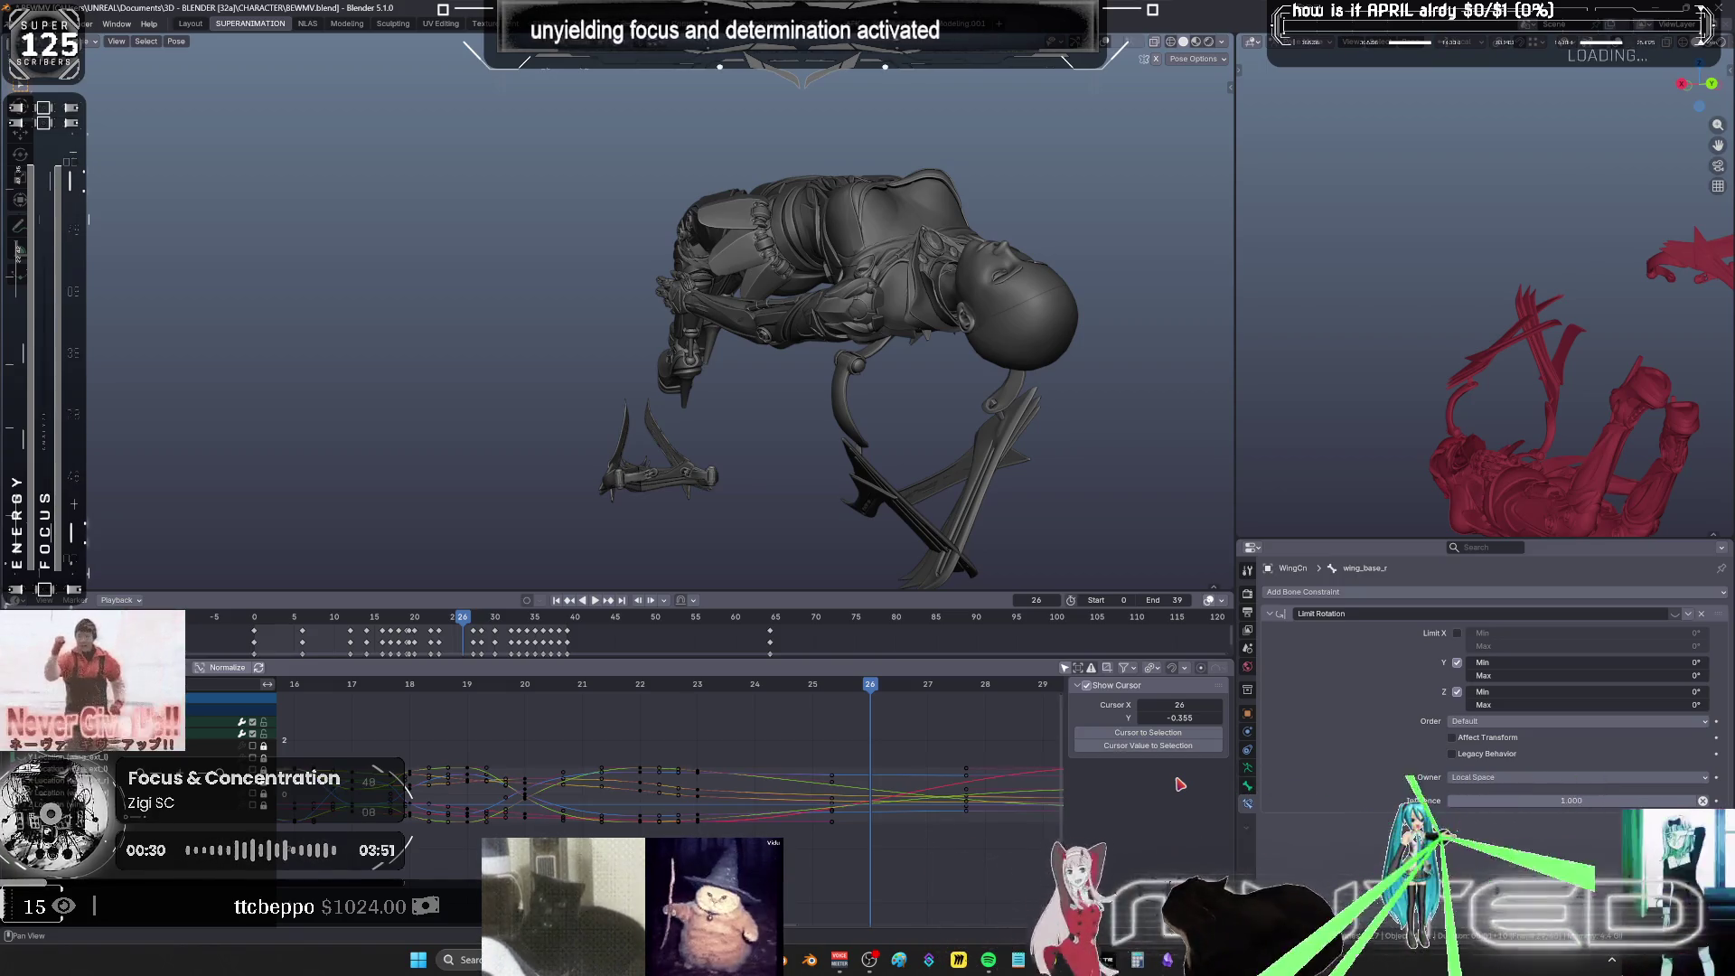
# - Review the wing-flap playback from frames 22 and 28, framing frames 17–37 in the curves
pyautogui.moveTo(773, 360)
pyautogui.mouseDown(button='middle')
pyautogui.moveTo(903, 366)
pyautogui.moveTo(874, 334)
pyautogui.moveTo(822, 473)
pyautogui.moveTo(859, 529)
pyautogui.moveTo(813, 399)
pyautogui.moveTo(542, 403)
pyautogui.moveTo(720, 449)
pyautogui.moveTo(814, 320)
pyautogui.mouseUp(button='middle')
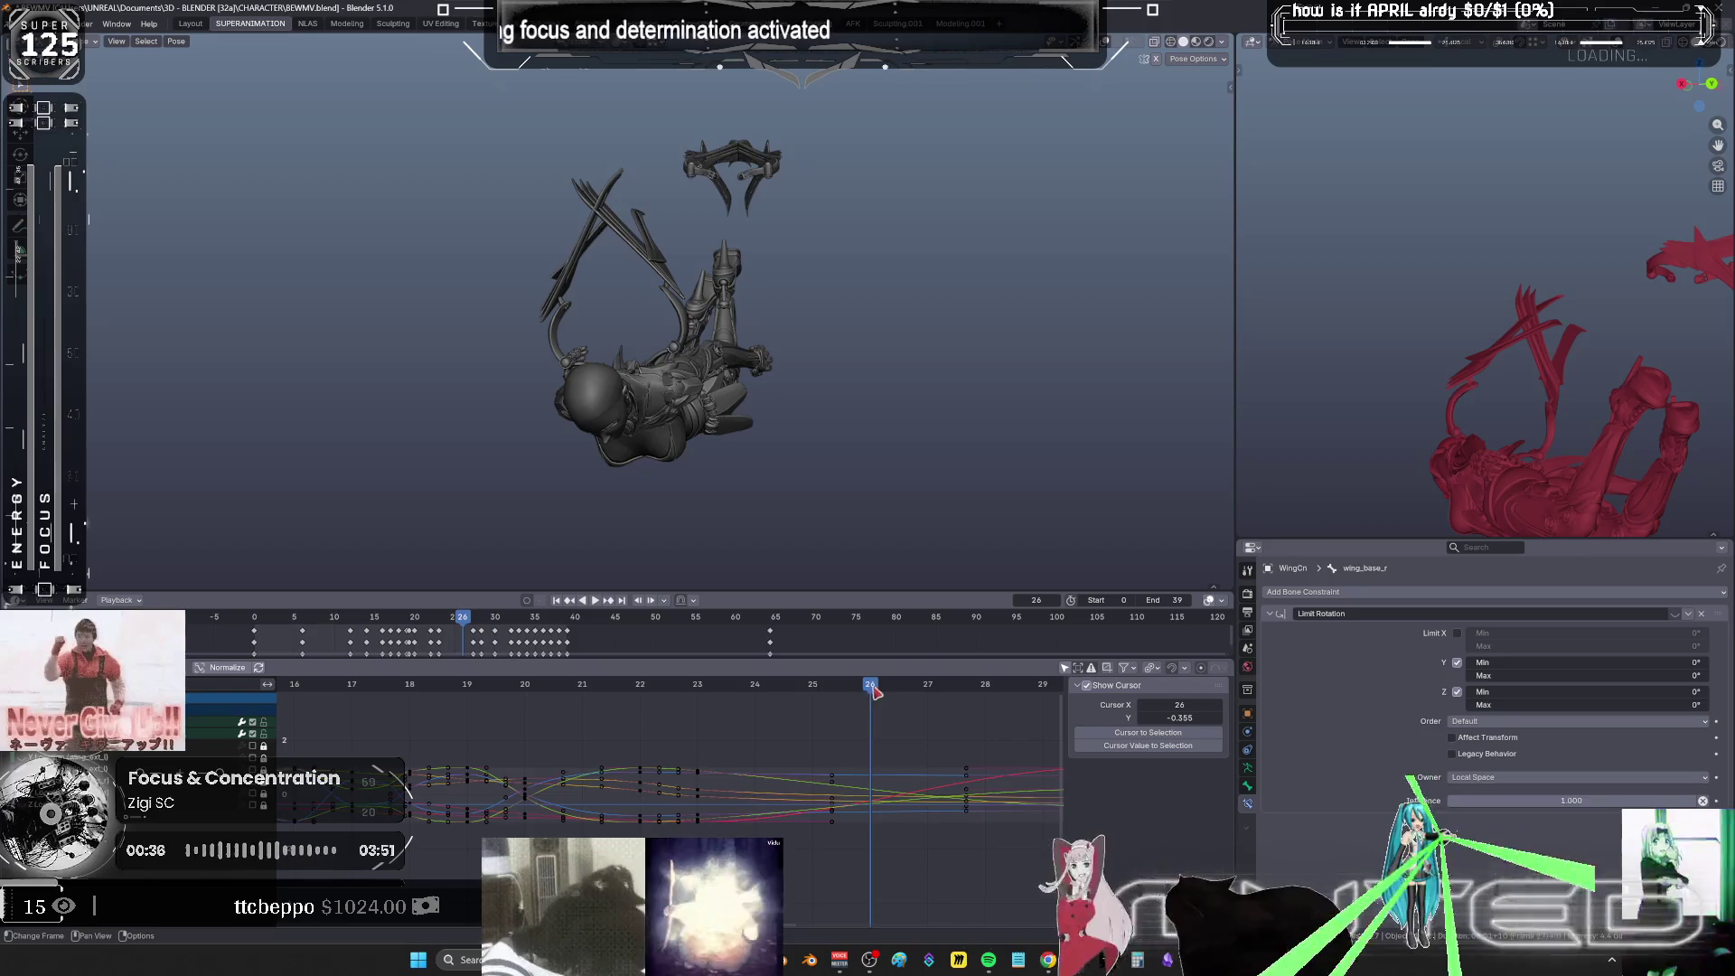
pyautogui.press('space')
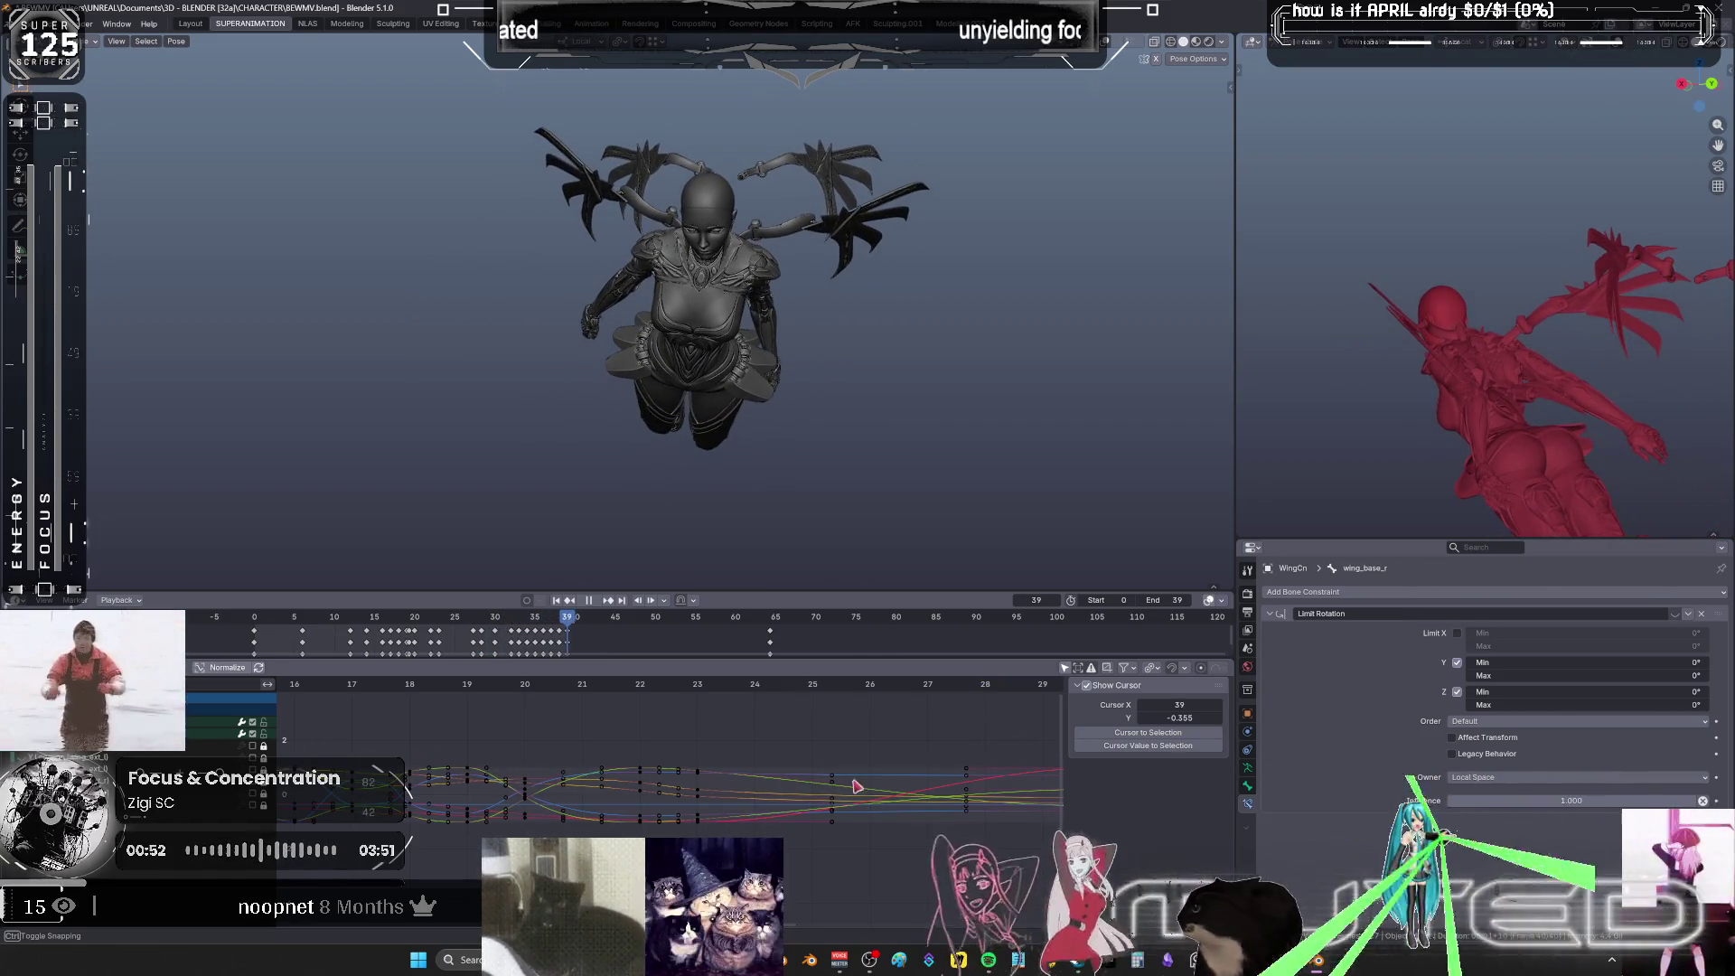
pyautogui.moveTo(730, 761); pyautogui.dragTo(644, 759)
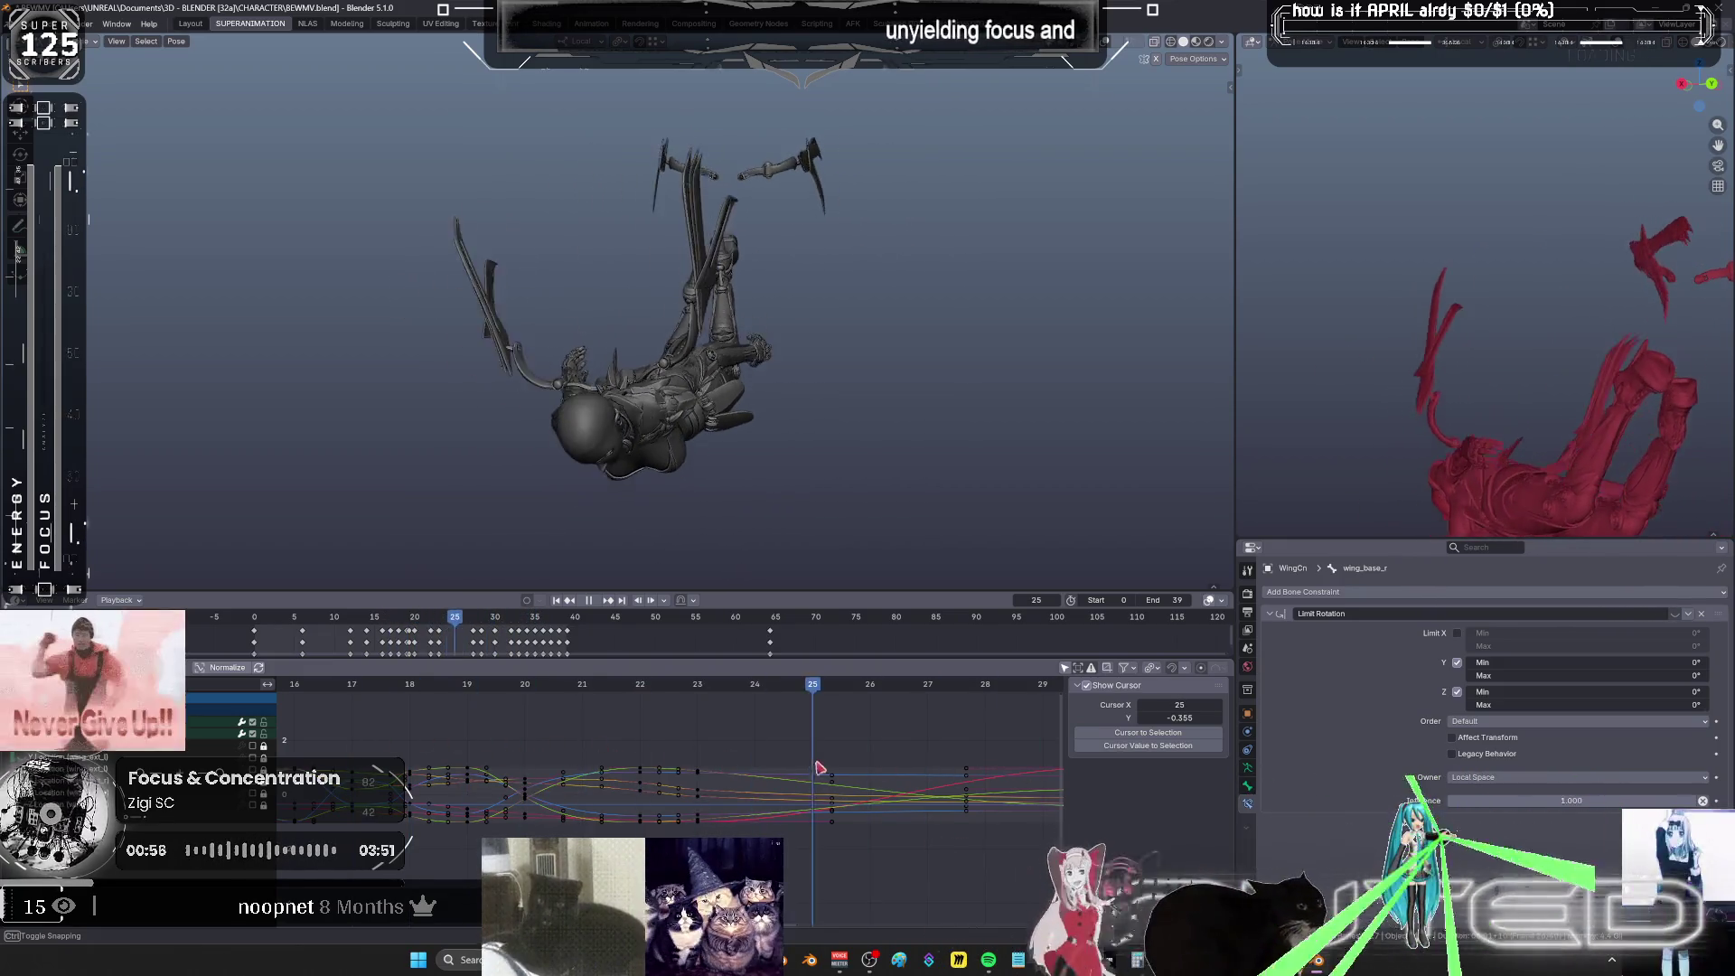
pyautogui.press('space')
pyautogui.keyDown('ctrl'); pyautogui.moveTo(992, 774); pyautogui.dragTo(687, 698, button='middle'); pyautogui.keyUp('ctrl')
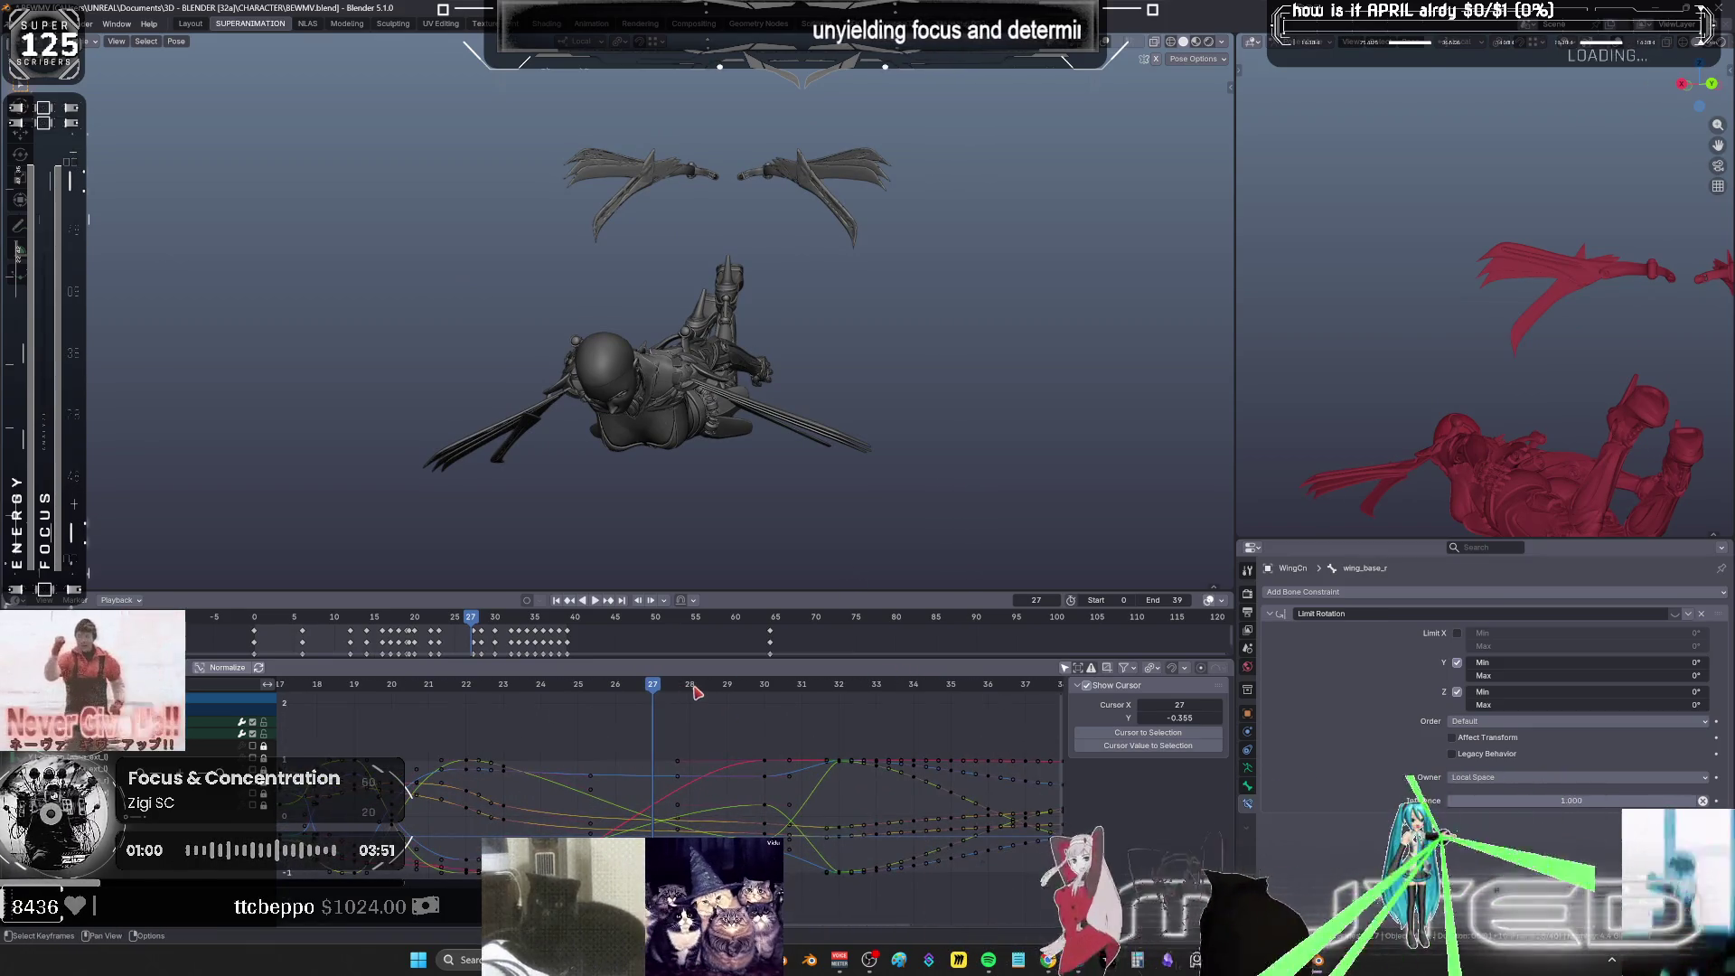
pyautogui.click(692, 687)
pyautogui.press('space')
pyautogui.press('space')
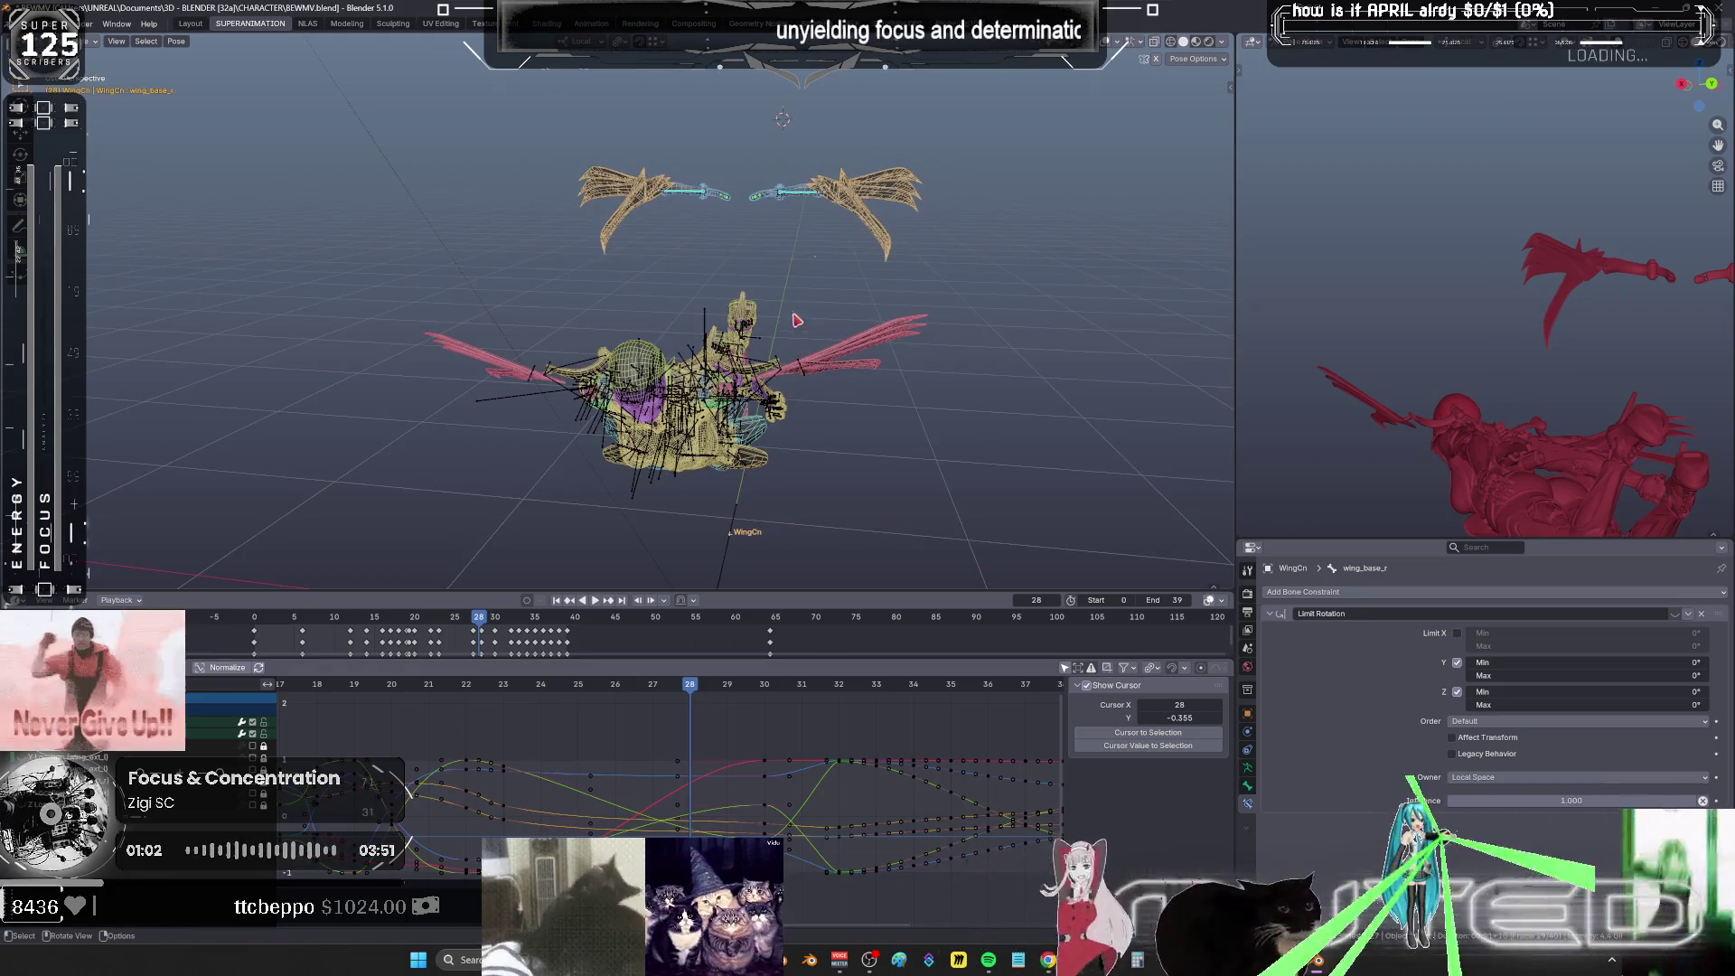
# - Select every bone of the rig from a top-down view, cancelling a trial rotation
pyautogui.moveTo(798, 327); pyautogui.dragTo(845, 305, button='middle')
pyautogui.press('a')
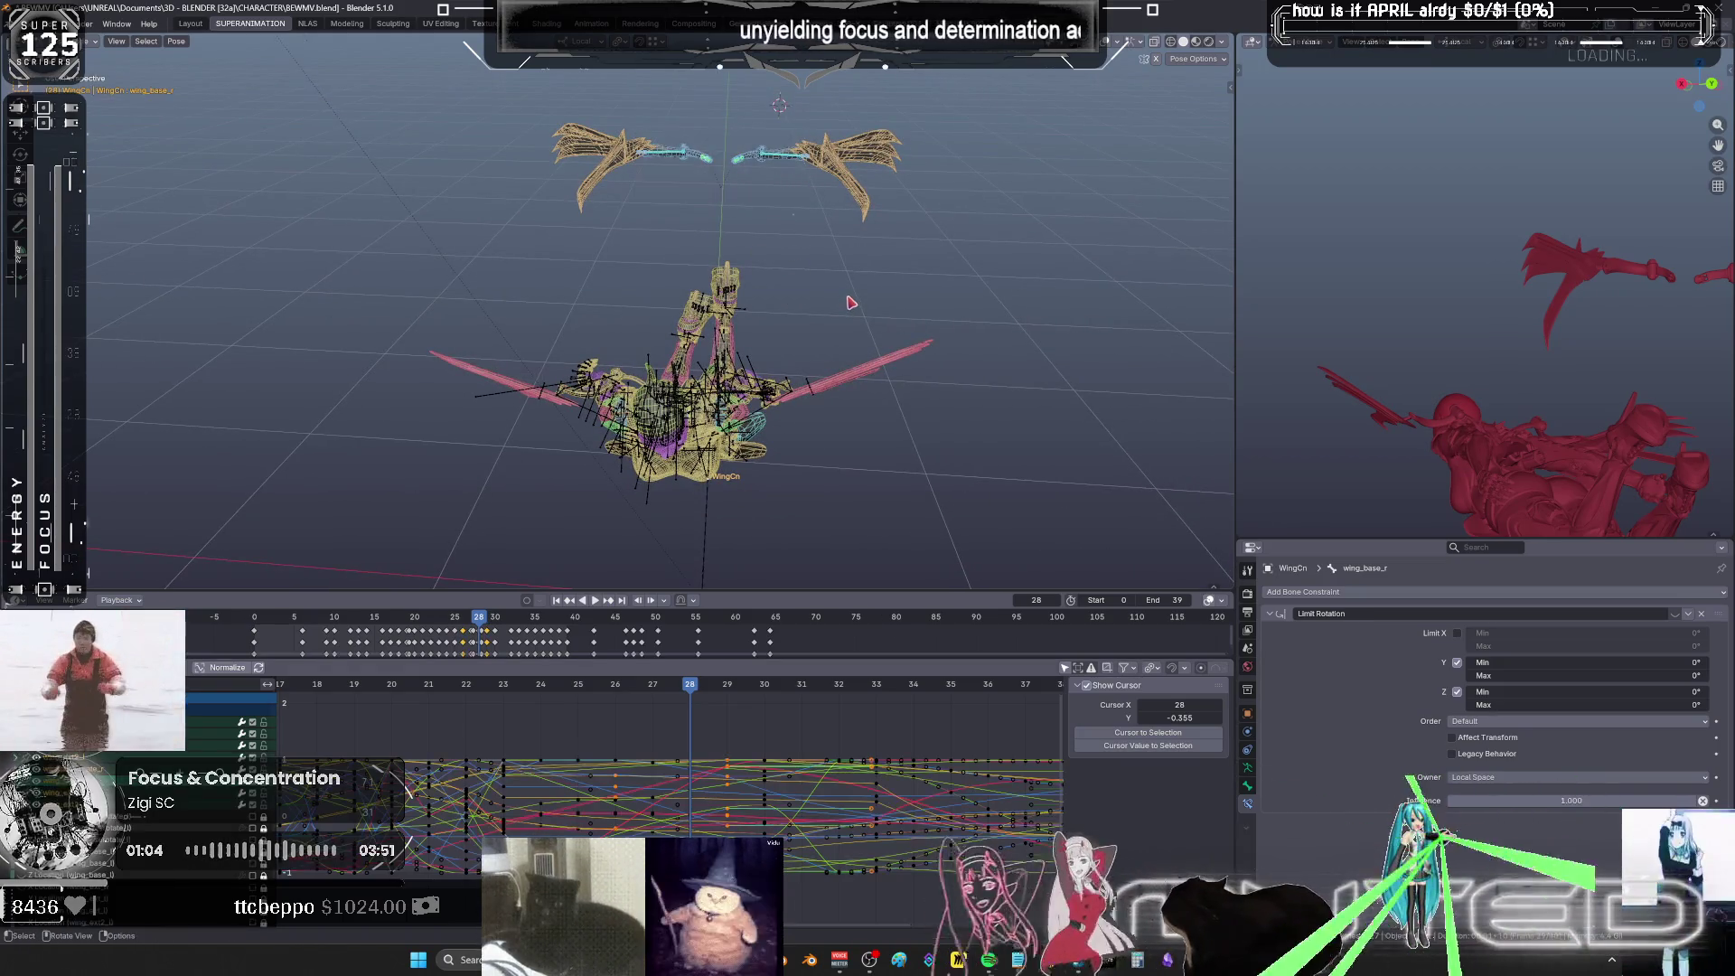
pyautogui.press('r')
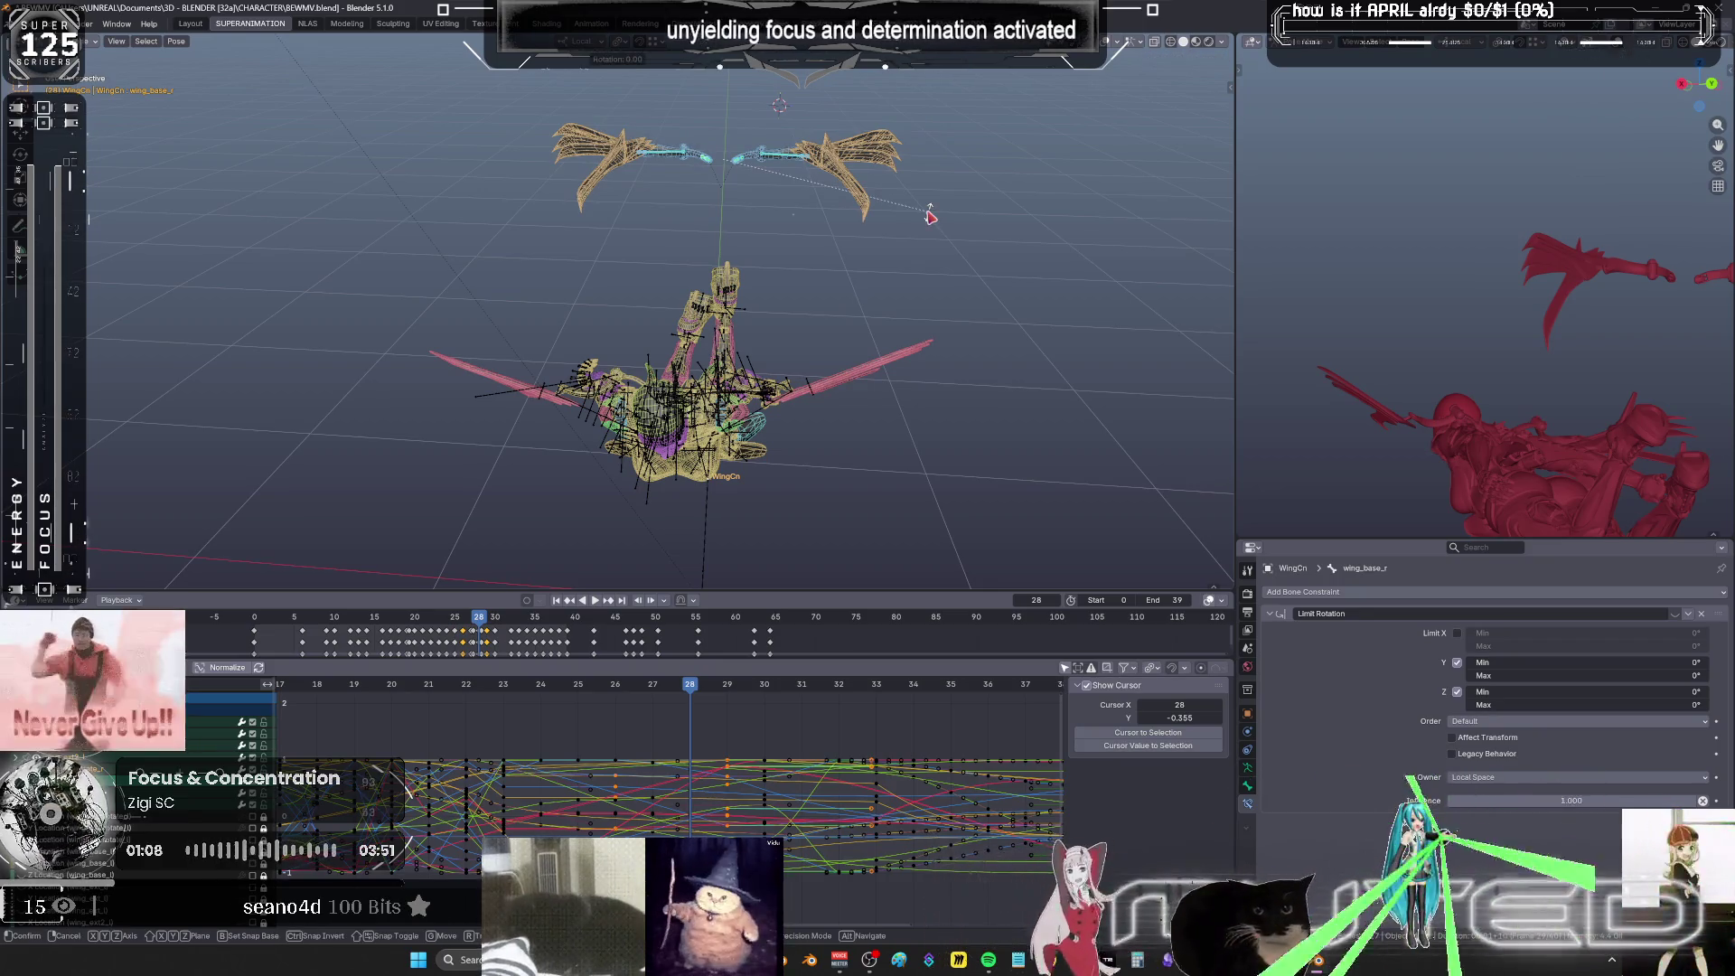
pyautogui.press('Escape')
pyautogui.press('k')
# - Add an in-between wing pose at frame 26, leaving the wings spread
pyautogui.moveTo(704, 689); pyautogui.dragTo(605, 706)
pyautogui.hotkey('shift', 'e')
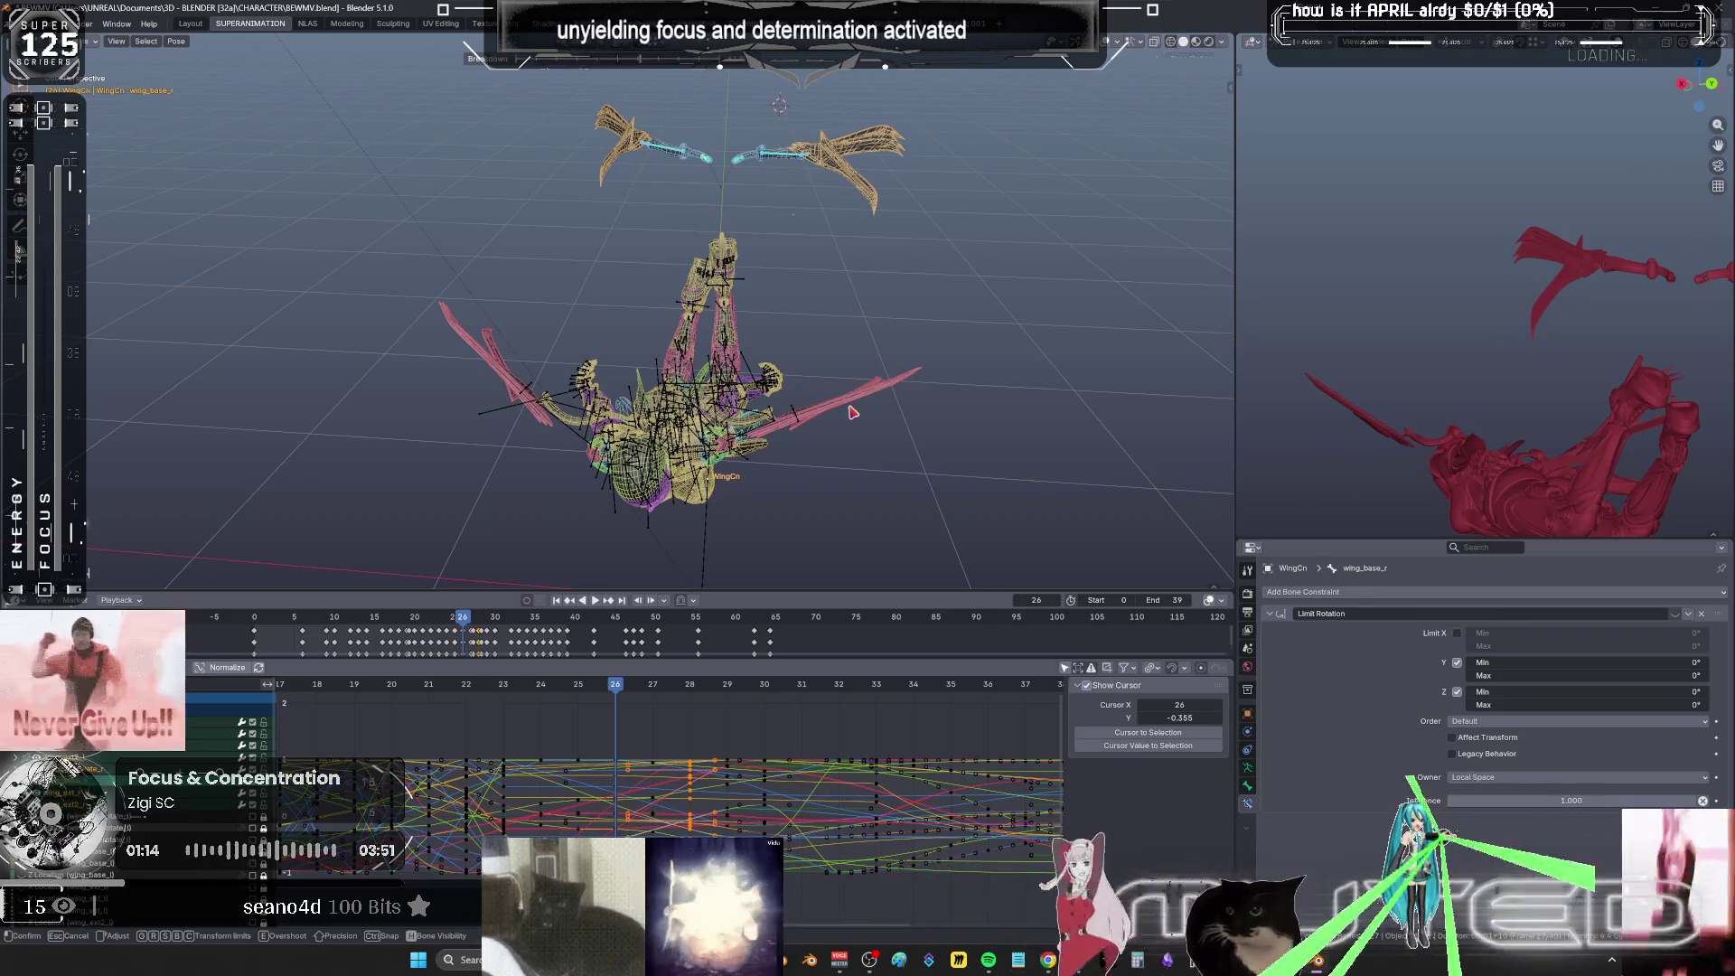
pyautogui.click(853, 412)
pyautogui.press('k')
pyautogui.click(616, 689)
# - Add a slightly rotated in-between wing pose at frame 24 and maximize the Graph Editor
pyautogui.moveTo(608, 689); pyautogui.dragTo(540, 688)
pyautogui.hotkey('shift', 'e')
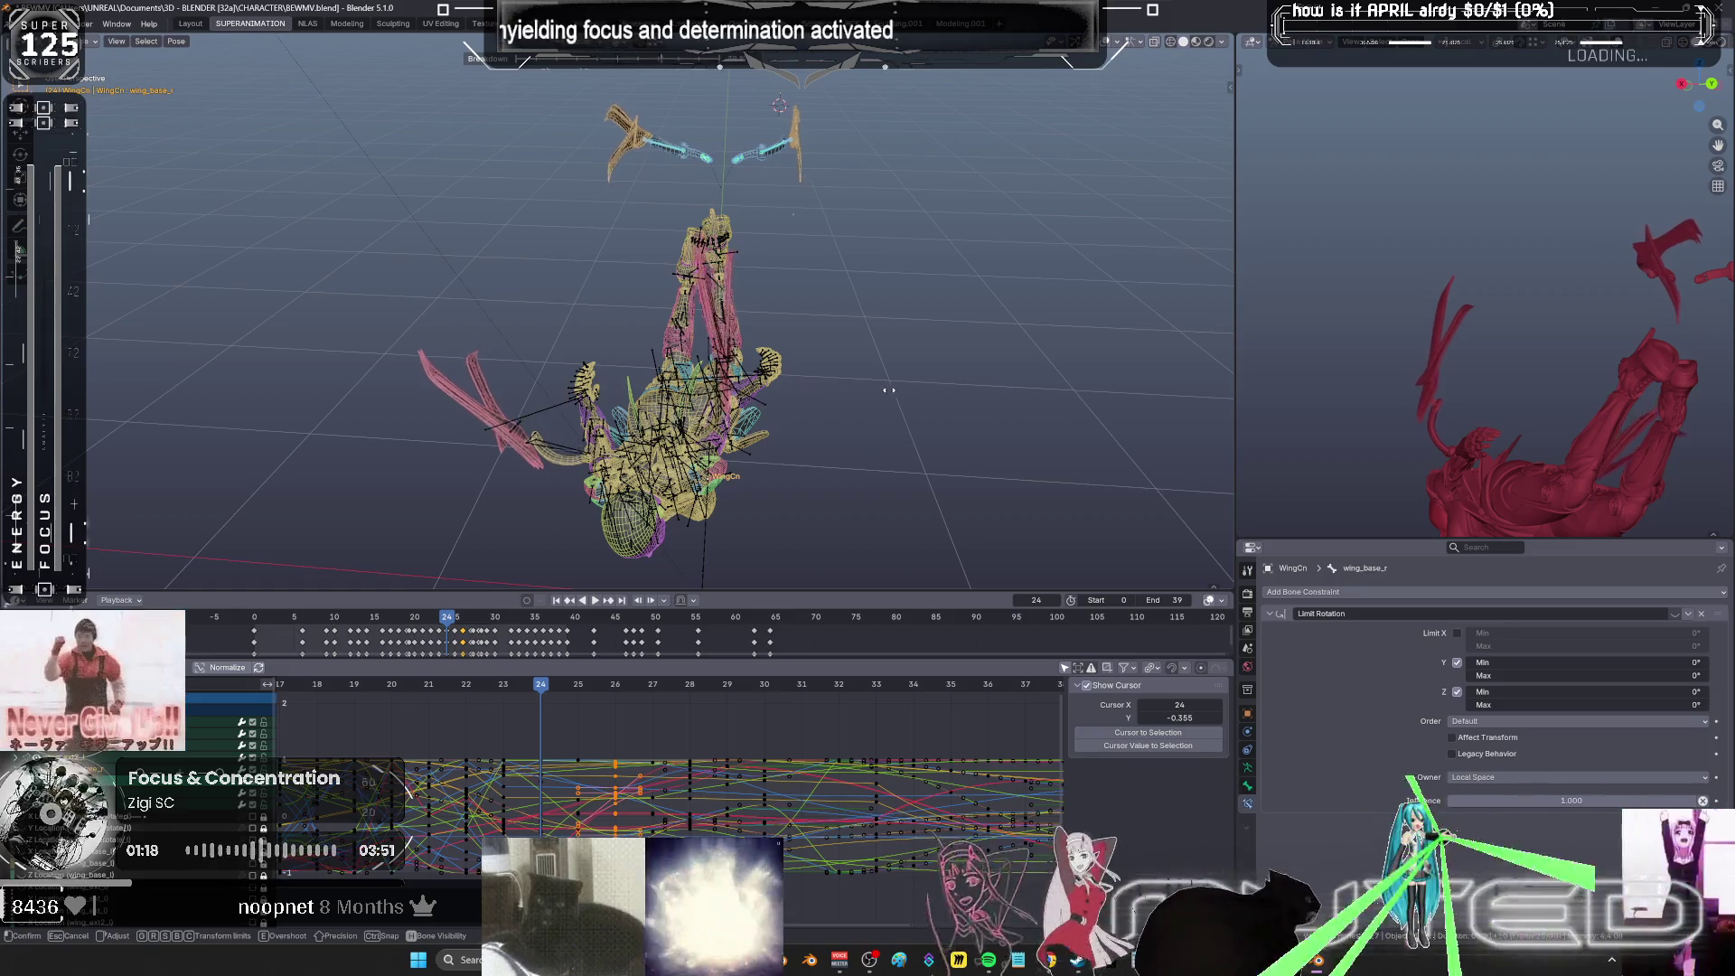
pyautogui.click(868, 362)
pyautogui.press('r')
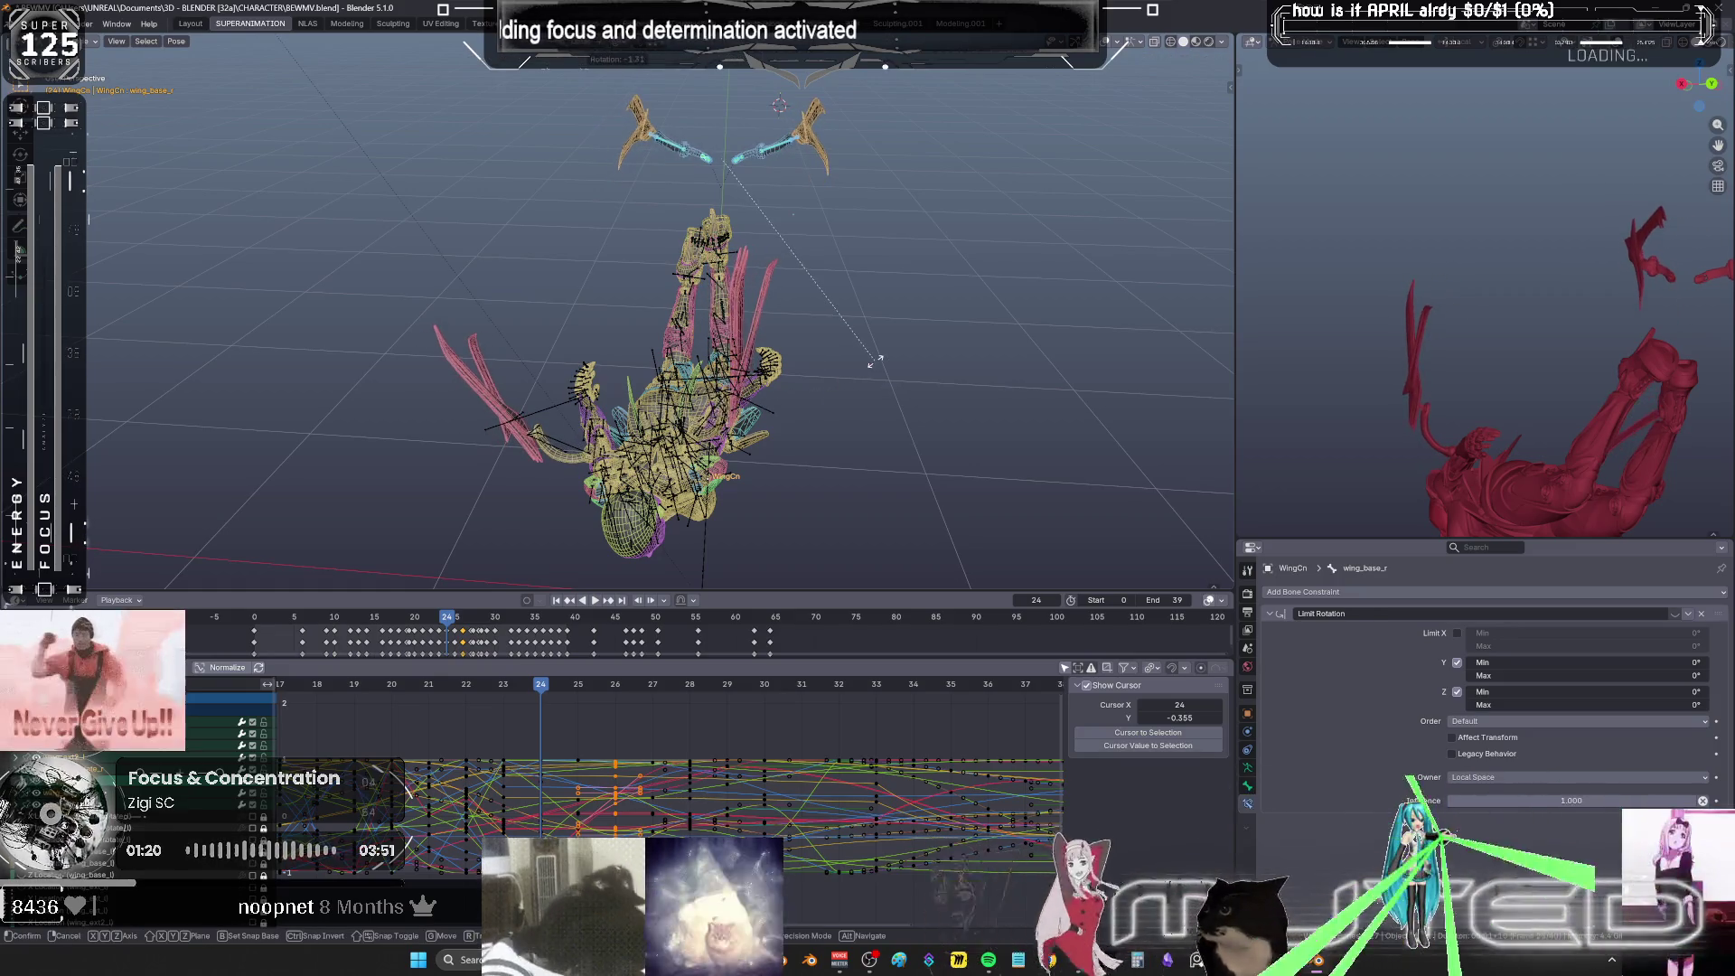
pyautogui.click(881, 366)
pyautogui.rightClick(883, 368)
pyautogui.hotkey('ctrl', 'space')
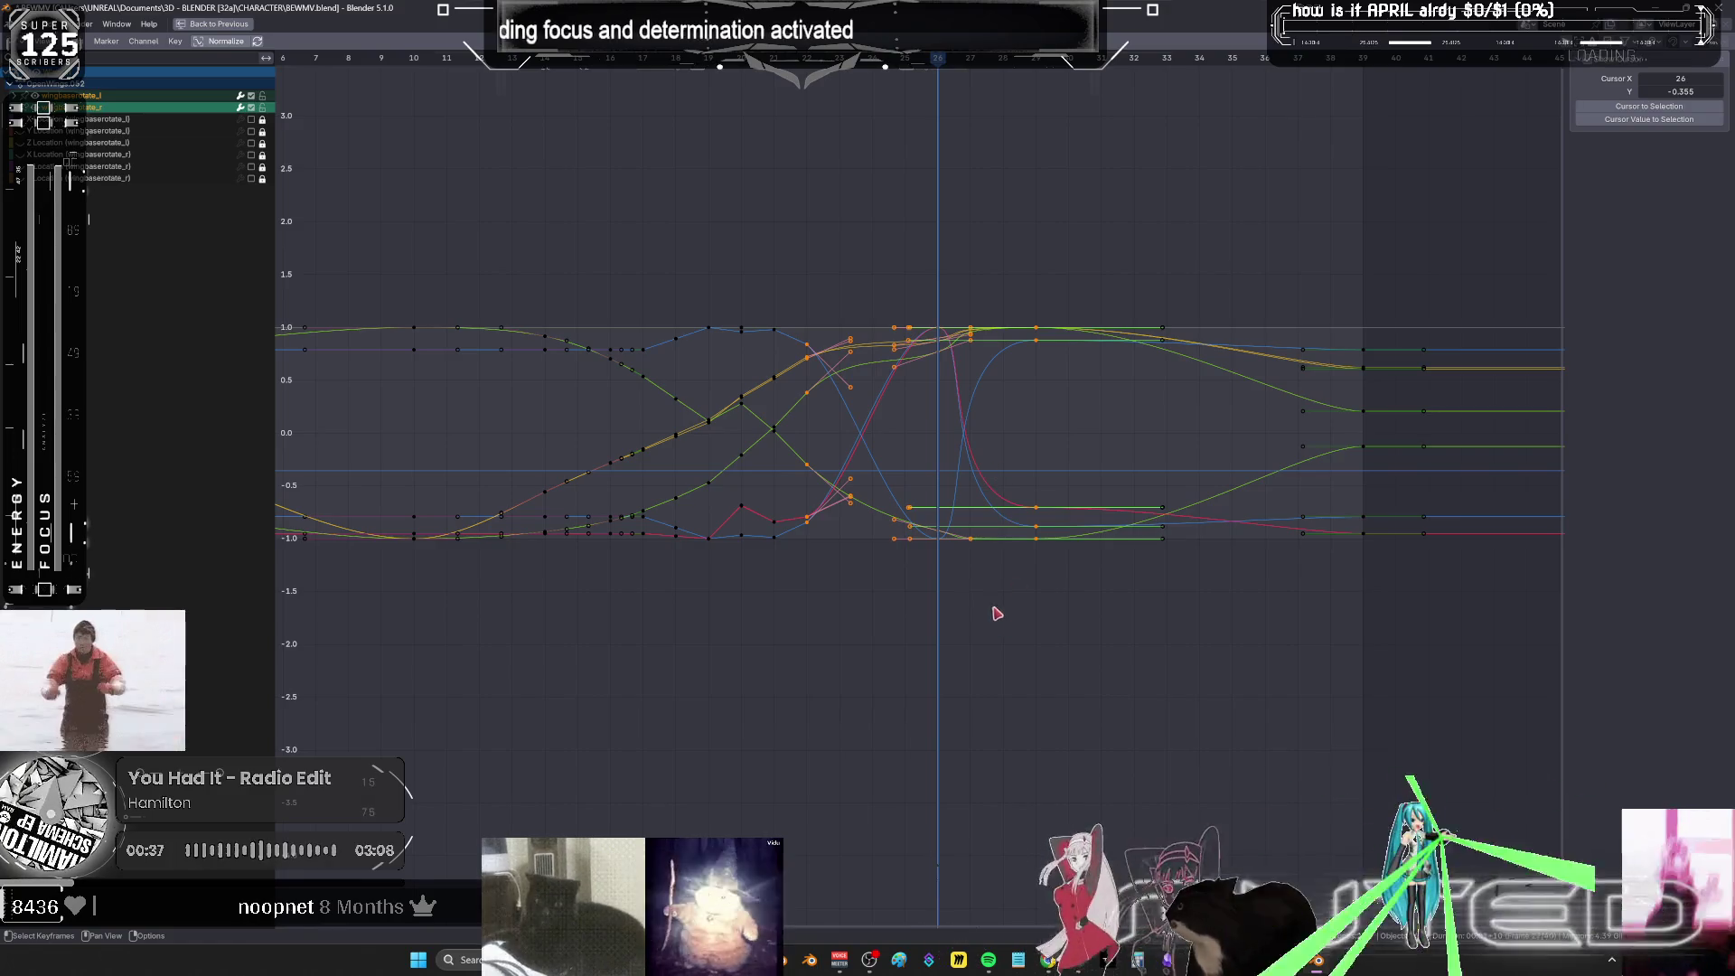
# - Scale the keys around frames 25–27 vertically
pyautogui.moveTo(992, 608); pyautogui.dragTo(884, 291)
pyautogui.press('s')
pyautogui.press('y')
pyautogui.click(997, 268)
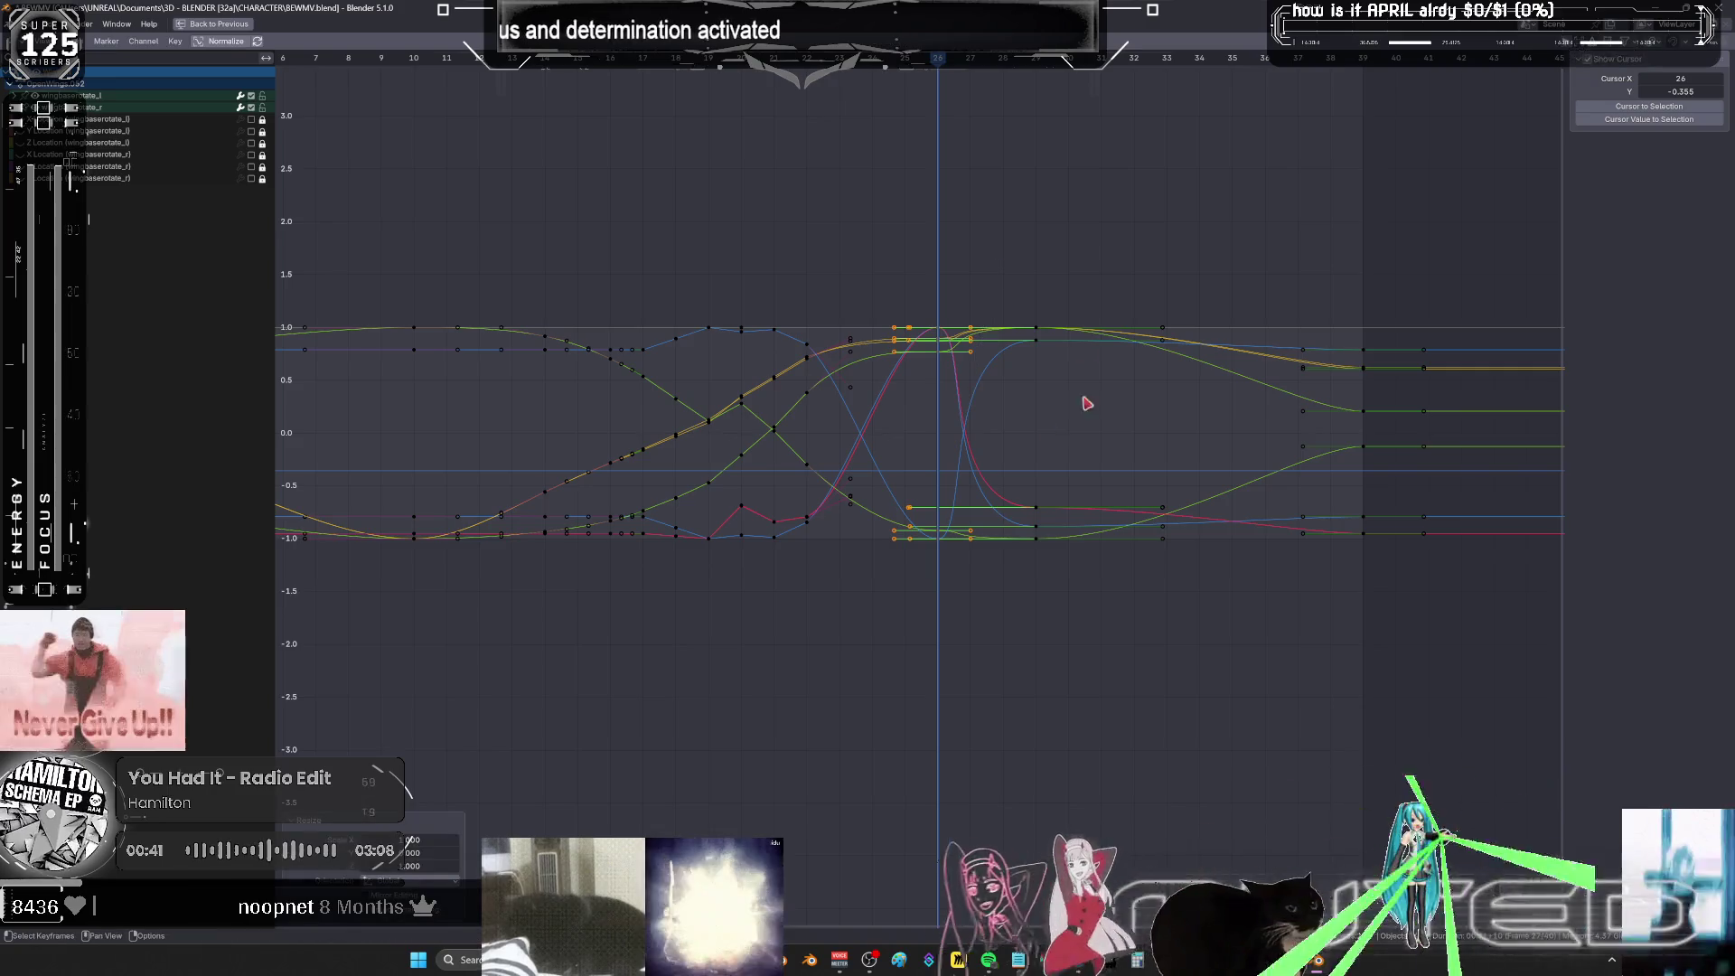
# - Shift the next group of keys about one frame later in time
pyautogui.moveTo(1080, 600)
pyautogui.mouseDown()
pyautogui.moveTo(1057, 391)
pyautogui.moveTo(956, 272)
pyautogui.mouseUp()
pyautogui.press('g')
pyautogui.press('x')
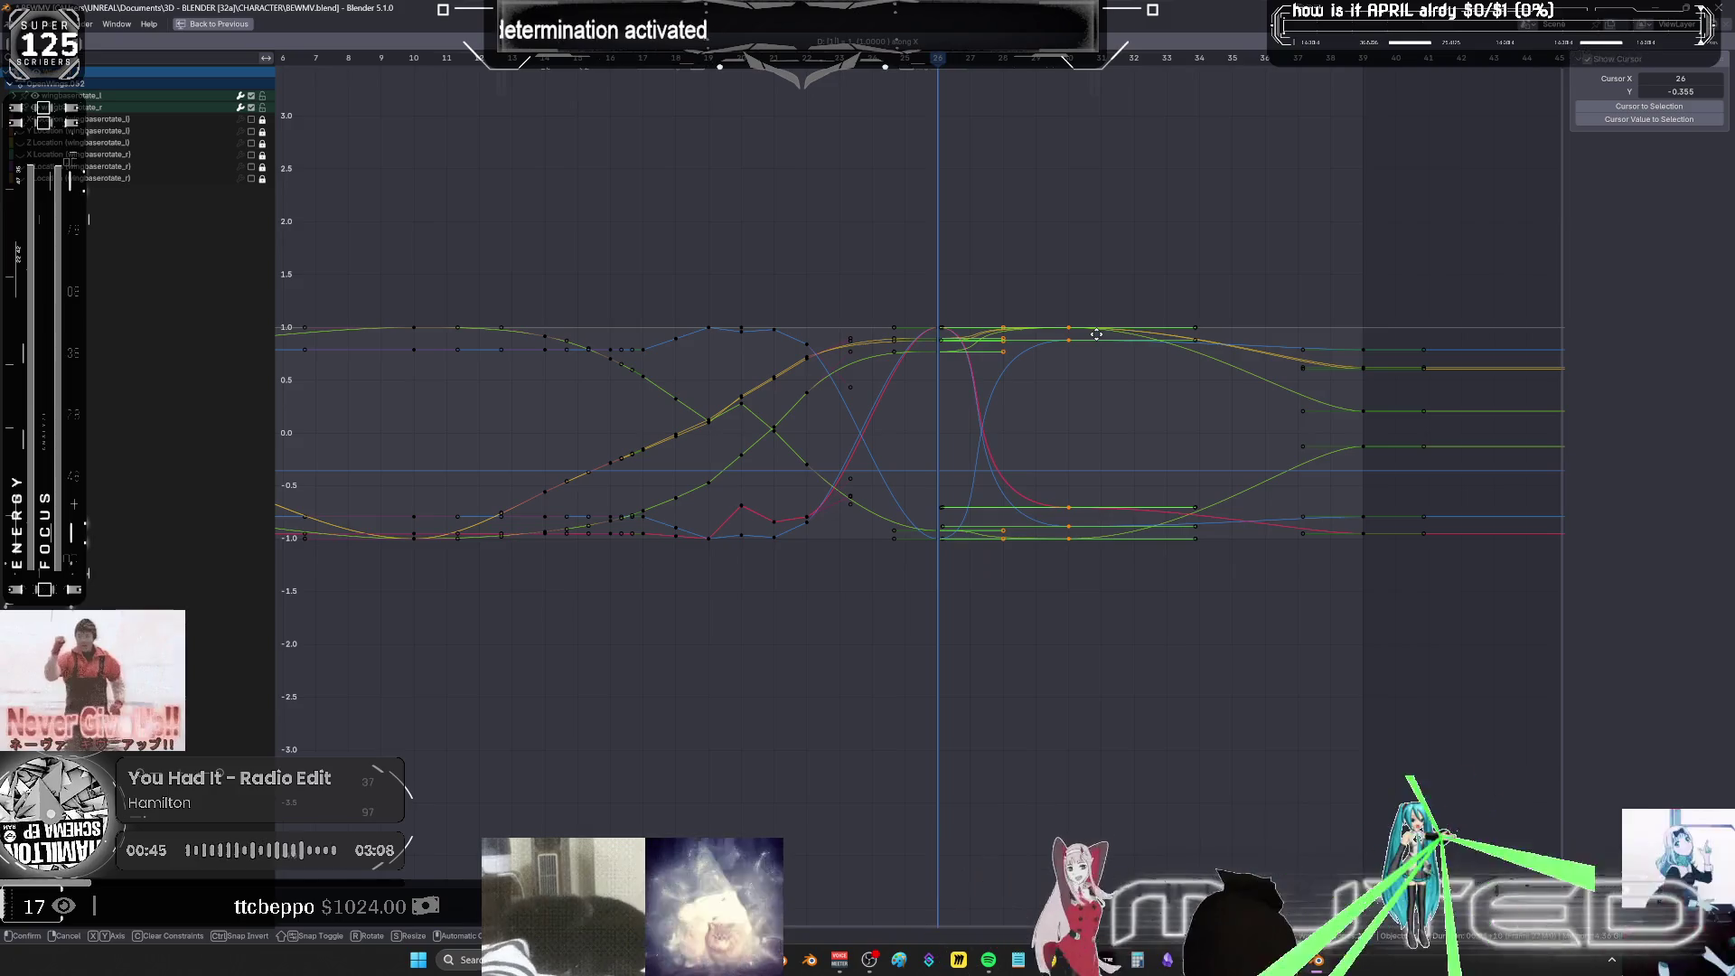
pyautogui.click(1099, 339)
# - Slide the key column near frame 28 later, then restore the full layout
pyautogui.moveTo(1030, 575); pyautogui.dragTo(1016, 253)
pyautogui.press('g')
pyautogui.press('x')
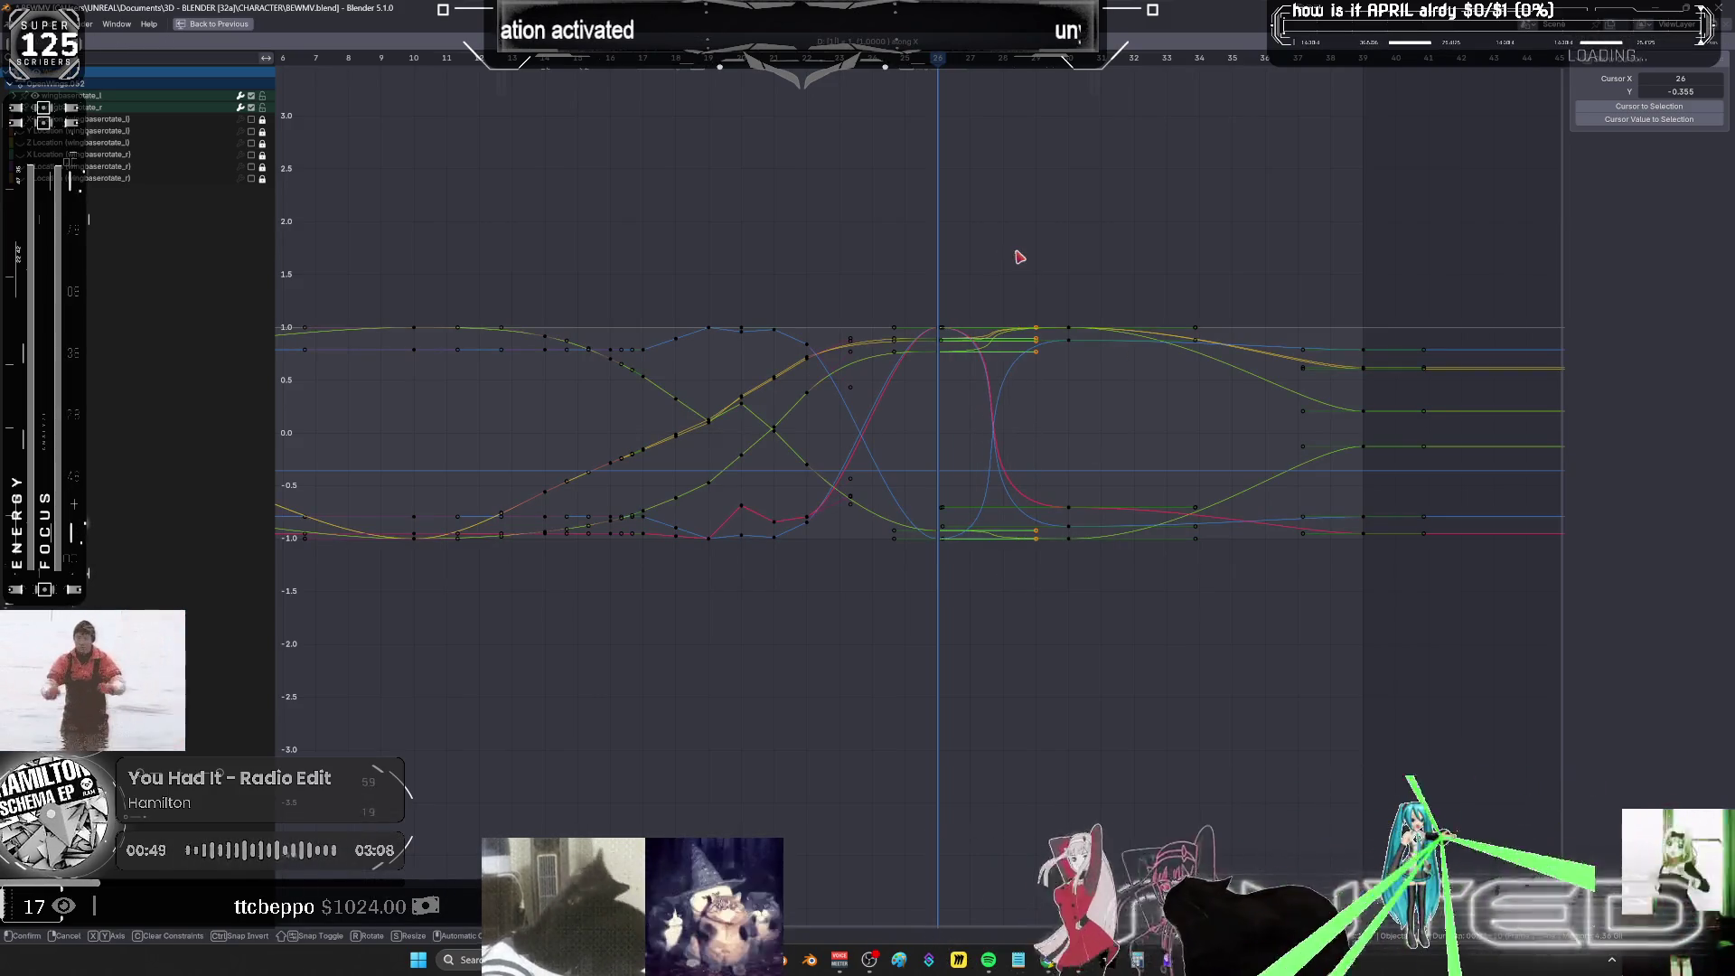
pyautogui.click(1020, 257)
pyautogui.hotkey('ctrl', 'space')
pyautogui.keyDown('alt'); pyautogui.scroll(20, 774, 372); pyautogui.keyUp('alt')
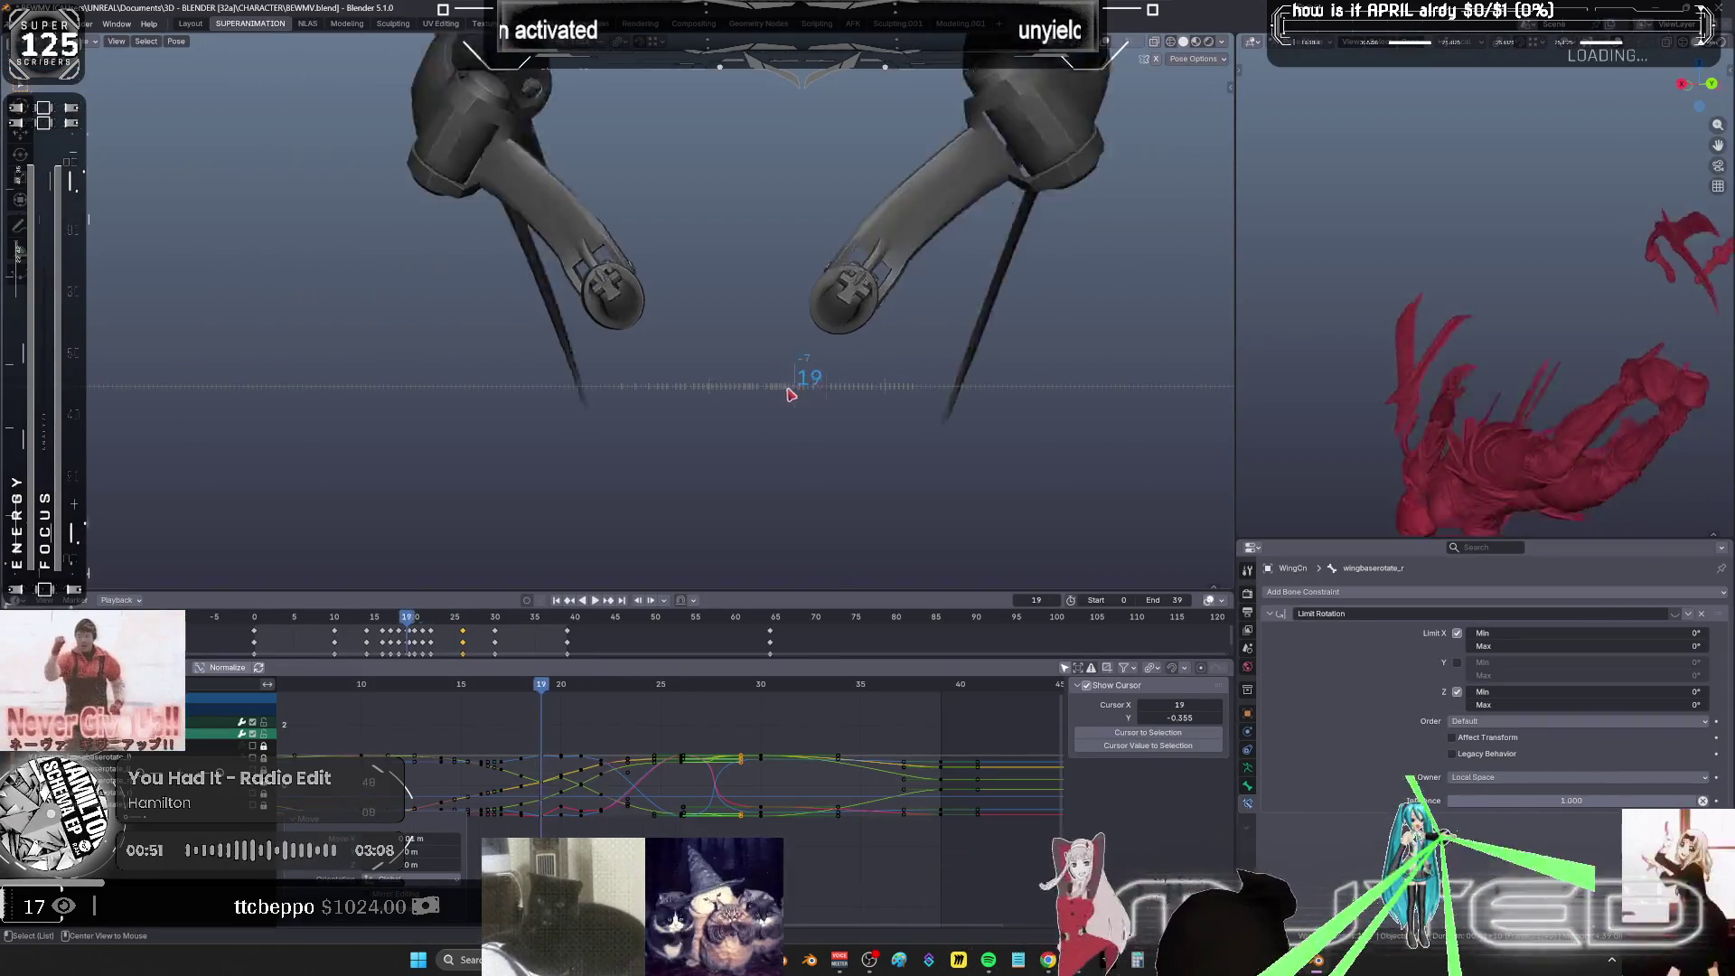
# - Play and scrub the retimed flap from frames 16–36, then overlay wireframe and bones on the wing mounts
pyautogui.moveTo(732, 400)
pyautogui.mouseDown()
pyautogui.moveTo(868, 409)
pyautogui.moveTo(873, 423)
pyautogui.moveTo(816, 406)
pyautogui.moveTo(825, 395)
pyautogui.moveTo(868, 437)
pyautogui.moveTo(774, 453)
pyautogui.moveTo(865, 489)
pyautogui.mouseUp()
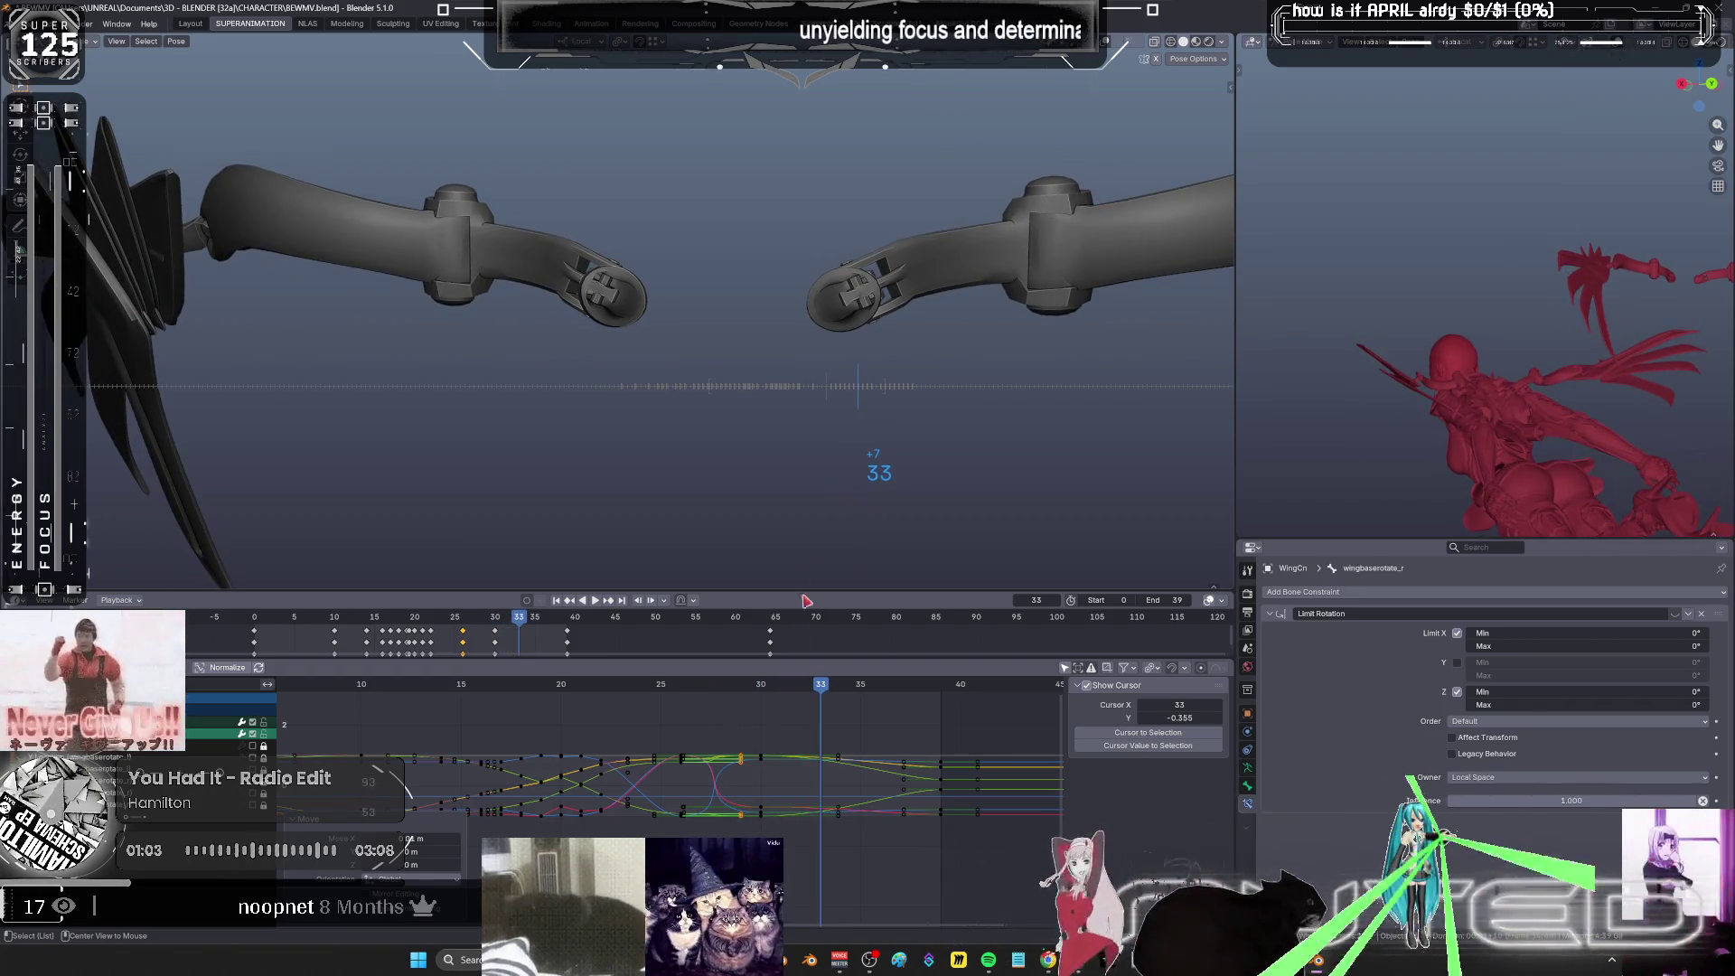
pyautogui.moveTo(784, 779); pyautogui.dragTo(750, 707)
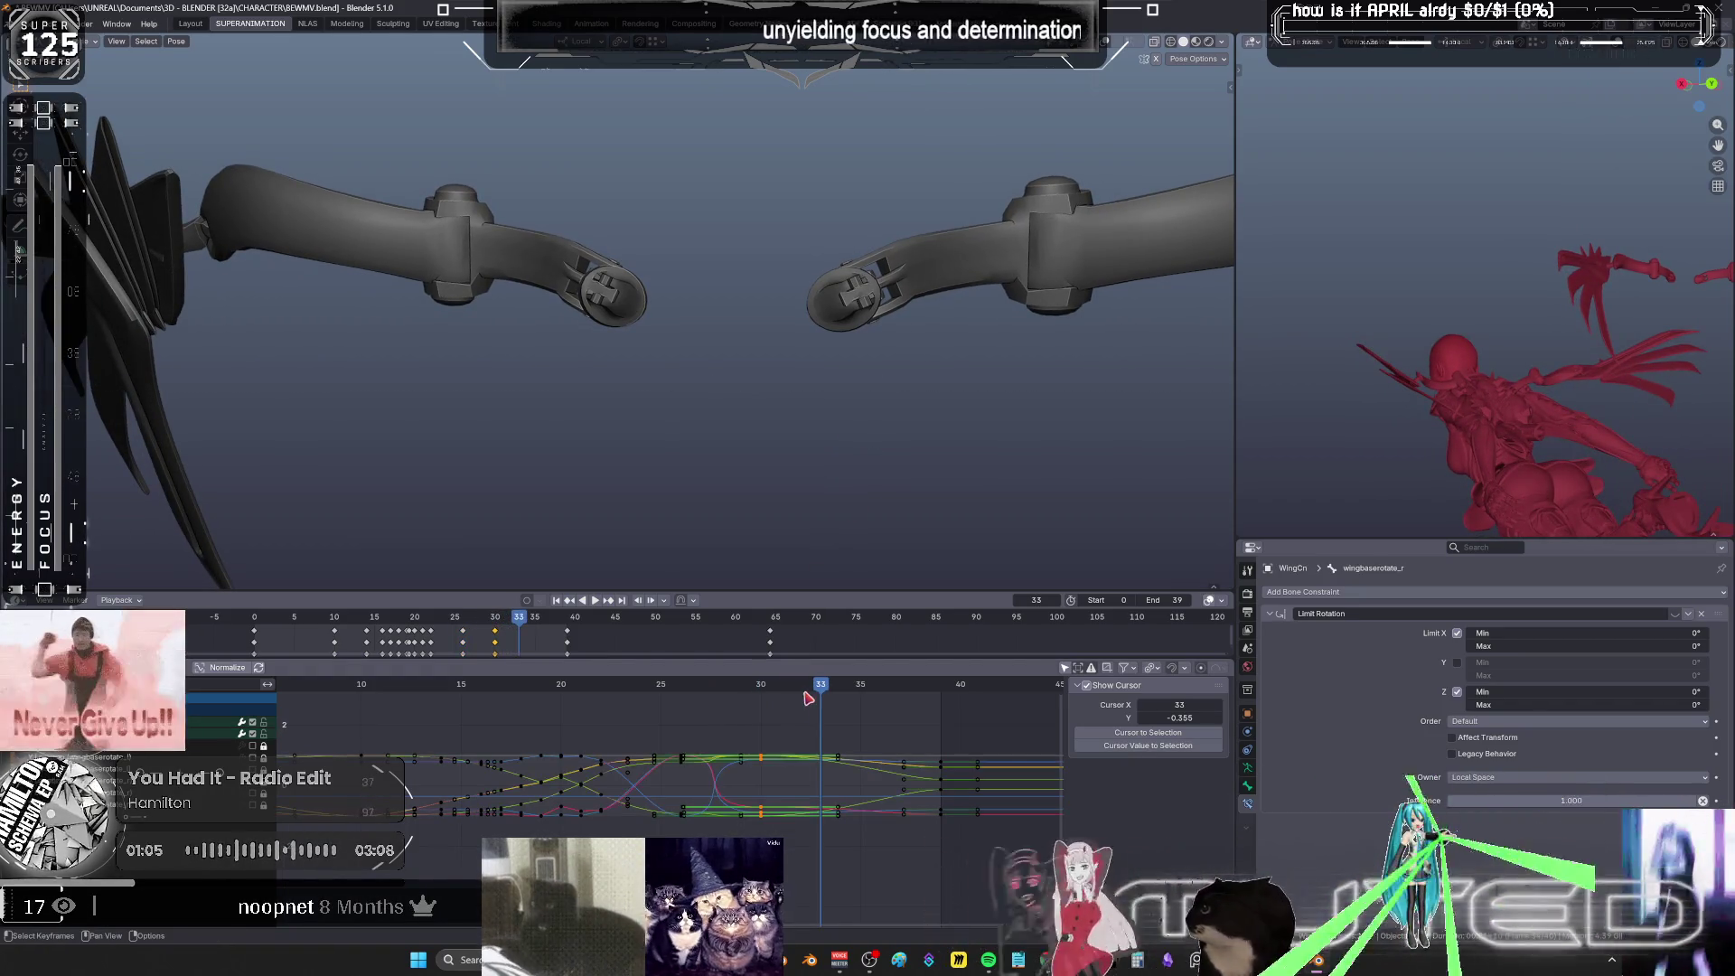
pyautogui.press('space')
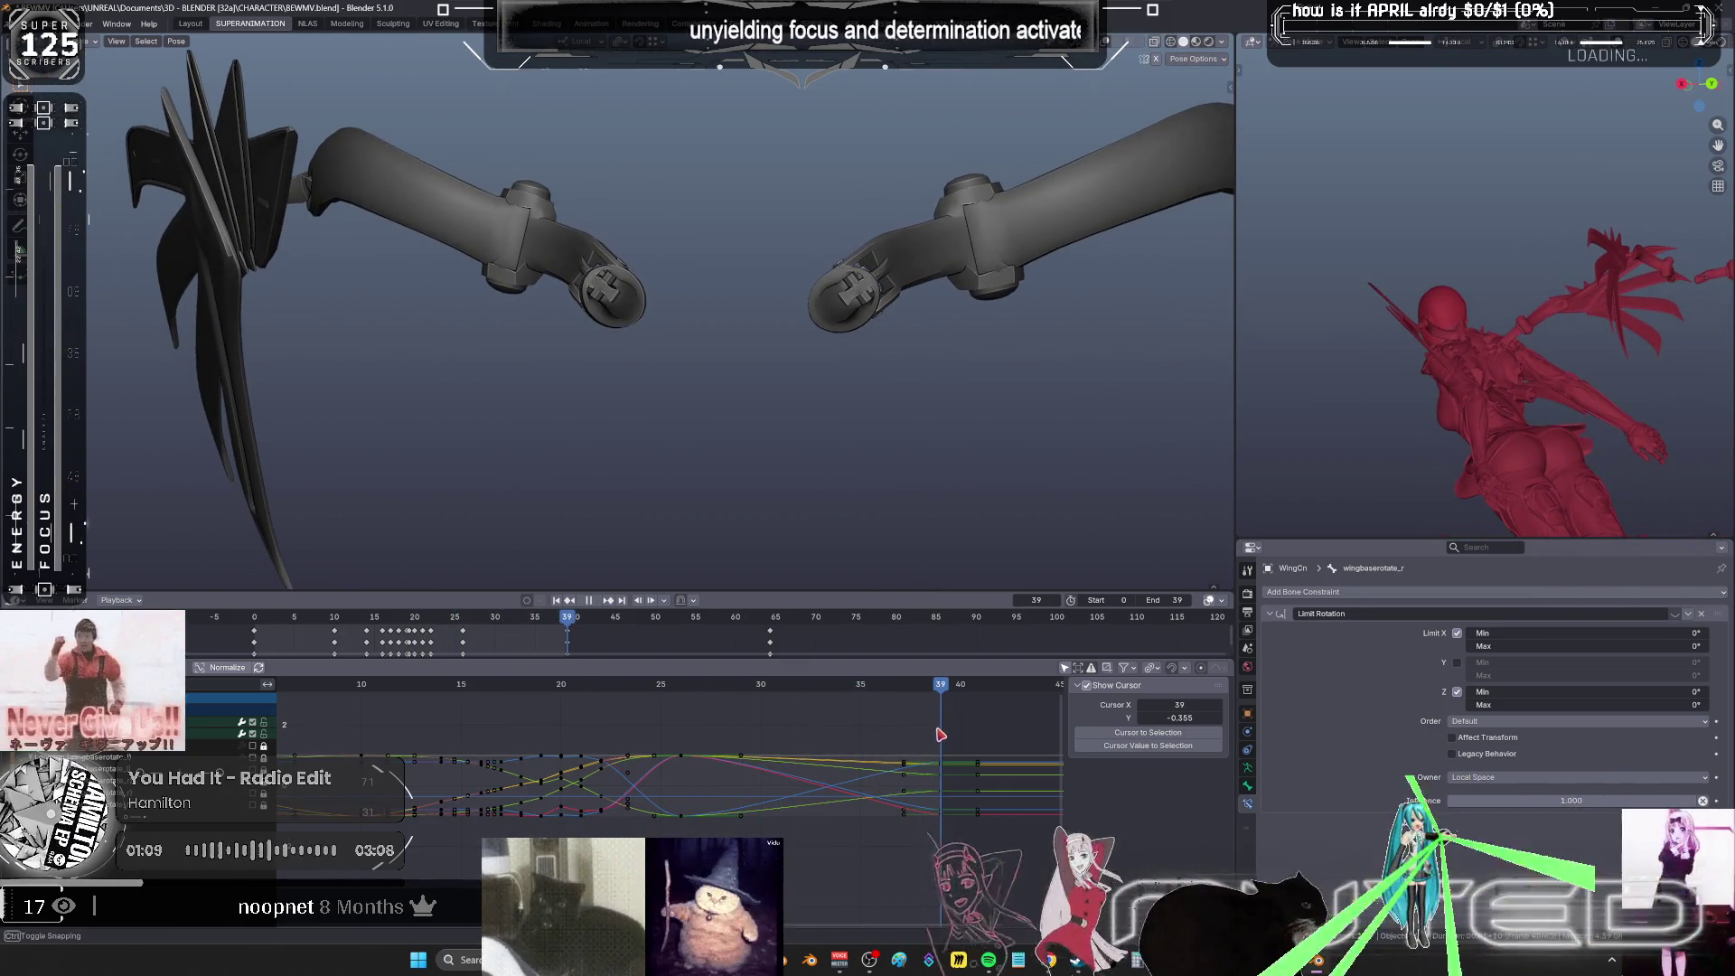
pyautogui.click(484, 684)
pyautogui.moveTo(483, 684)
pyautogui.mouseDown()
pyautogui.moveTo(759, 698)
pyautogui.moveTo(904, 633)
pyautogui.moveTo(930, 592)
pyautogui.mouseUp()
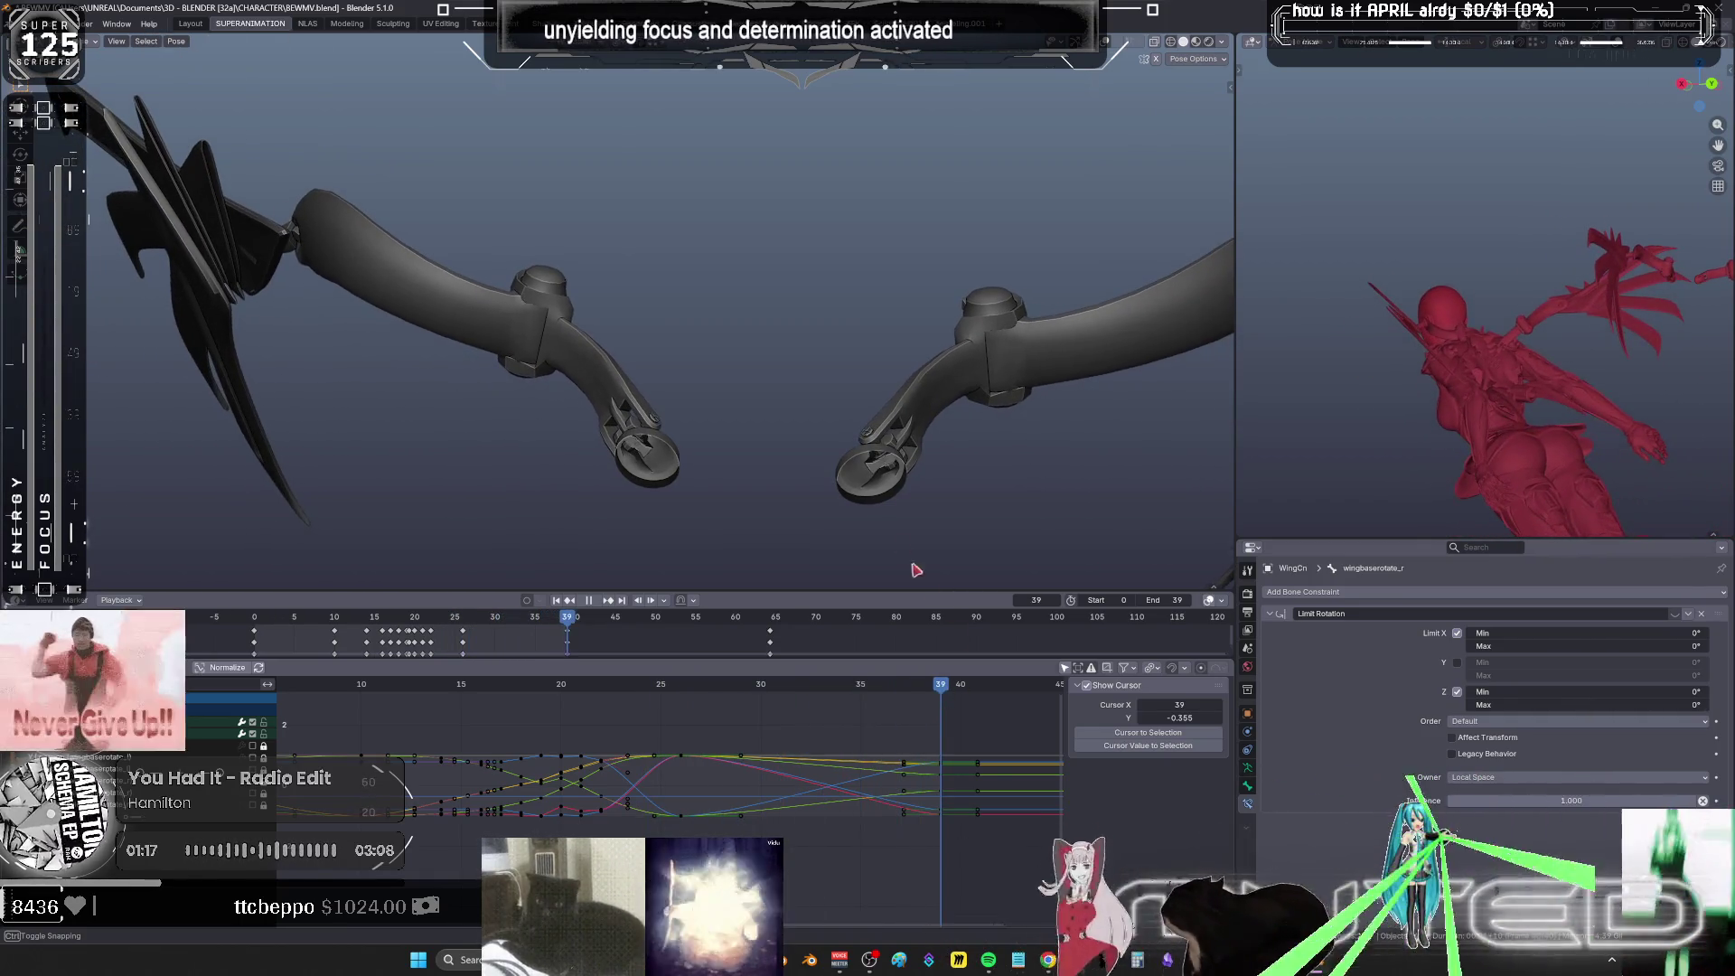
pyautogui.moveTo(884, 454); pyautogui.dragTo(904, 380)
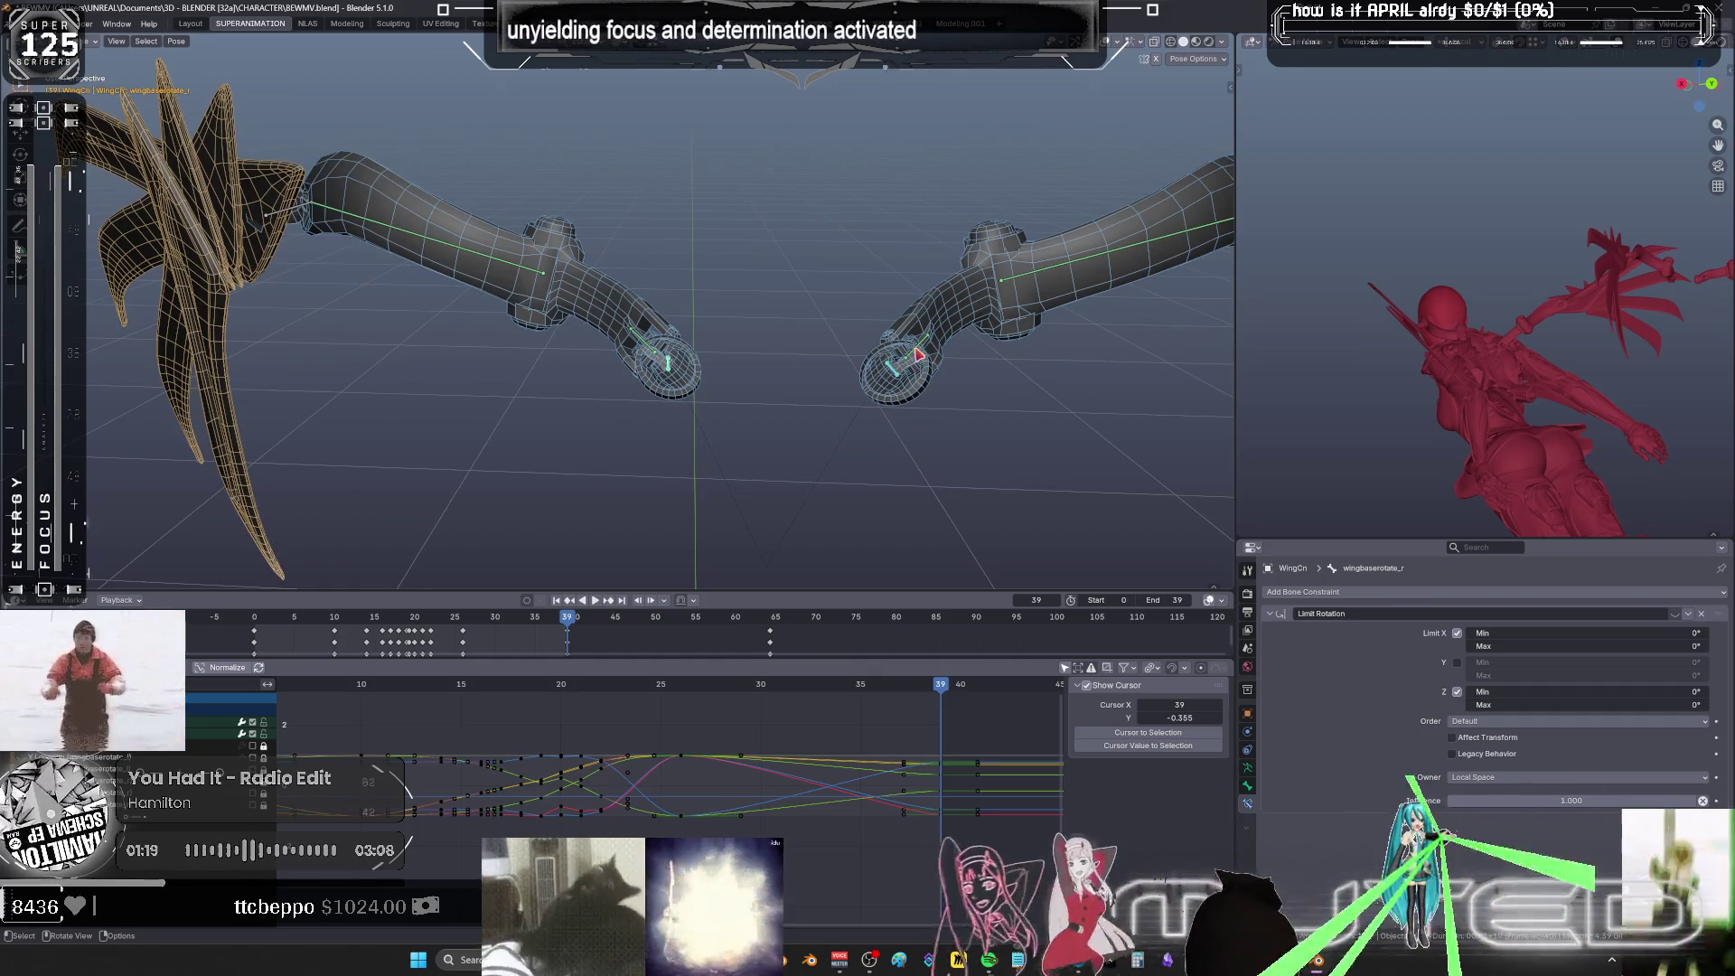